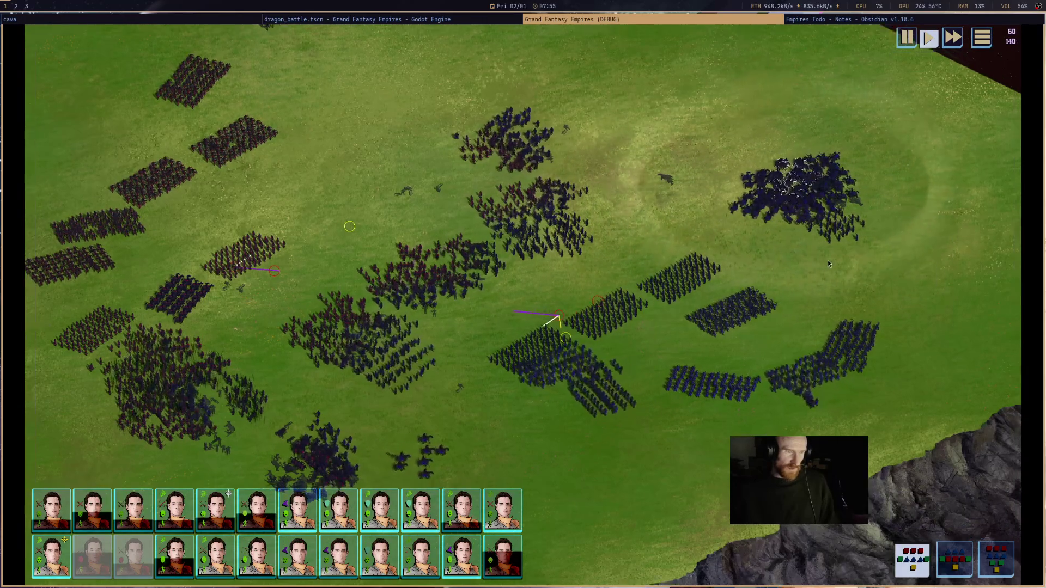
- Look over the large army battle, then stop the debug game with F8
{"action": "scroll", "coordinate": [818, 272], "scroll_direction": "down", "scroll_amount": 5}
{"action": "scroll", "coordinate": [490, 392], "scroll_direction": "up", "scroll_amount": 5}
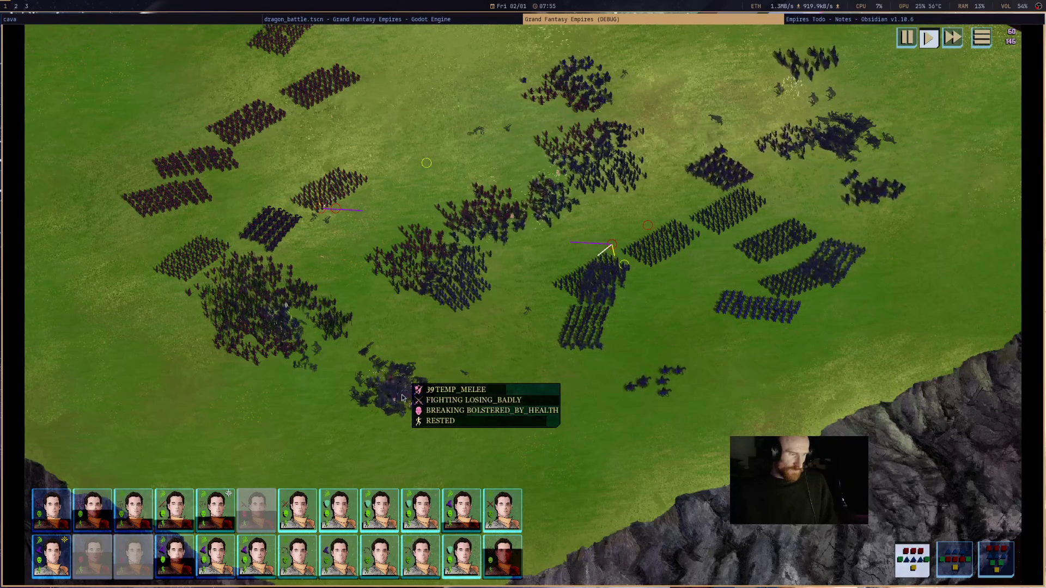
{"action": "key", "text": "w"}
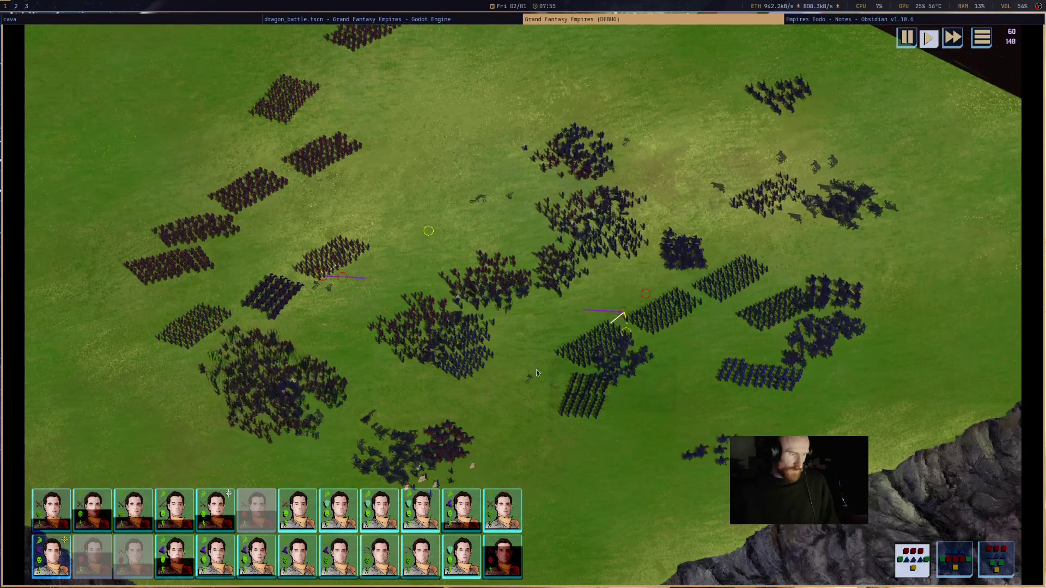
{"action": "scroll", "coordinate": [528, 374], "scroll_direction": "down", "scroll_amount": 5}
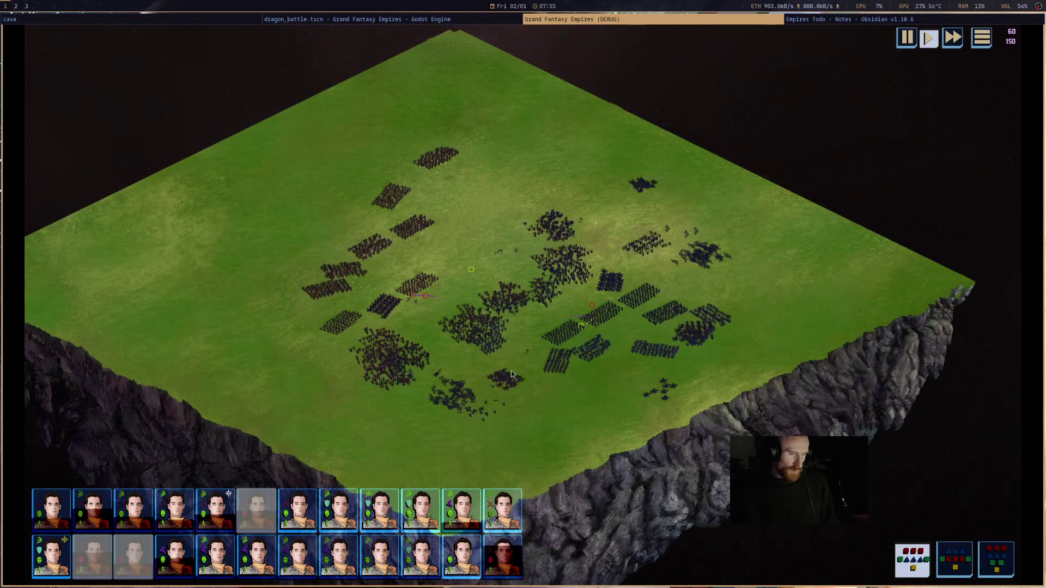
{"action": "scroll", "coordinate": [648, 322], "scroll_direction": "up", "scroll_amount": 5}
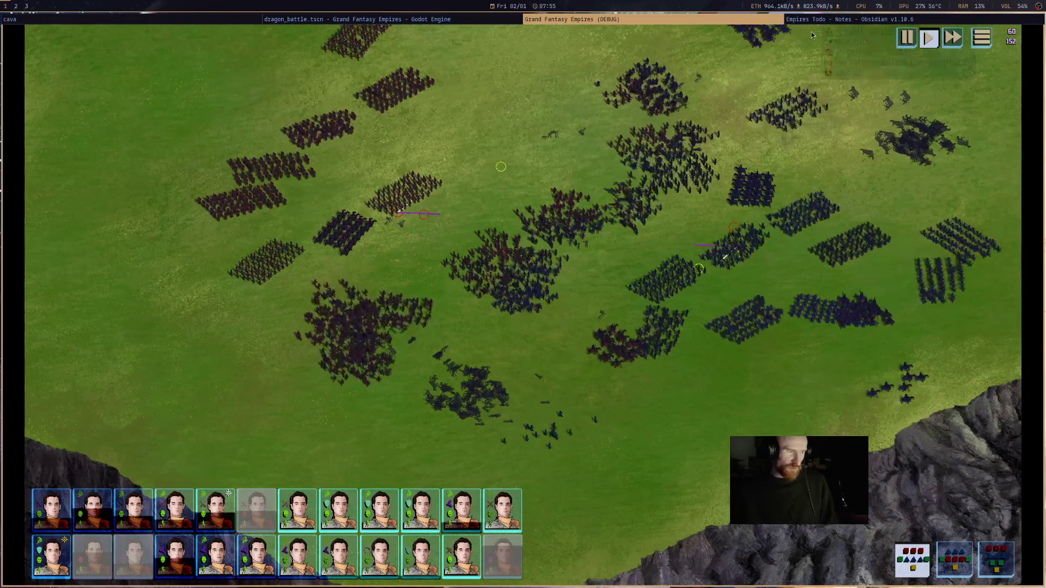
{"action": "key", "text": "F8"}
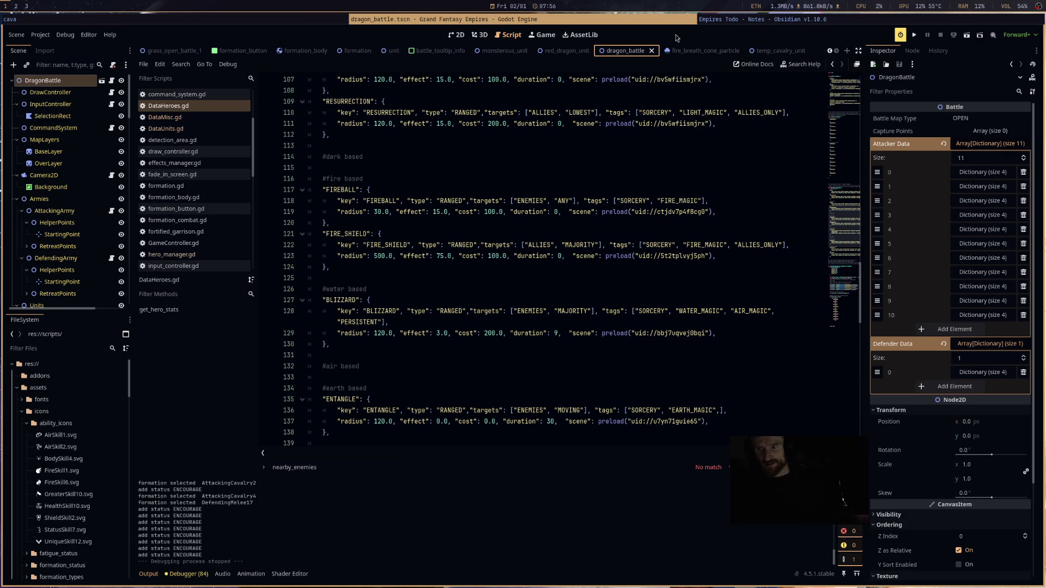
- Run the dragon_battle scene again as a new debug game
{"action": "left_click", "coordinate": [967, 35]}
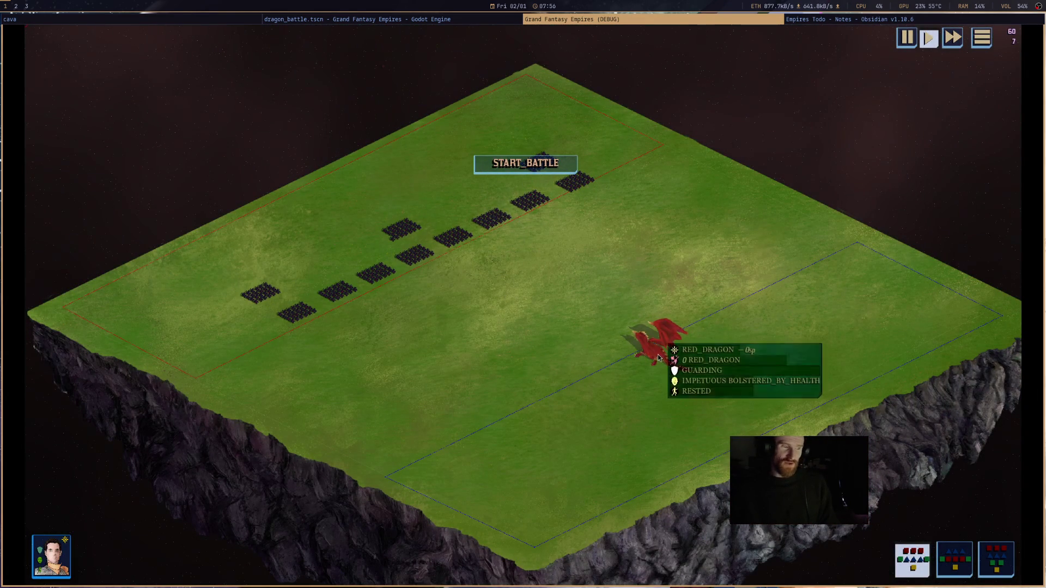
- Select the red dragon and start the battle with START_BATTLE
{"action": "left_click", "coordinate": [656, 352]}
{"action": "scroll", "coordinate": [709, 440], "scroll_direction": "up", "scroll_amount": 3}
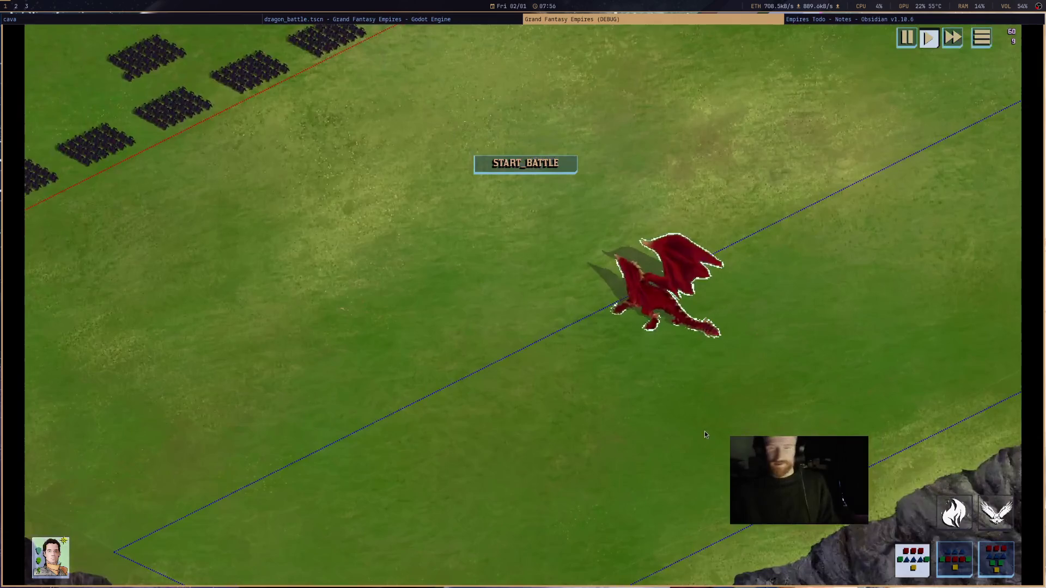
{"action": "scroll", "coordinate": [705, 431], "scroll_direction": "down", "scroll_amount": 5}
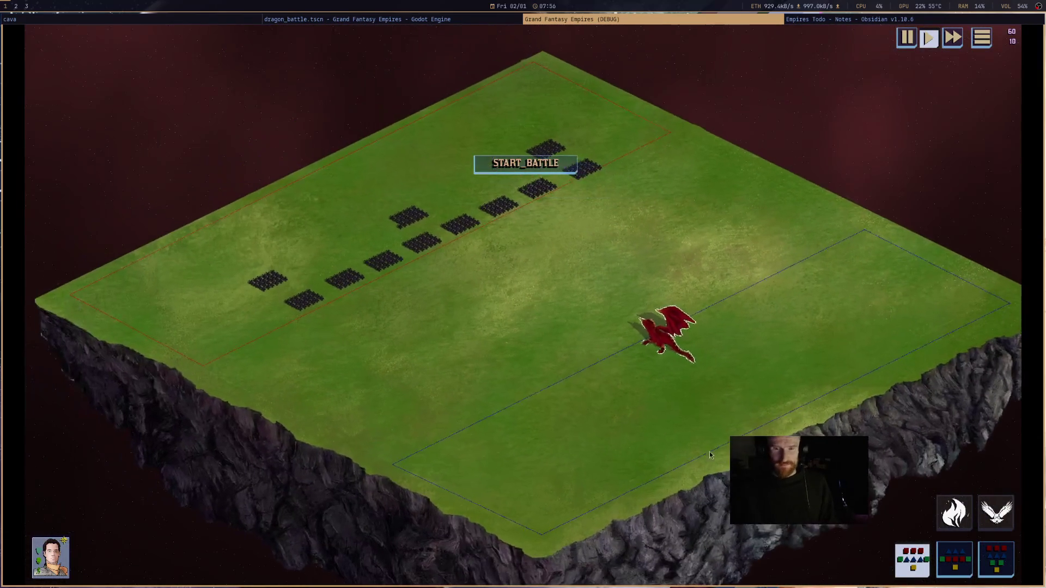
{"action": "scroll", "coordinate": [703, 447], "scroll_direction": "up", "scroll_amount": 4}
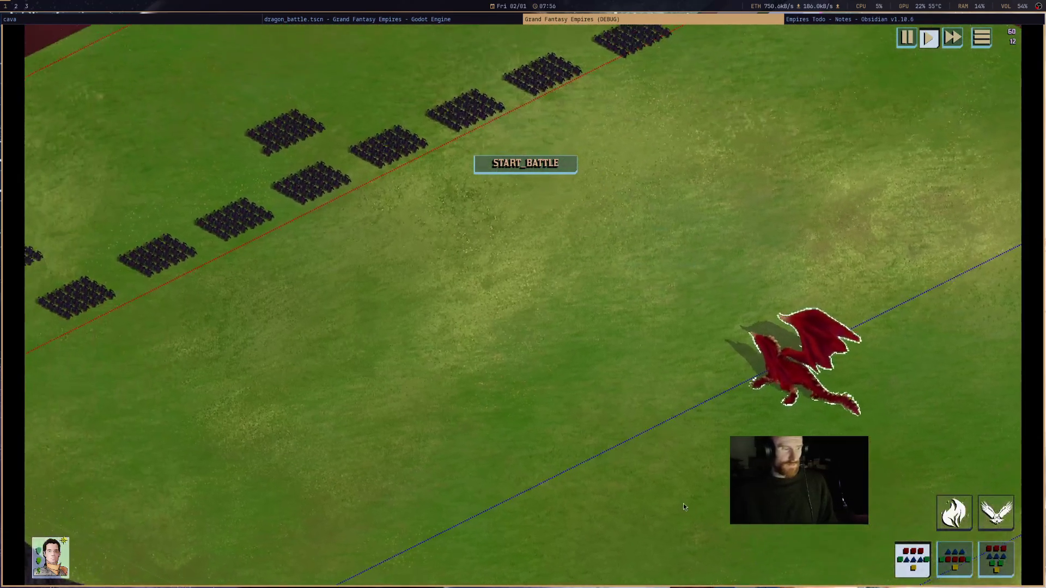
{"action": "key", "text": "w"}
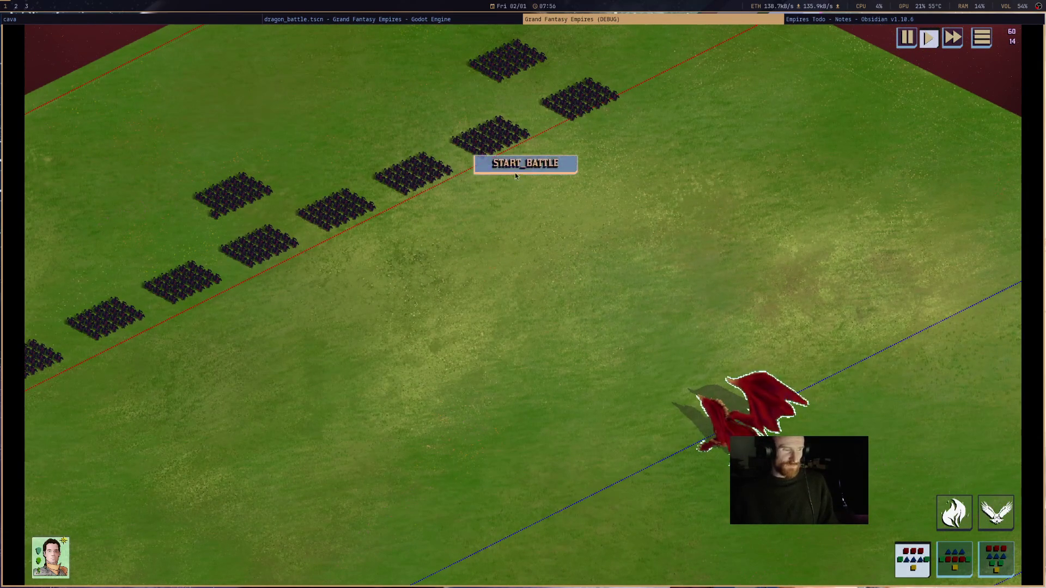
{"action": "left_click", "coordinate": [515, 174]}
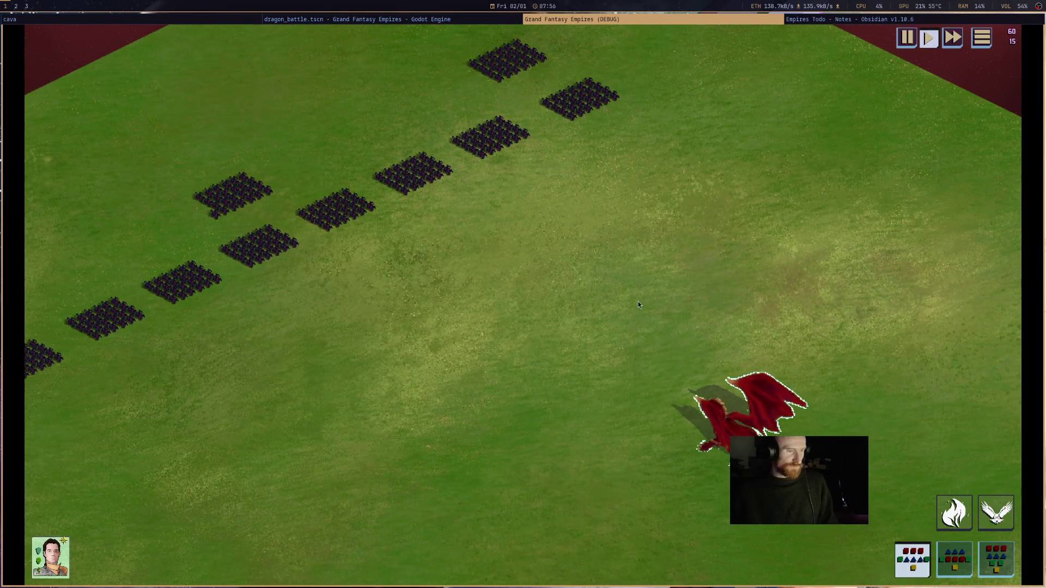
{"action": "scroll", "coordinate": [631, 315], "scroll_direction": "down", "scroll_amount": 5}
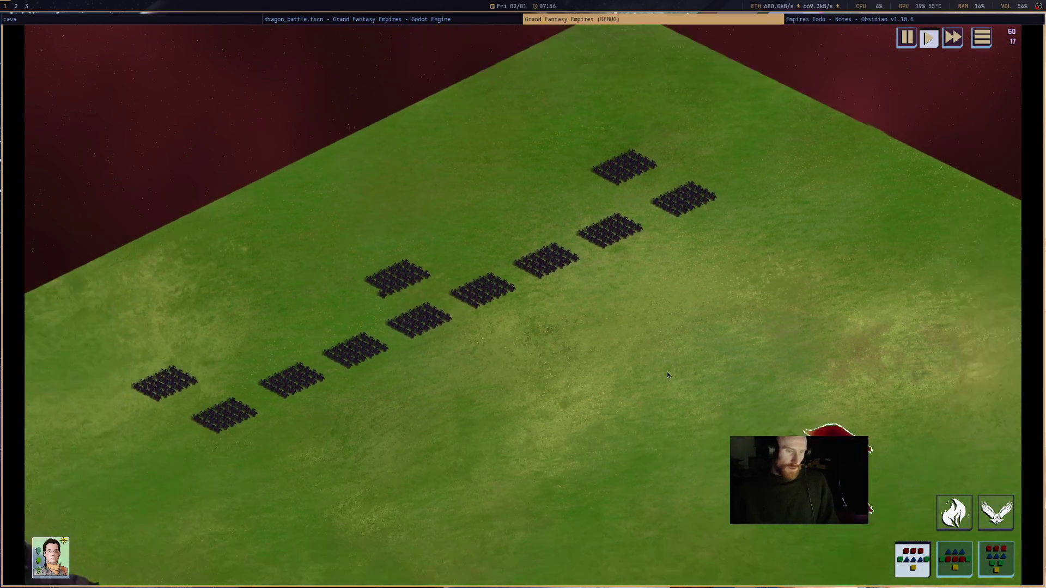
{"action": "scroll", "coordinate": [753, 386], "scroll_direction": "up", "scroll_amount": 5}
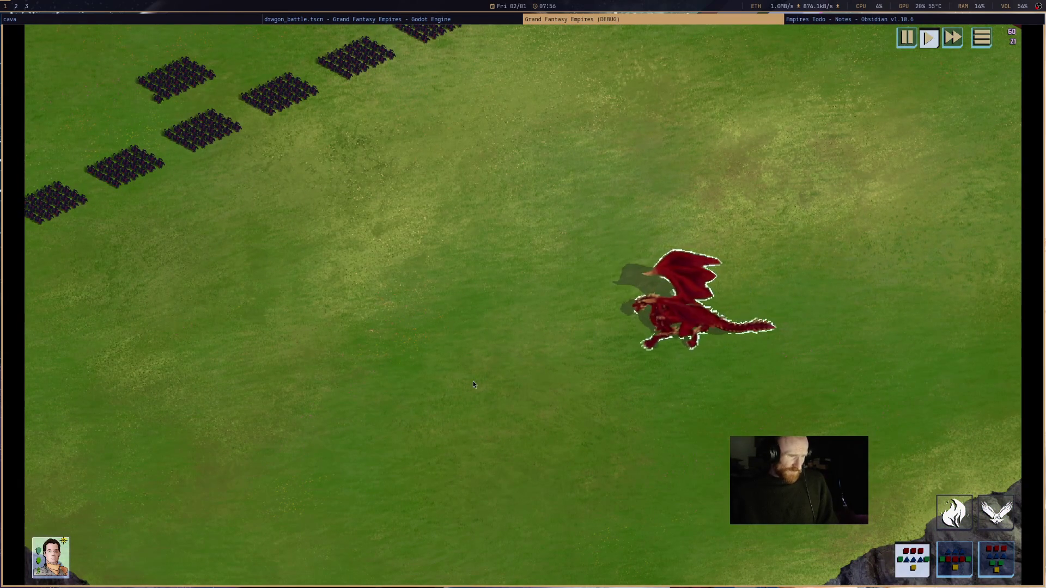
- Reselect the dragon and order it to move down, right, then down-left
{"action": "mouse_move", "coordinate": [612, 311]}
{"action": "left_mouse_down"}
{"action": "mouse_move", "coordinate": [782, 362]}
{"action": "mouse_move", "coordinate": [741, 373]}
{"action": "left_mouse_up"}
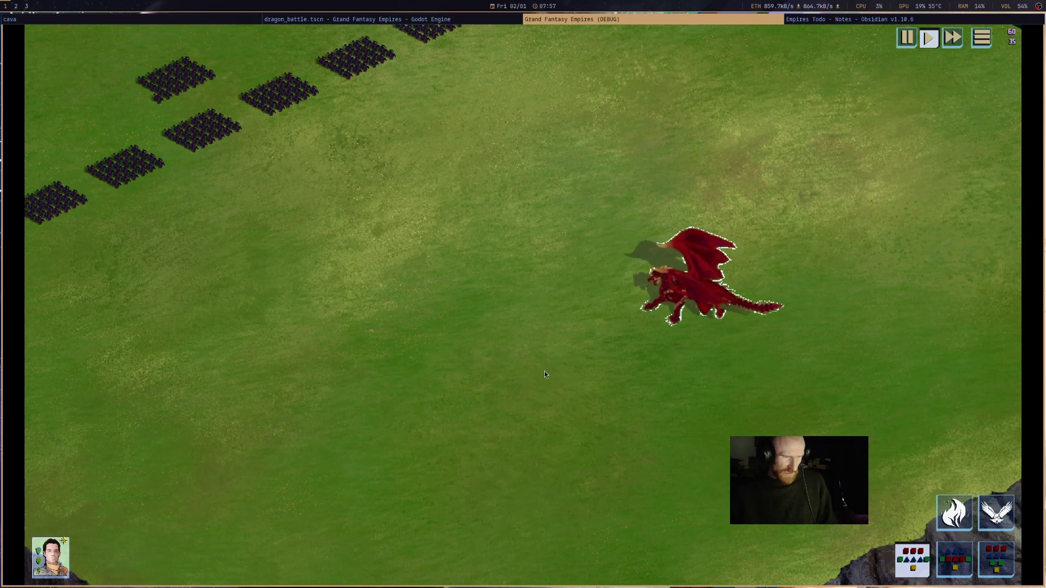
{"action": "right_click", "coordinate": [641, 412]}
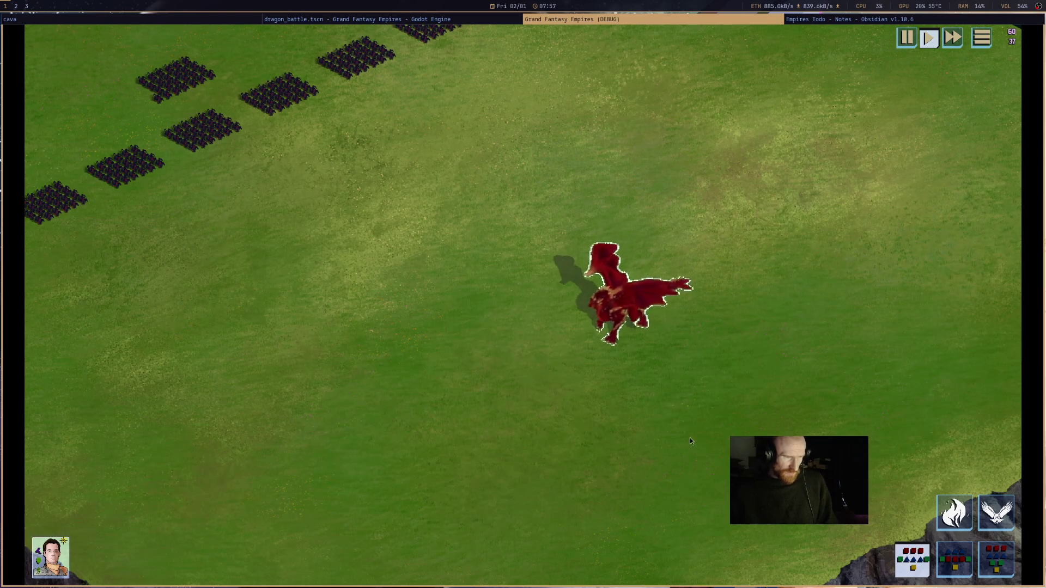
{"action": "right_click", "coordinate": [789, 307]}
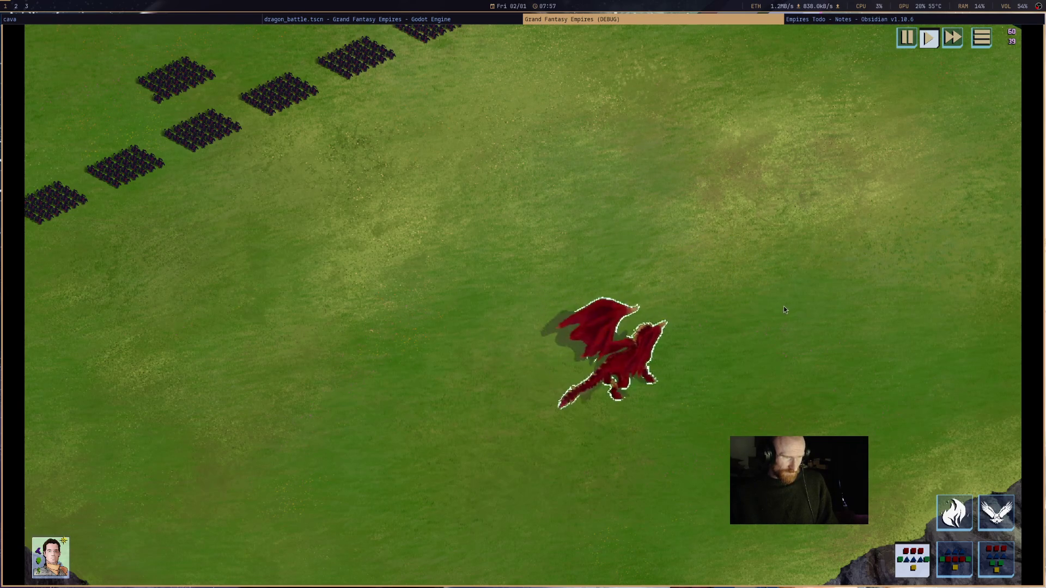
{"action": "mouse_move", "coordinate": [699, 356]}
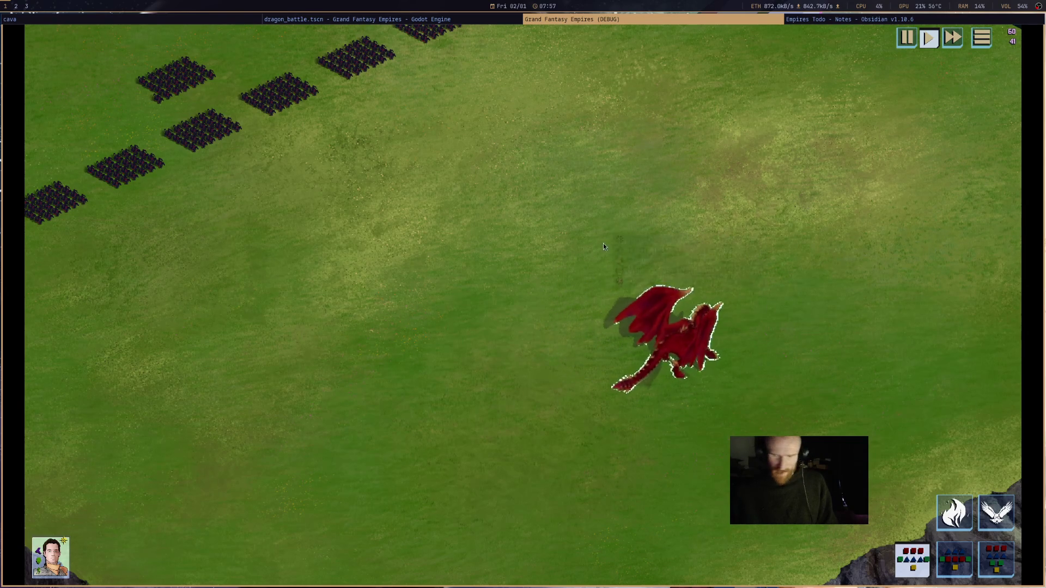
{"action": "key", "text": "w"}
{"action": "right_click", "coordinate": [682, 366]}
{"action": "key", "text": "w"}
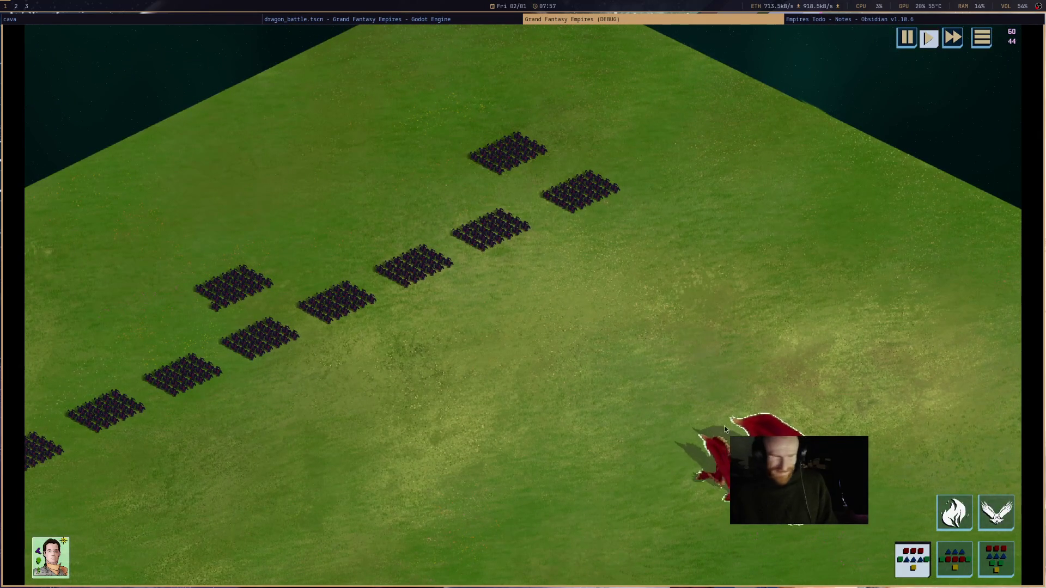
- Use the dragon's Fly ability to send it to the far corner beyond the troops
{"action": "left_click", "coordinate": [955, 512]}
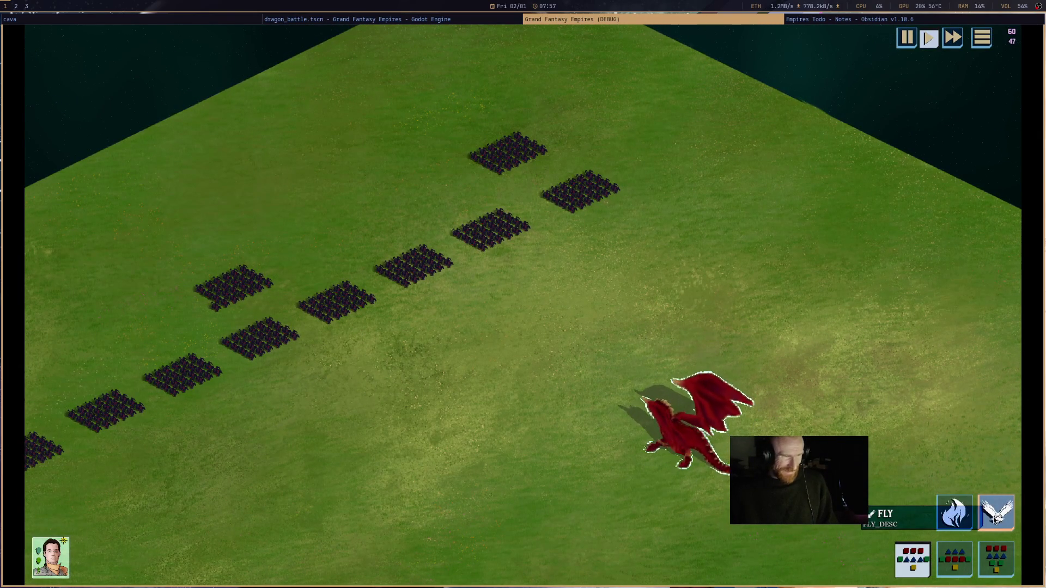
{"action": "left_click", "coordinate": [995, 518]}
{"action": "left_click", "coordinate": [611, 152]}
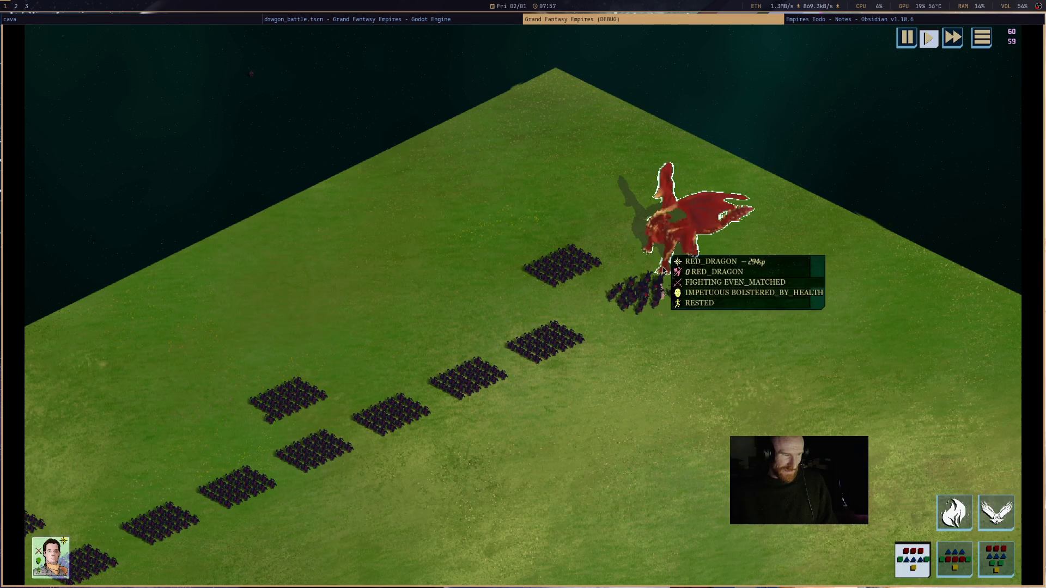
- Cast the dragon's fire breath cone at the nearest troop blocks and pan to watch
{"action": "left_click", "coordinate": [955, 515]}
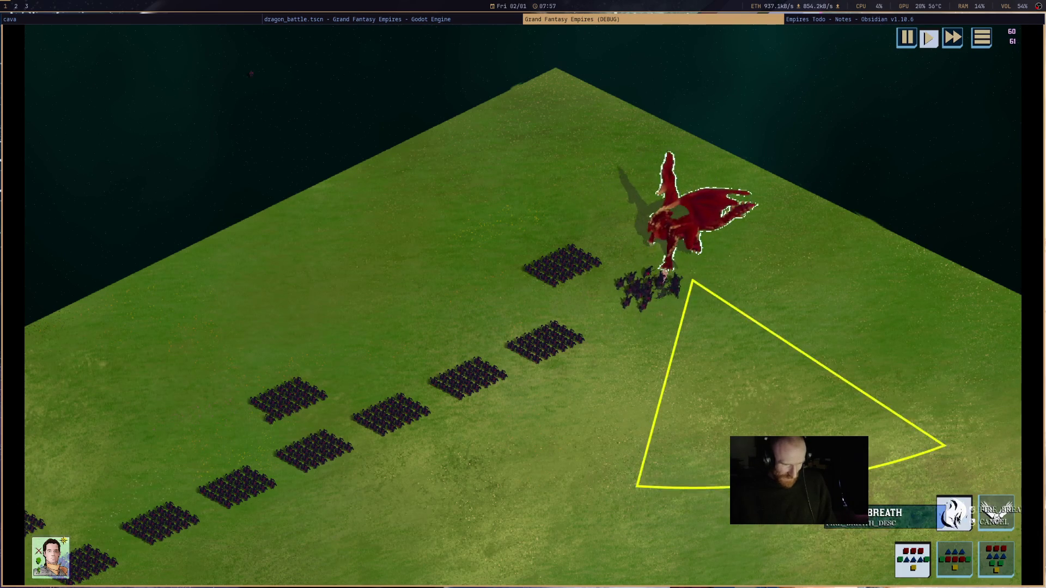
{"action": "left_click", "coordinate": [511, 299]}
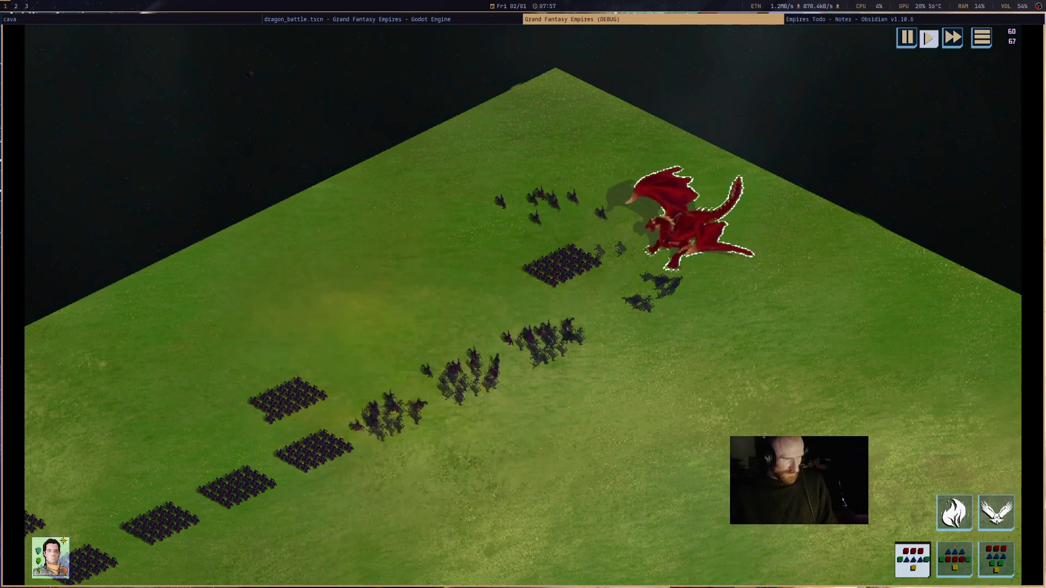
{"action": "mouse_move", "coordinate": [735, 299]}
{"action": "mouse_move", "coordinate": [569, 273]}
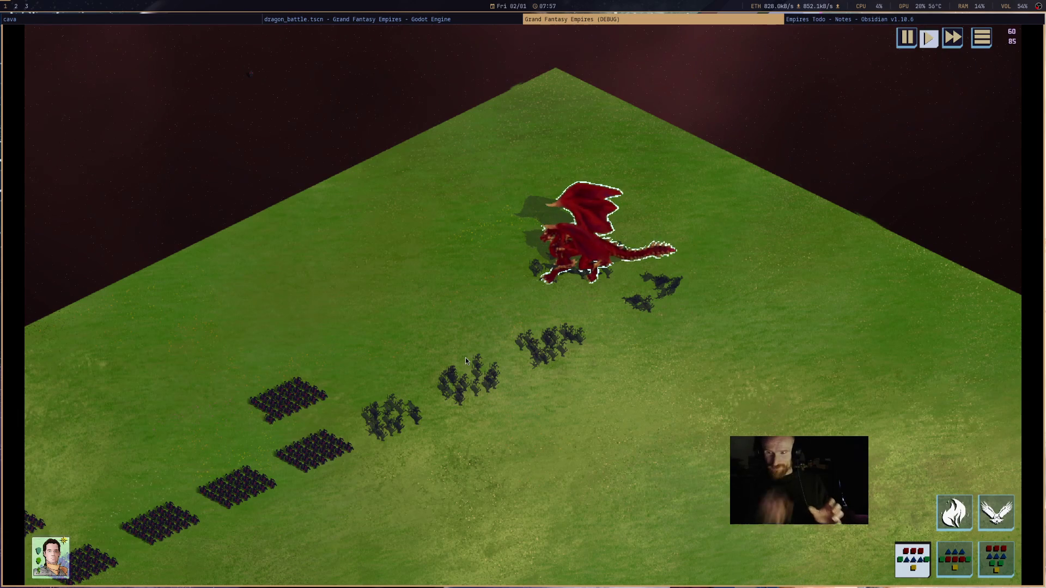
{"action": "mouse_move", "coordinate": [532, 379]}
{"action": "left_mouse_down"}
{"action": "mouse_move", "coordinate": [591, 375]}
{"action": "mouse_move", "coordinate": [656, 329]}
{"action": "mouse_move", "coordinate": [707, 351]}
{"action": "left_mouse_up"}
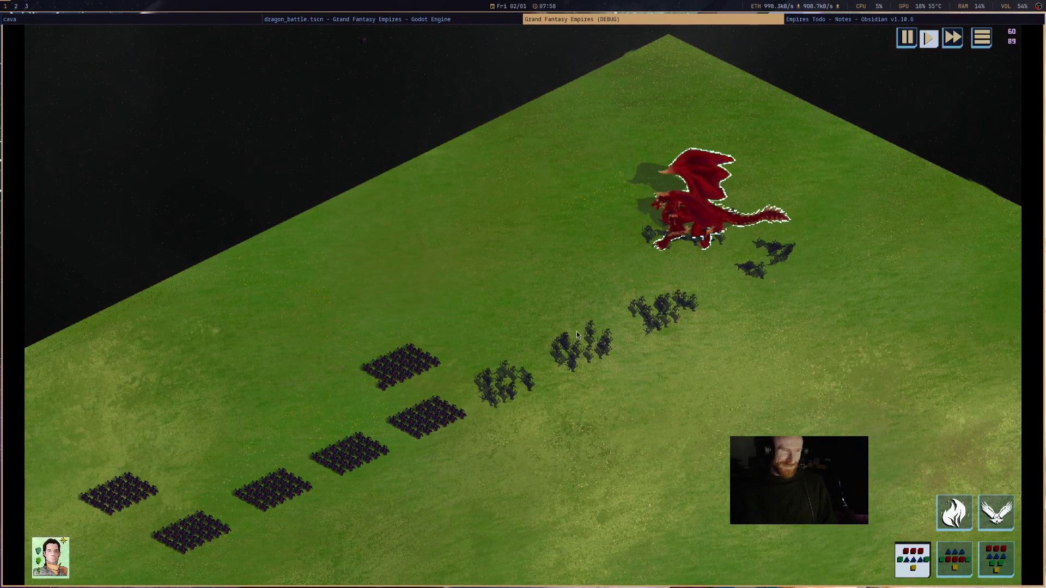
- Fly the dragon to the cavalry block and follow it with the camera
{"action": "left_click", "coordinate": [1007, 521]}
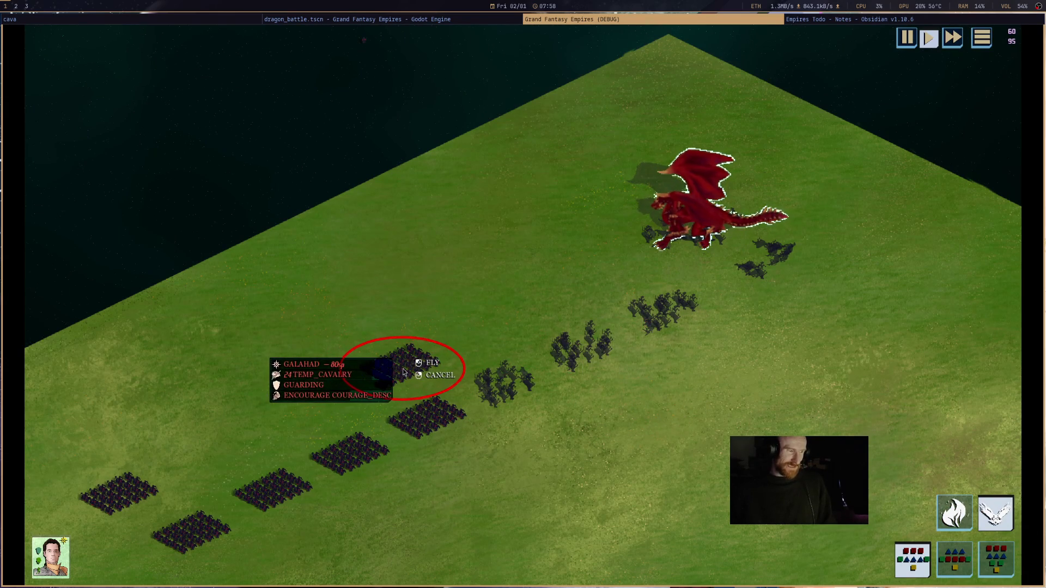
{"action": "left_click", "coordinate": [418, 385]}
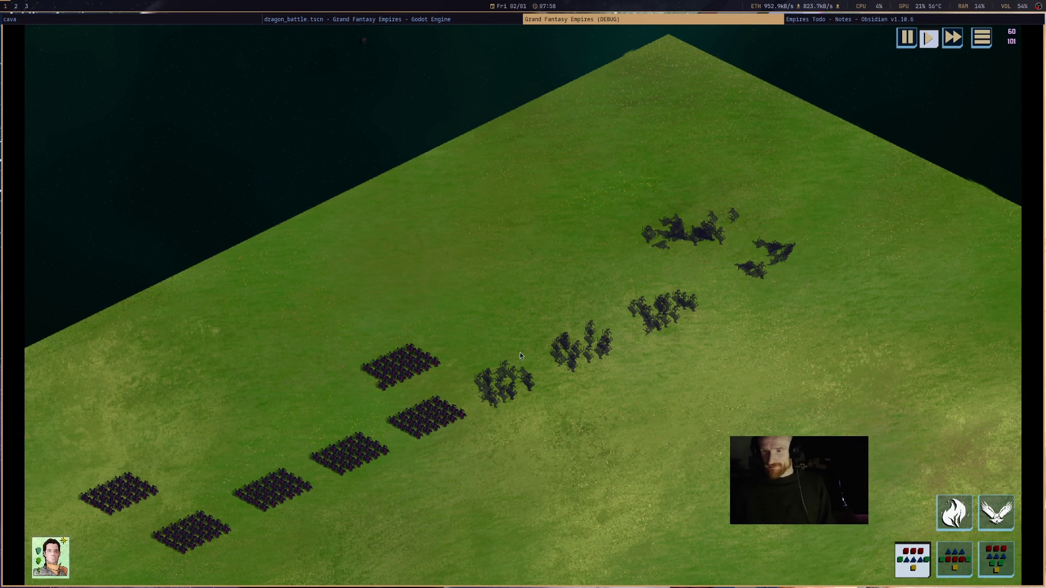
{"action": "left_click_drag", "start_coordinate": [520, 352], "coordinate": [656, 324]}
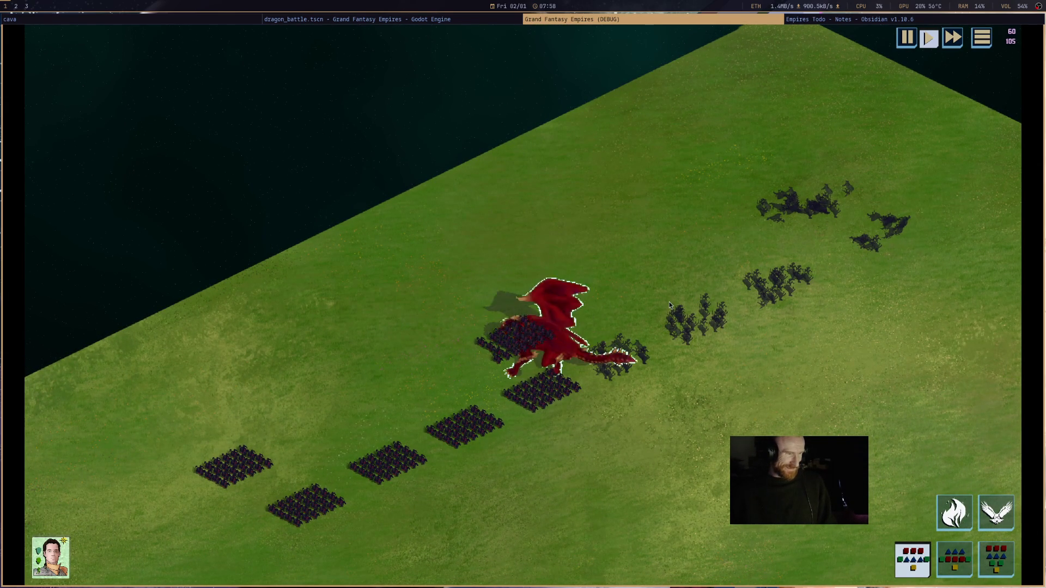
{"action": "mouse_move", "coordinate": [525, 394]}
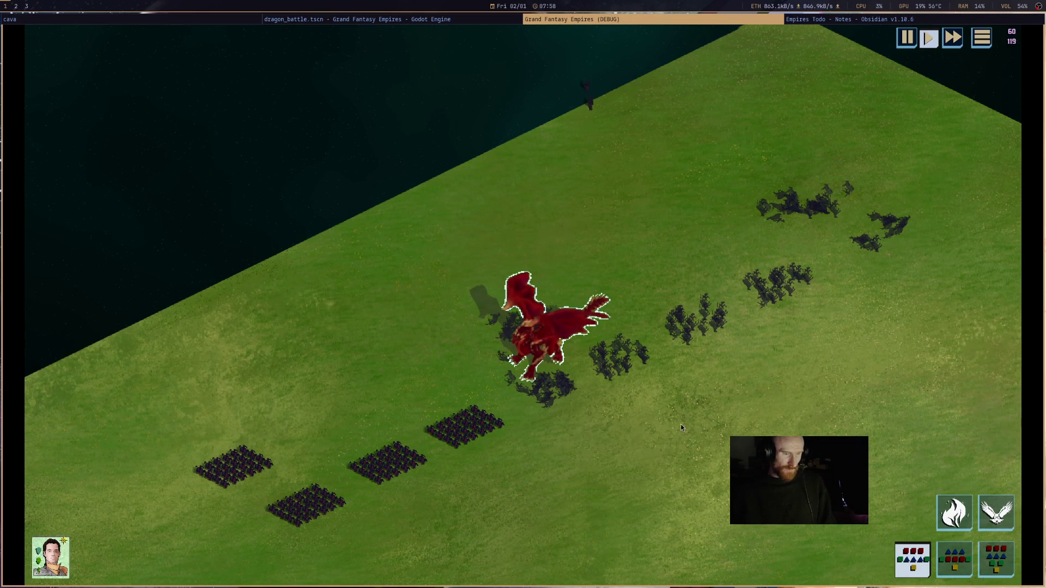
{"action": "left_click_drag", "start_coordinate": [681, 424], "coordinate": [800, 352]}
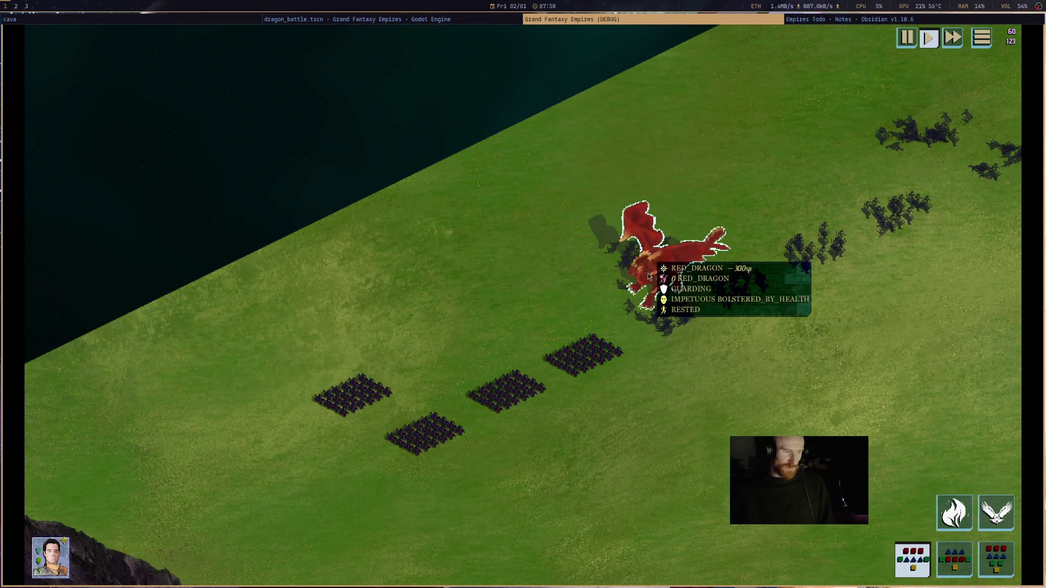
- Launch Blender from the rofi application launcher
{"action": "mouse_move", "coordinate": [664, 281]}
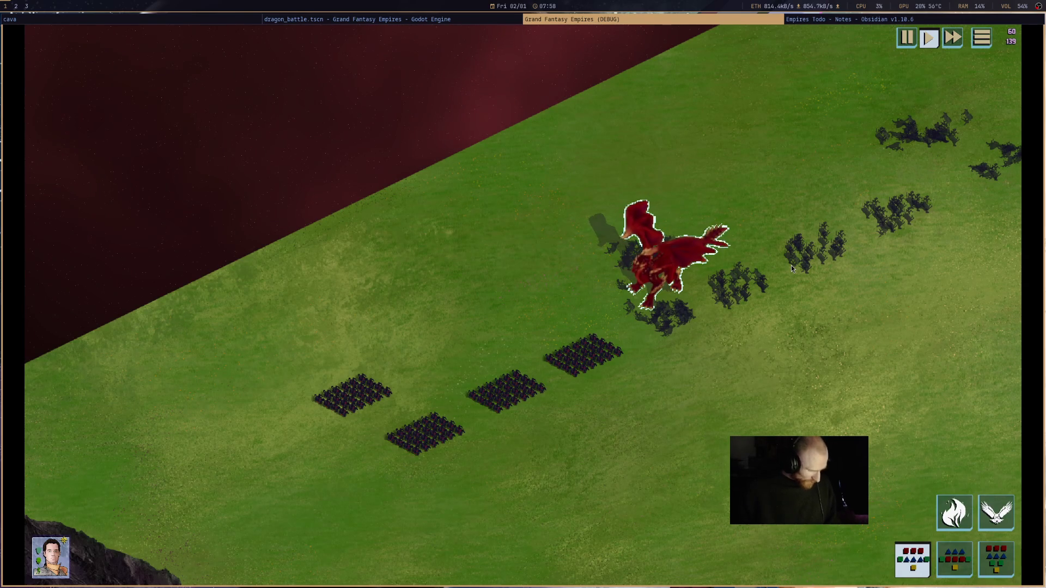
{"action": "key", "text": "super+d"}
{"action": "key", "text": "Return"}
- Dismiss the splash screen and delete the default camera, cube and light
{"action": "left_click", "coordinate": [756, 246]}
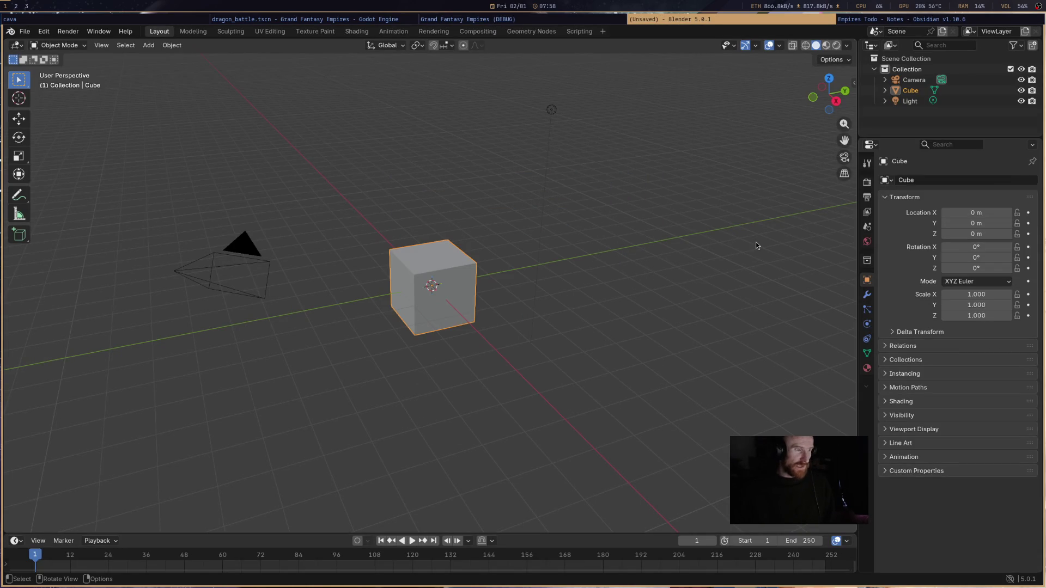
{"action": "left_click_drag", "start_coordinate": [689, 75], "coordinate": [184, 366]}
{"action": "left_click_drag", "start_coordinate": [96, 417], "coordinate": [97, 416]}
{"action": "key", "text": "Delete"}
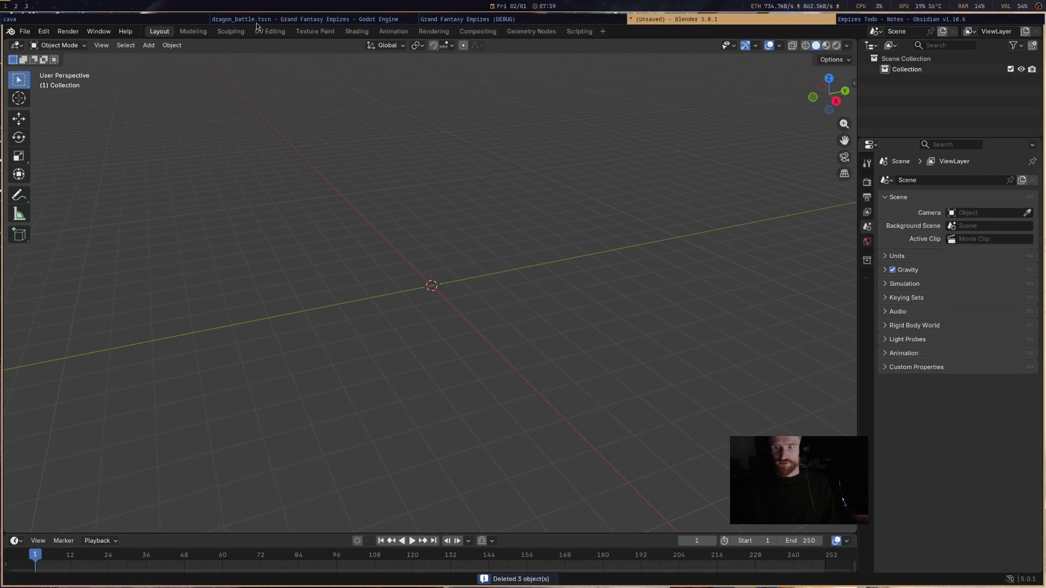
- Open FairyQueen.blend from Open Recent, discarding the untitled scene without saving
{"action": "left_click", "coordinate": [20, 31]}
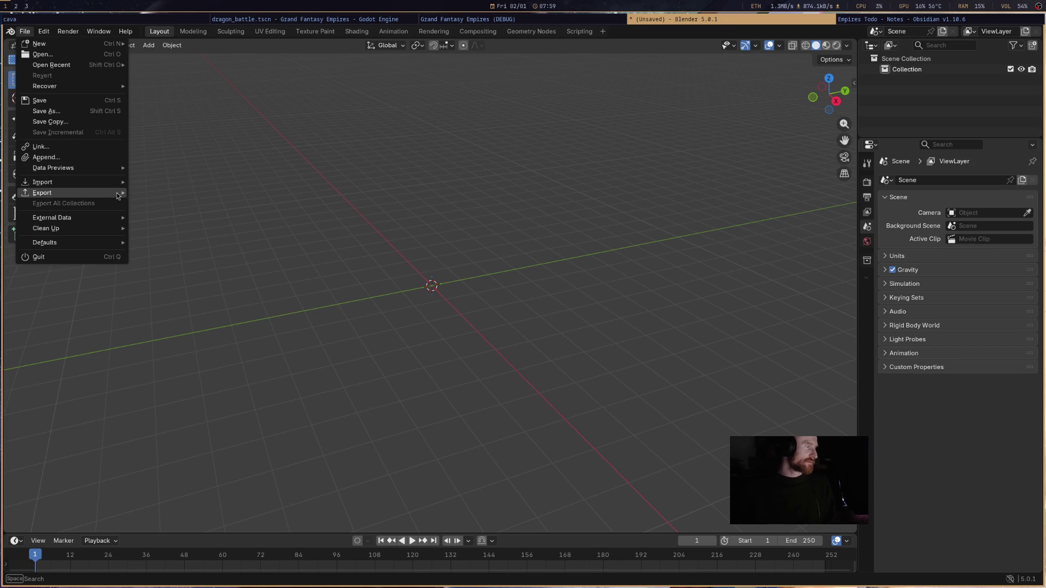
{"action": "mouse_move", "coordinate": [116, 196]}
{"action": "mouse_move", "coordinate": [81, 65]}
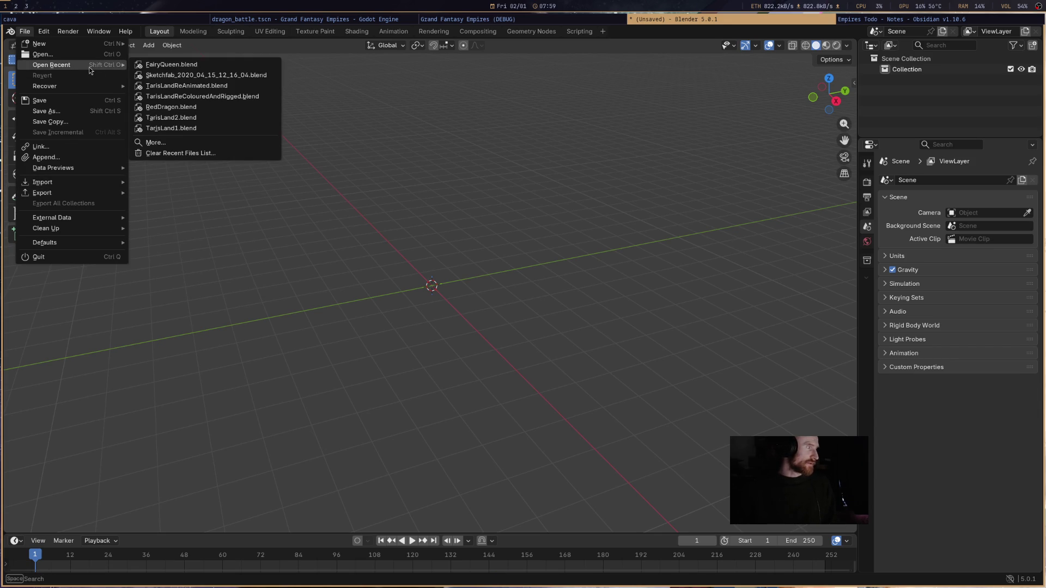
{"action": "left_click", "coordinate": [161, 69]}
{"action": "left_click", "coordinate": [485, 321]}
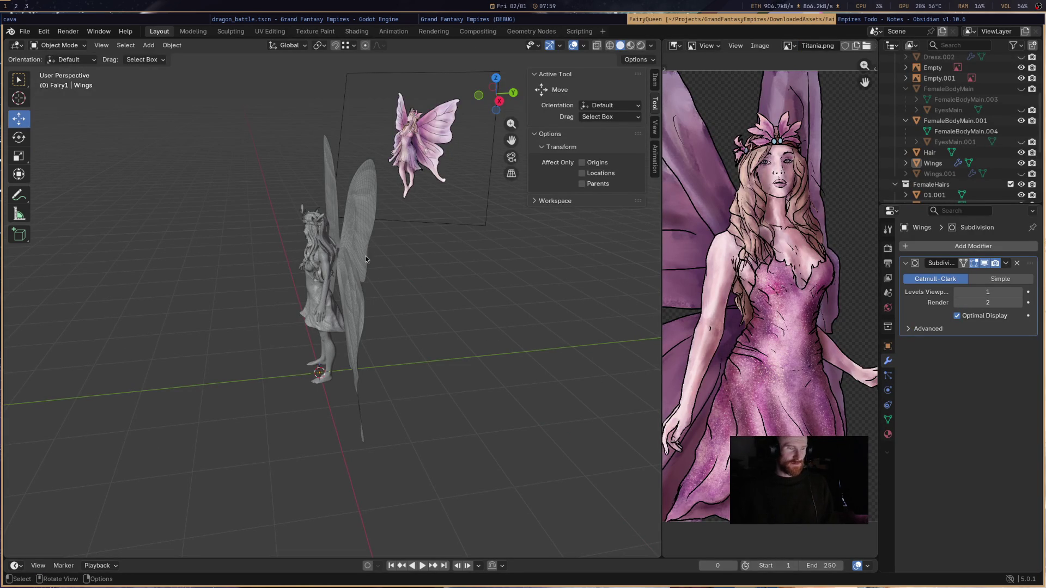
- Orbit and zoom around the winged fairy model to inspect it from several angles
{"action": "left_click_drag", "start_coordinate": [368, 260], "coordinate": [517, 250]}
{"action": "scroll", "coordinate": [385, 250], "scroll_direction": "up", "scroll_amount": 5}
{"action": "mouse_move", "coordinate": [472, 277]}
{"action": "left_mouse_down"}
{"action": "mouse_move", "coordinate": [451, 343]}
{"action": "mouse_move", "coordinate": [421, 322]}
{"action": "left_mouse_up"}
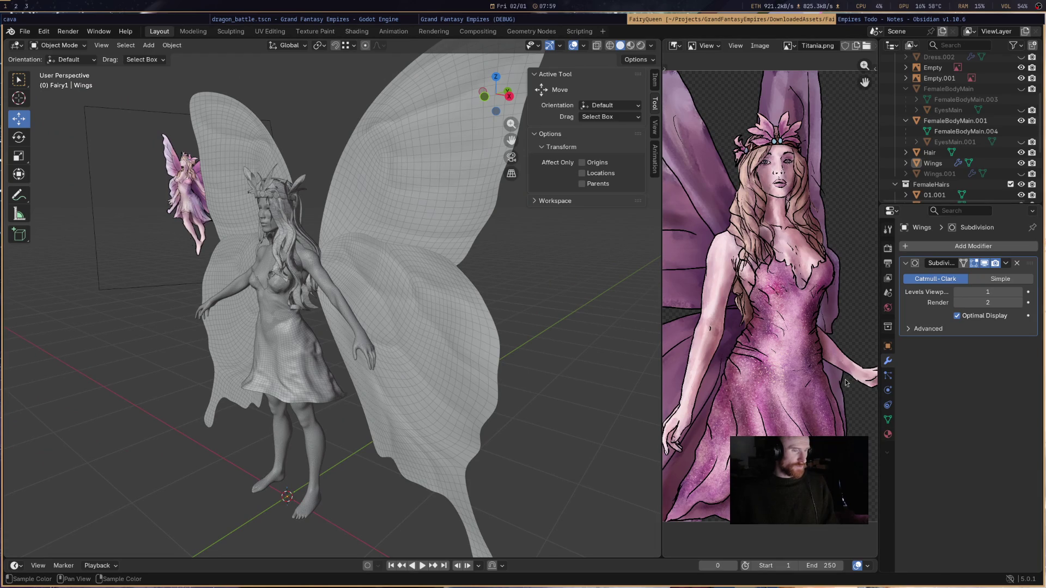
{"action": "mouse_move", "coordinate": [474, 321]}
{"action": "left_mouse_down"}
{"action": "mouse_move", "coordinate": [380, 311]}
{"action": "mouse_move", "coordinate": [474, 283]}
{"action": "mouse_move", "coordinate": [416, 283]}
{"action": "mouse_move", "coordinate": [489, 295]}
{"action": "mouse_move", "coordinate": [436, 305]}
{"action": "mouse_move", "coordinate": [343, 285]}
{"action": "mouse_move", "coordinate": [479, 355]}
{"action": "mouse_move", "coordinate": [275, 358]}
{"action": "left_mouse_up"}
{"action": "scroll", "coordinate": [276, 359], "scroll_direction": "down", "scroll_amount": 5}
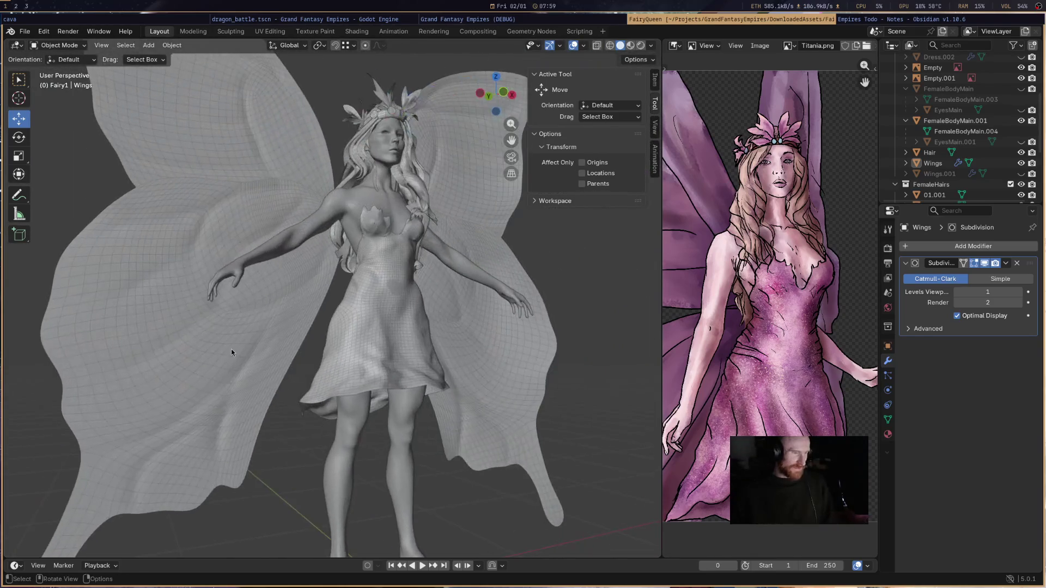
{"action": "scroll", "coordinate": [457, 374], "scroll_direction": "up", "scroll_amount": 6}
{"action": "mouse_move", "coordinate": [457, 374]}
{"action": "left_mouse_down"}
{"action": "mouse_move", "coordinate": [449, 357]}
{"action": "mouse_move", "coordinate": [483, 334]}
{"action": "mouse_move", "coordinate": [441, 434]}
{"action": "mouse_move", "coordinate": [485, 332]}
{"action": "mouse_move", "coordinate": [423, 258]}
{"action": "mouse_move", "coordinate": [299, 225]}
{"action": "mouse_move", "coordinate": [324, 287]}
{"action": "mouse_move", "coordinate": [280, 309]}
{"action": "mouse_move", "coordinate": [427, 291]}
{"action": "mouse_move", "coordinate": [355, 355]}
{"action": "mouse_move", "coordinate": [297, 278]}
{"action": "mouse_move", "coordinate": [303, 269]}
{"action": "mouse_move", "coordinate": [455, 329]}
{"action": "mouse_move", "coordinate": [402, 260]}
{"action": "left_mouse_up"}
{"action": "scroll", "coordinate": [315, 297], "scroll_direction": "down", "scroll_amount": 3}
{"action": "scroll", "coordinate": [266, 321], "scroll_direction": "down", "scroll_amount": 3}
{"action": "scroll", "coordinate": [455, 329], "scroll_direction": "down", "scroll_amount": 3}
{"action": "scroll", "coordinate": [455, 328], "scroll_direction": "up", "scroll_amount": 4}
- Select hair clump 03.001, then frame the fairy's Hair object up close and deselect it
{"action": "left_click", "coordinate": [272, 168]}
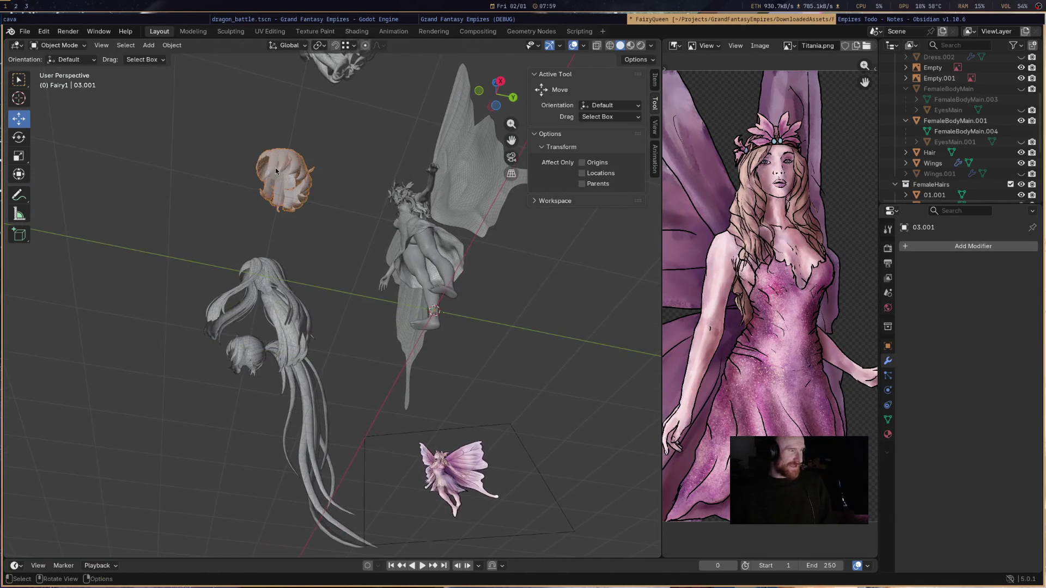
{"action": "scroll", "coordinate": [278, 174], "scroll_direction": "up", "scroll_amount": 2}
{"action": "mouse_move", "coordinate": [303, 187]}
{"action": "left_mouse_down"}
{"action": "mouse_move", "coordinate": [445, 269]}
{"action": "mouse_move", "coordinate": [490, 338]}
{"action": "mouse_move", "coordinate": [560, 366]}
{"action": "mouse_move", "coordinate": [404, 349]}
{"action": "mouse_move", "coordinate": [522, 371]}
{"action": "mouse_move", "coordinate": [392, 371]}
{"action": "left_mouse_up"}
{"action": "scroll", "coordinate": [444, 269], "scroll_direction": "down", "scroll_amount": 3}
{"action": "scroll", "coordinate": [463, 371], "scroll_direction": "up", "scroll_amount": 2}
{"action": "scroll", "coordinate": [392, 371], "scroll_direction": "up", "scroll_amount": 2}
{"action": "left_click_drag", "start_coordinate": [428, 458], "coordinate": [418, 364]}
{"action": "left_click", "coordinate": [397, 363]}
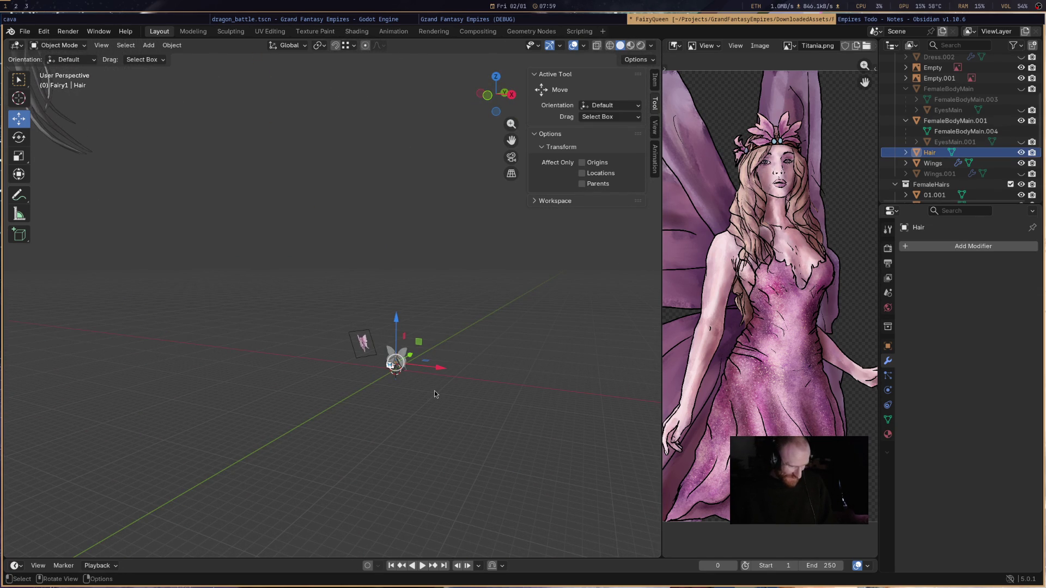
{"action": "key", "text": "KP_Decimal"}
{"action": "scroll", "coordinate": [463, 397], "scroll_direction": "down", "scroll_amount": 6}
{"action": "left_click_drag", "start_coordinate": [463, 398], "coordinate": [518, 389]}
{"action": "left_click", "coordinate": [492, 402]}
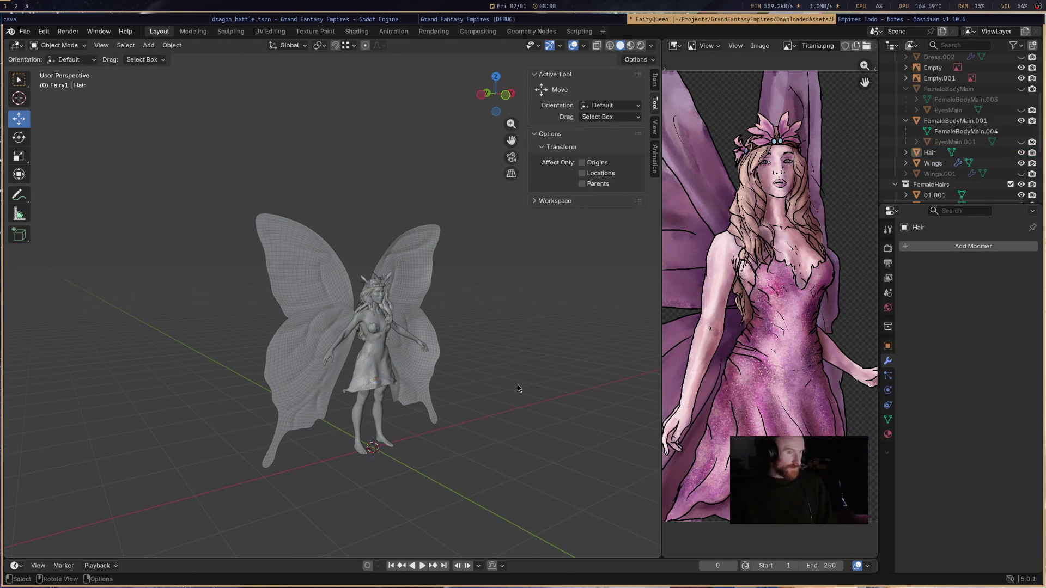
- Save FairyQueen.blend with Ctrl+S and quit Blender
{"action": "key", "text": "ctrl+s"}
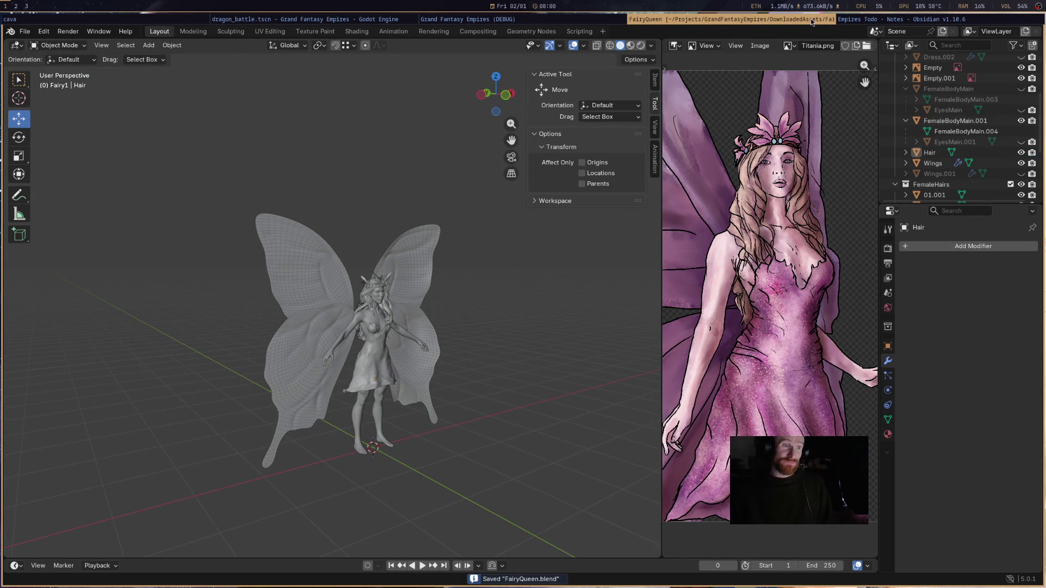
{"action": "mouse_move", "coordinate": [599, 292]}
{"action": "left_mouse_down"}
{"action": "mouse_move", "coordinate": [455, 218]}
{"action": "mouse_move", "coordinate": [480, 259]}
{"action": "left_mouse_up"}
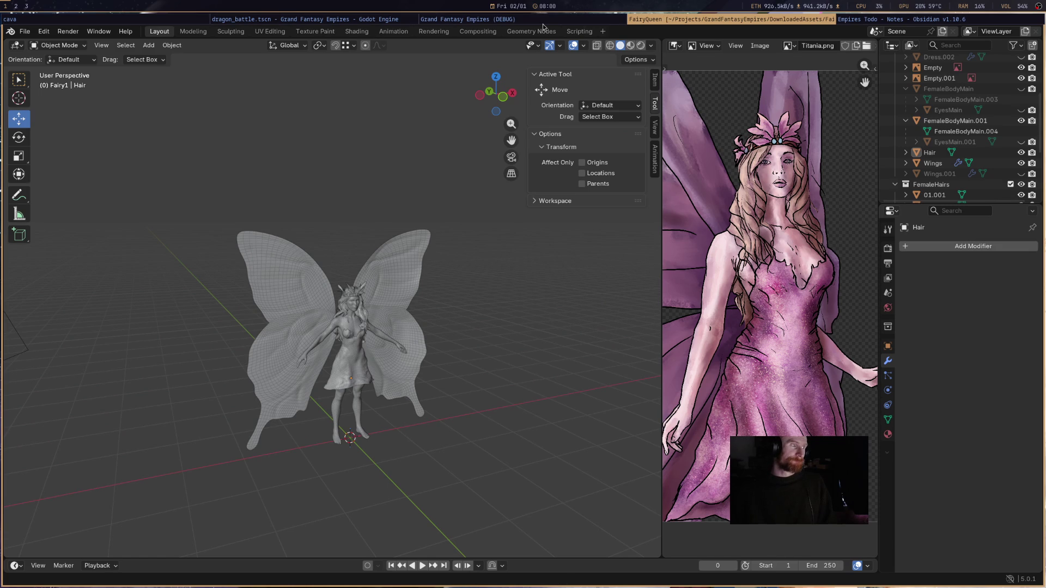
{"action": "key", "text": "ctrl+q"}
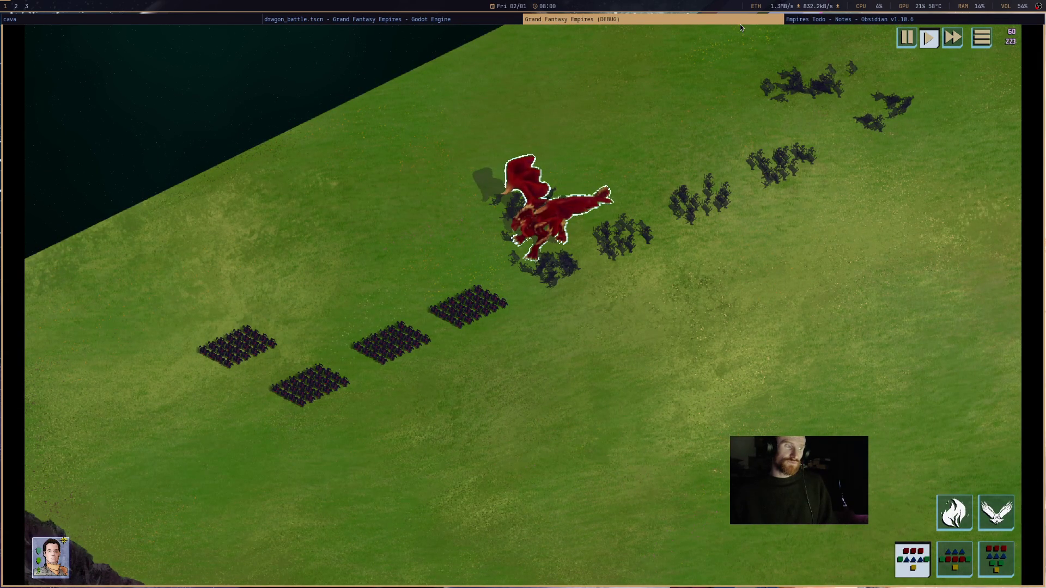
- Close the debug game with Alt+F4 and bring the Obsidian Empires Todo note forward
{"action": "key", "text": "alt+F4"}
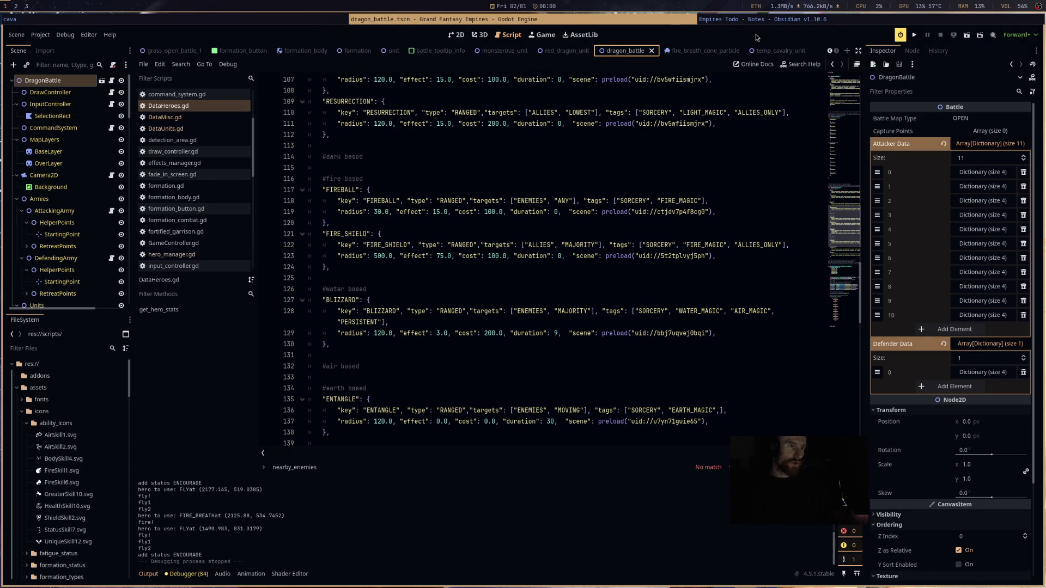
{"action": "left_click", "coordinate": [772, 20]}
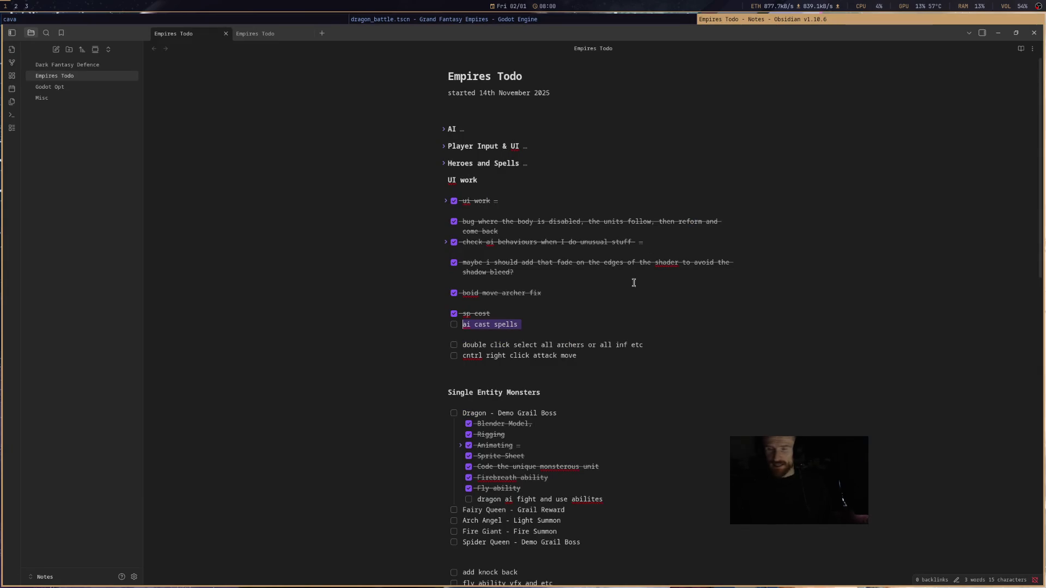
- Read through the Empires Todo dragon tasks, then return to Godot's DataUnits.gd script
{"action": "left_click", "coordinate": [623, 300]}
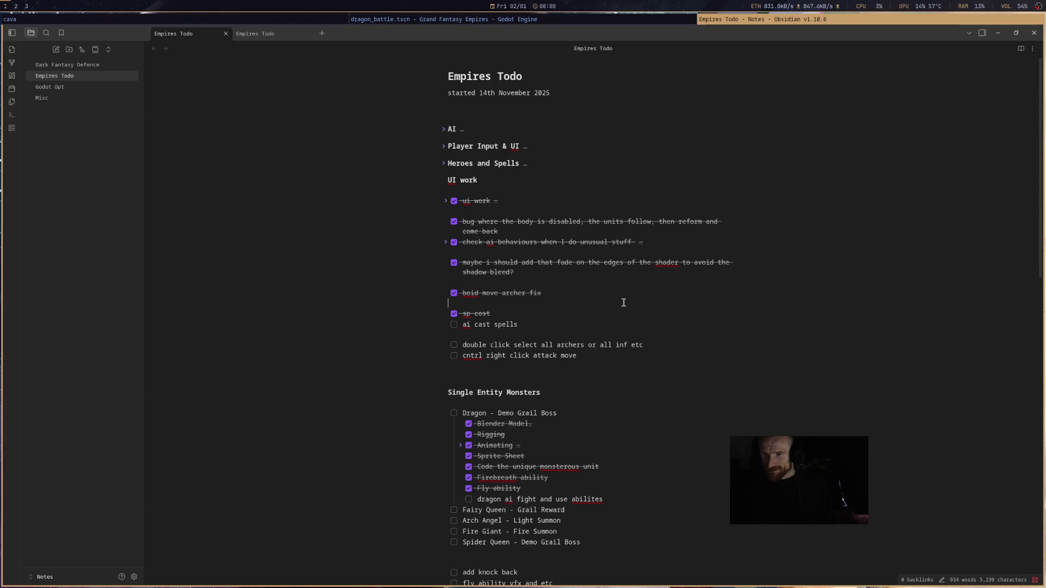
{"action": "scroll", "coordinate": [627, 300], "scroll_direction": "down", "scroll_amount": 4}
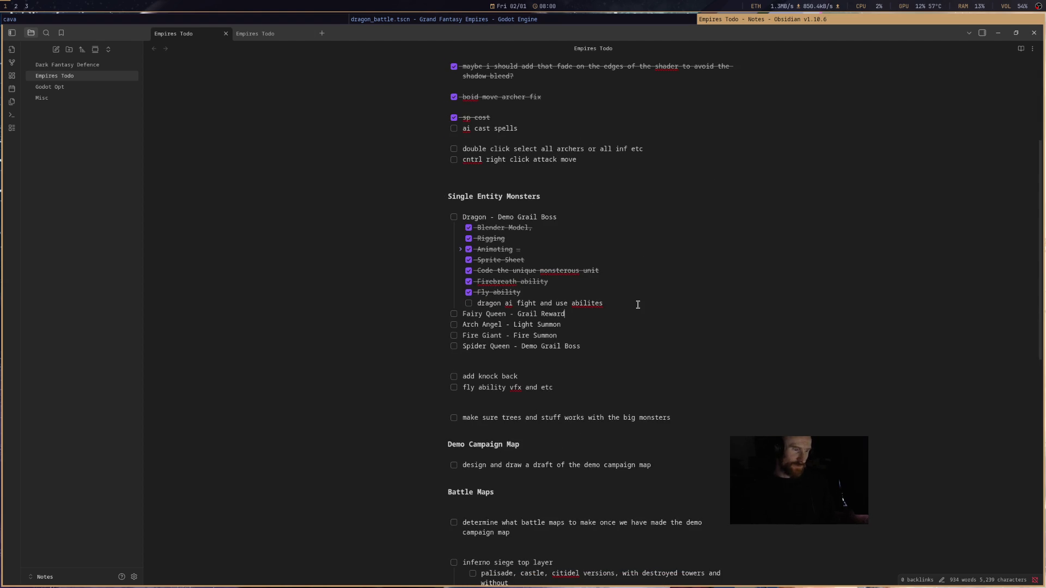
{"action": "left_click", "coordinate": [635, 305]}
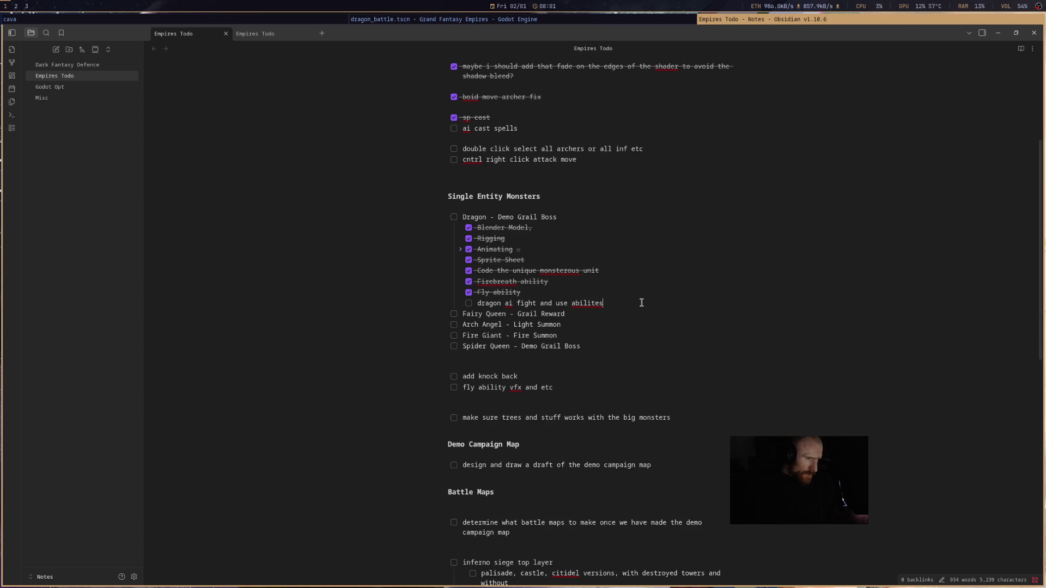
{"action": "scroll", "coordinate": [641, 303], "scroll_direction": "up", "scroll_amount": 3}
{"action": "left_click_drag", "start_coordinate": [517, 278], "coordinate": [440, 279]}
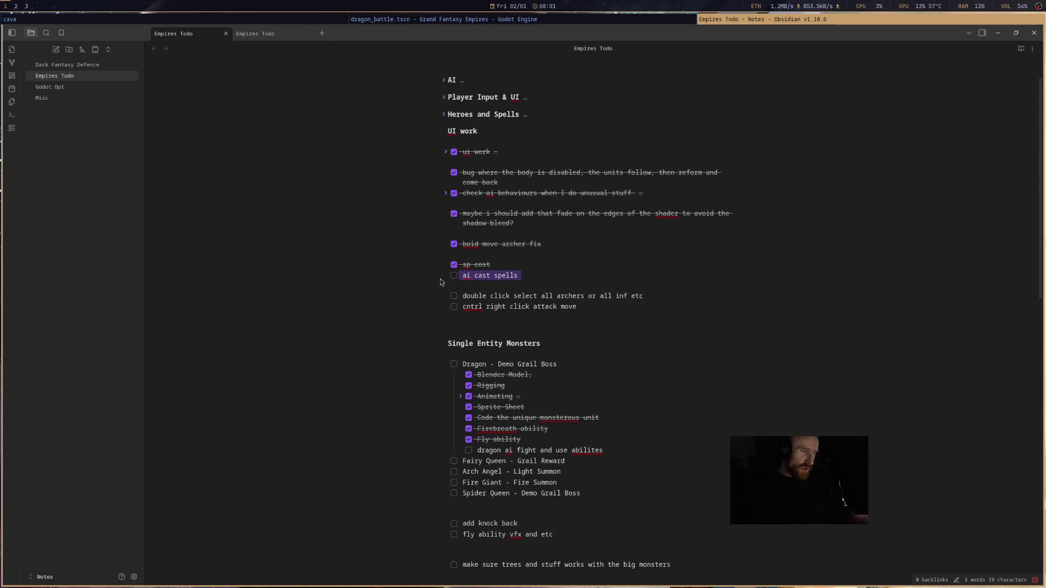
{"action": "key", "text": "super+Left"}
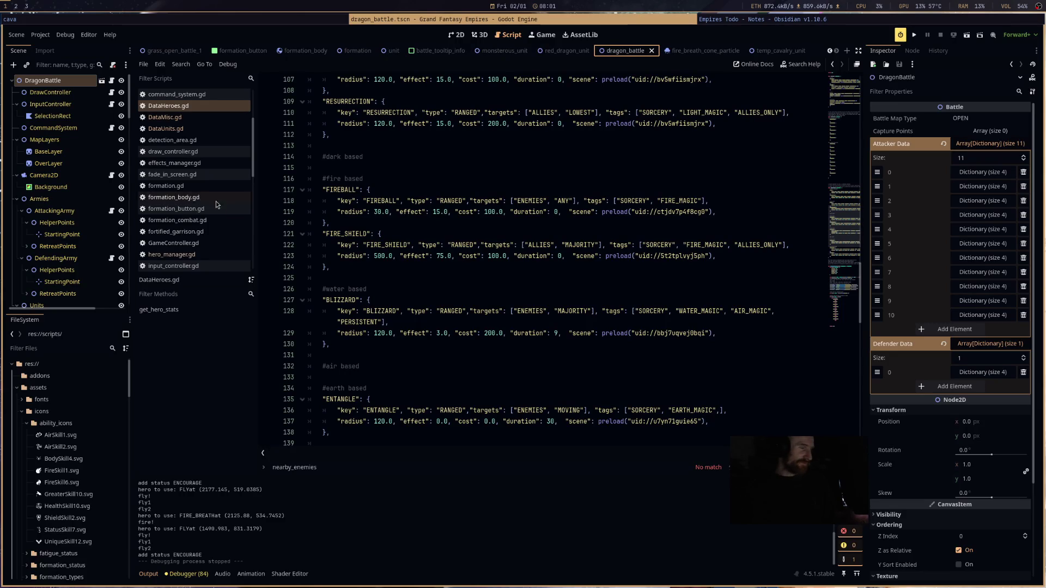
{"action": "left_click", "coordinate": [199, 130]}
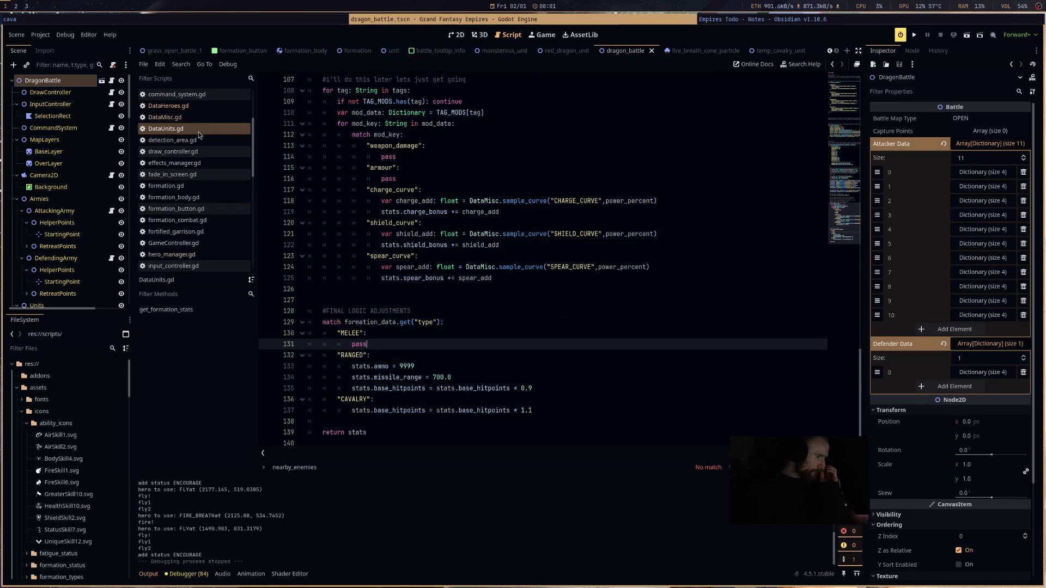
- Open hero_manager.gd, review the random spell-picking code on lines 91–98, and add a line after 98
{"action": "scroll", "coordinate": [227, 201], "scroll_direction": "up", "scroll_amount": 5}
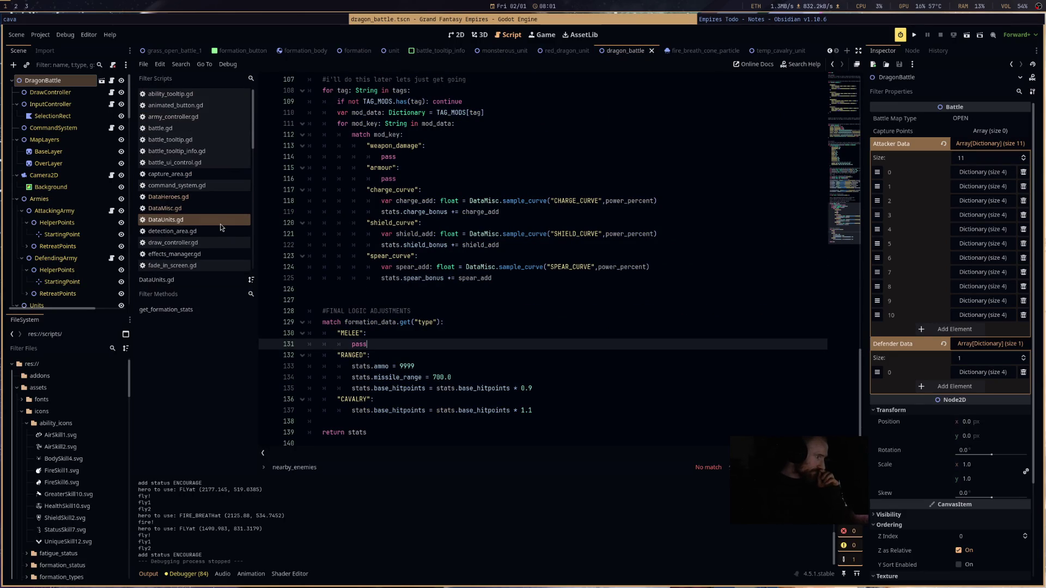
{"action": "scroll", "coordinate": [220, 224], "scroll_direction": "down", "scroll_amount": 5}
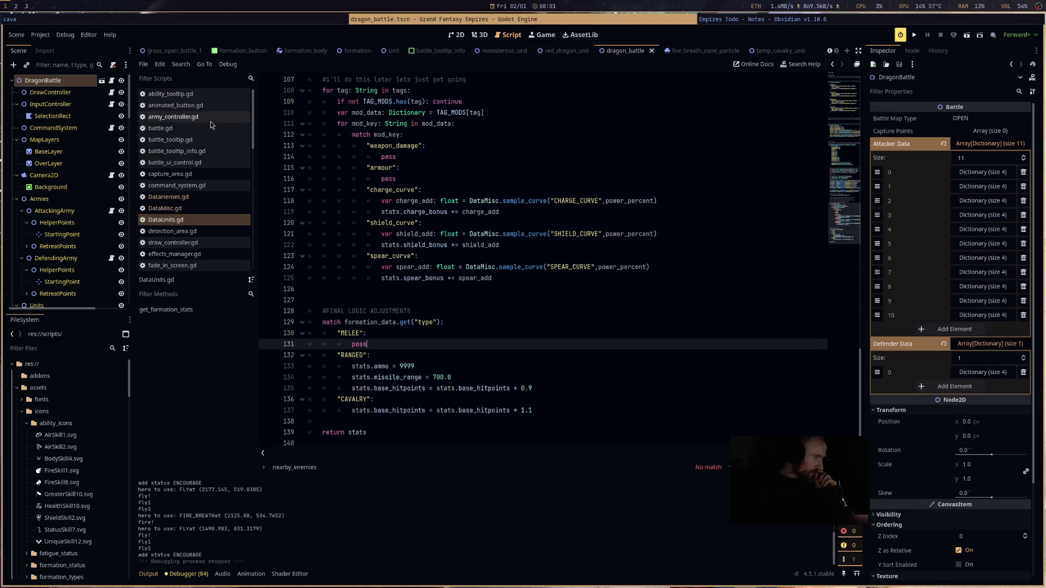
{"action": "scroll", "coordinate": [214, 198], "scroll_direction": "down", "scroll_amount": 2}
{"action": "left_click", "coordinate": [223, 185]}
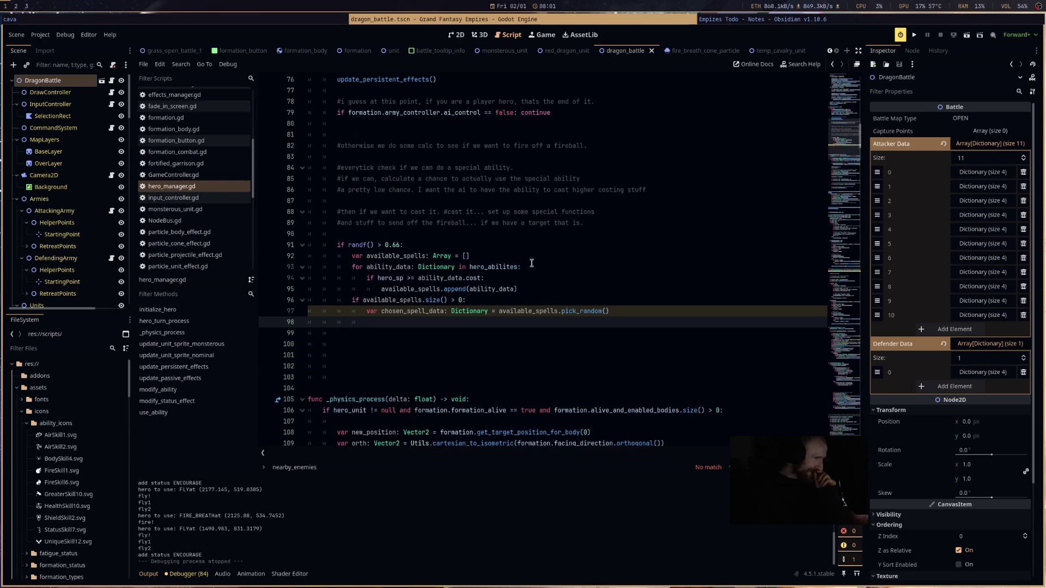
{"action": "mouse_move", "coordinate": [334, 247]}
{"action": "left_mouse_down"}
{"action": "mouse_move", "coordinate": [603, 373]}
{"action": "mouse_move", "coordinate": [591, 325]}
{"action": "left_mouse_up"}
{"action": "left_click", "coordinate": [593, 326]}
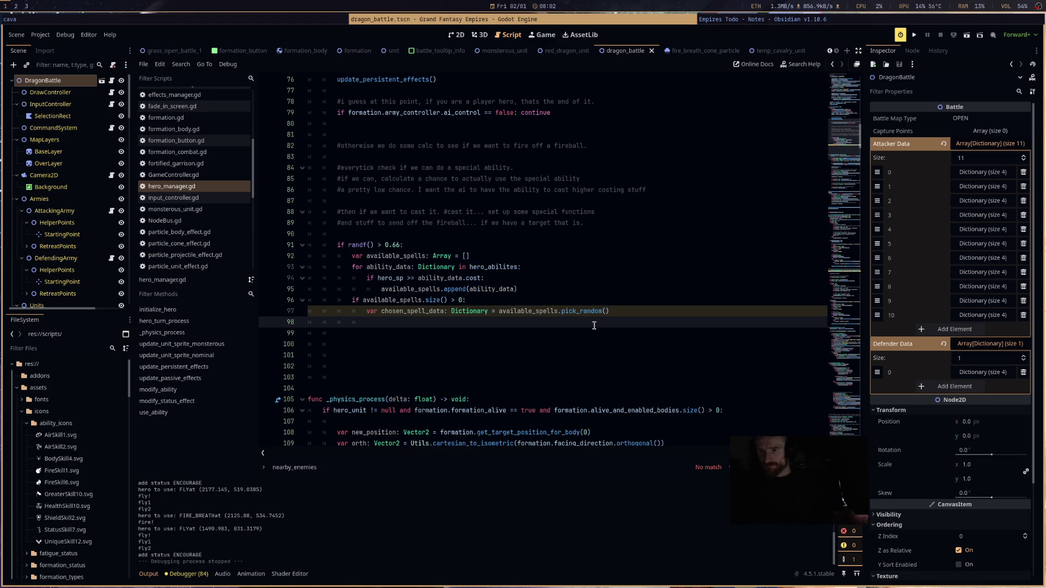
{"action": "left_click", "coordinate": [715, 289]}
{"action": "left_click", "coordinate": [698, 323]}
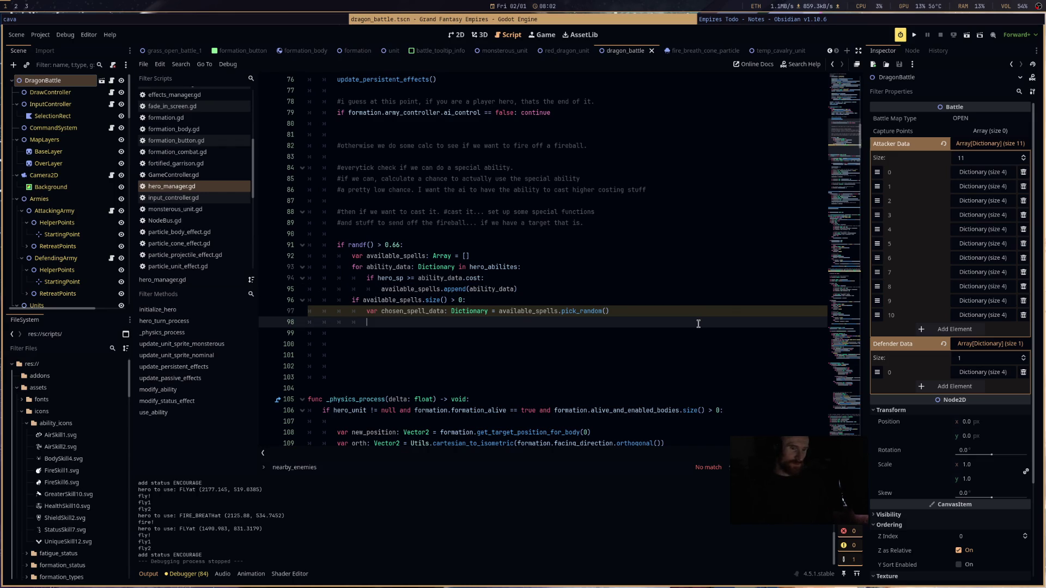
{"action": "scroll", "coordinate": [699, 324], "scroll_direction": "down", "scroll_amount": 3}
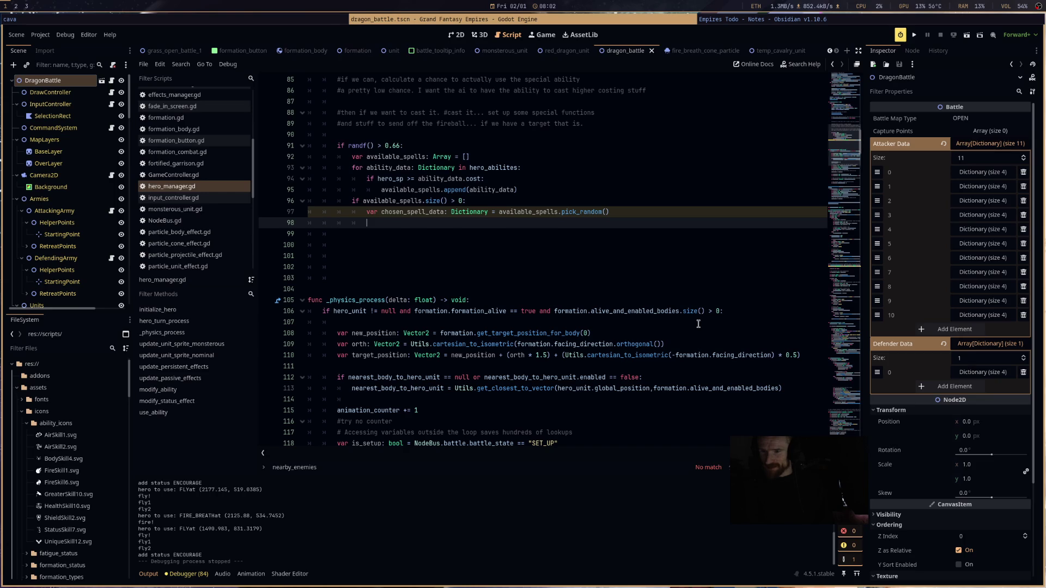
{"action": "key", "text": "Return"}
{"action": "key", "text": "Return"}
{"action": "key", "text": "Return"}
- Remove the surplus blank lines below line 98 and save hero_manager.gd
{"action": "left_click", "coordinate": [529, 224]}
{"action": "left_click_drag", "start_coordinate": [502, 266], "coordinate": [308, 234]}
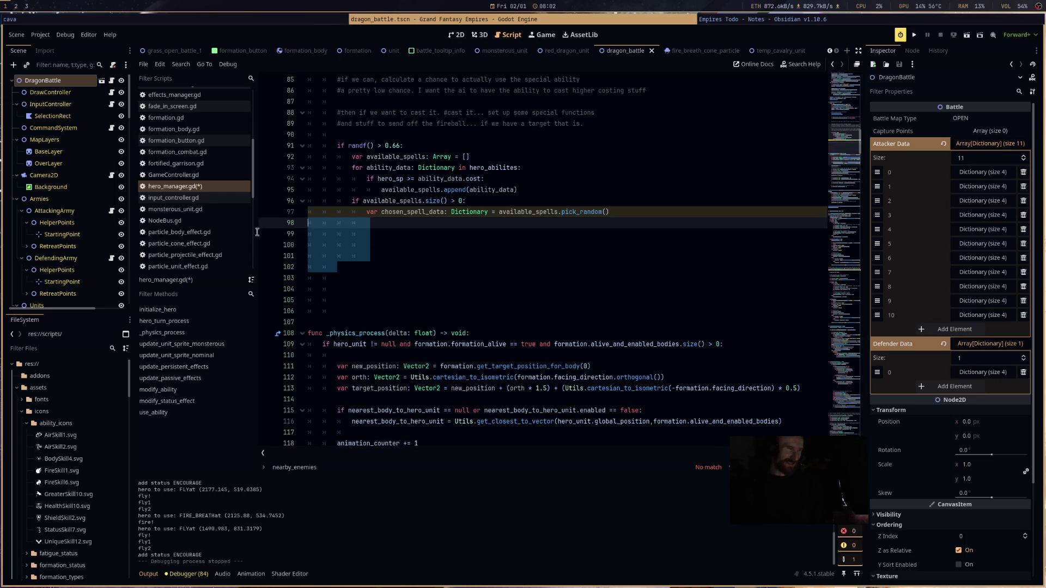
{"action": "key", "text": "BackSpace"}
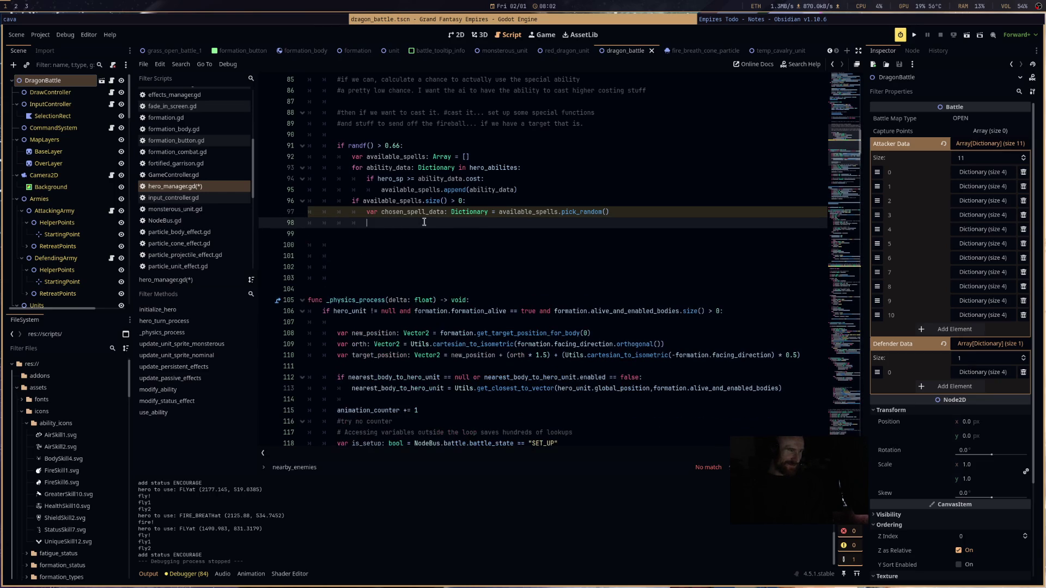
{"action": "key", "text": "ctrl+z"}
{"action": "left_click", "coordinate": [424, 223]}
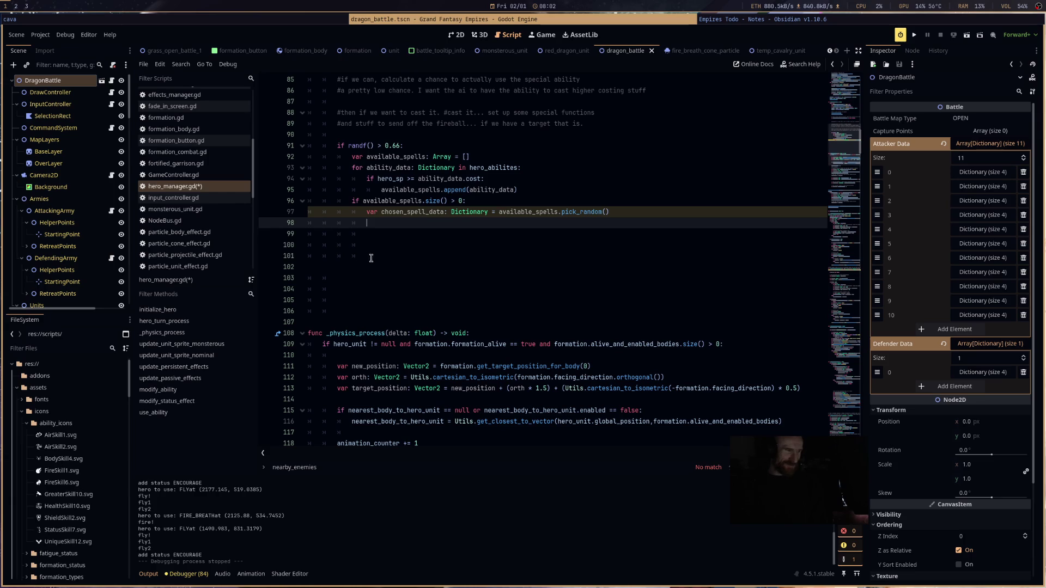
{"action": "left_click_drag", "start_coordinate": [371, 317], "coordinate": [307, 245]}
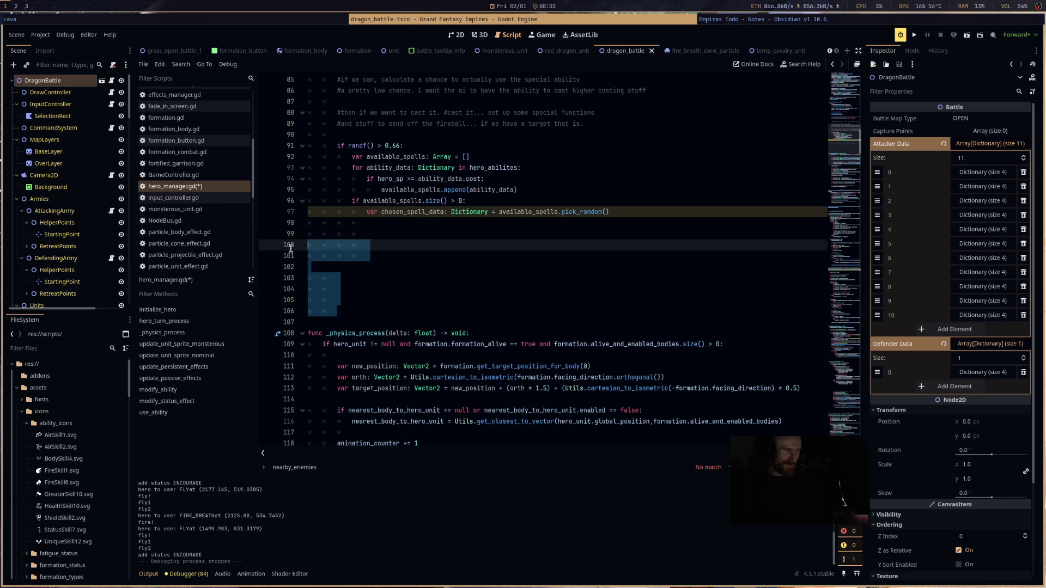
{"action": "key", "text": "BackSpace"}
{"action": "left_click_drag", "start_coordinate": [400, 243], "coordinate": [411, 221]}
{"action": "left_click", "coordinate": [419, 225]}
{"action": "key", "text": "ctrl+s"}
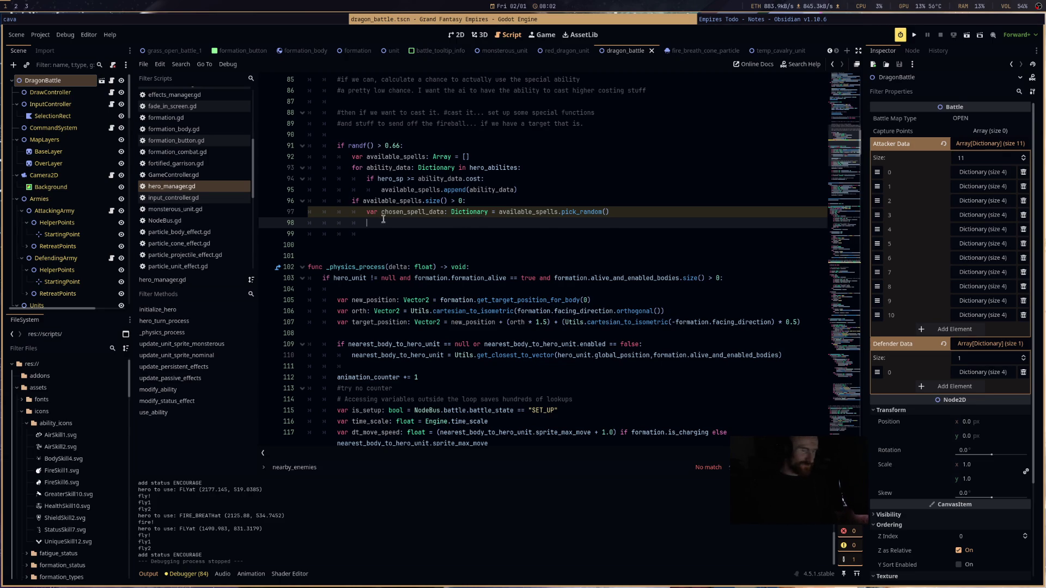
- Review the spell-picking code on line 97, leaving the caret at the end of line 98
{"action": "left_click_drag", "start_coordinate": [364, 213], "coordinate": [612, 216]}
{"action": "left_click", "coordinate": [613, 228]}
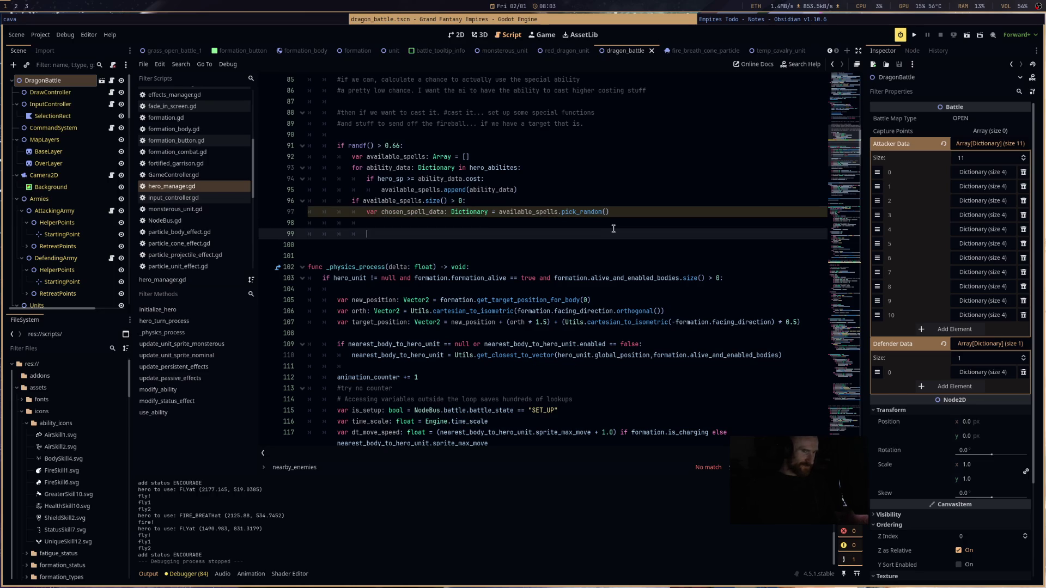
{"action": "left_click", "coordinate": [616, 224]}
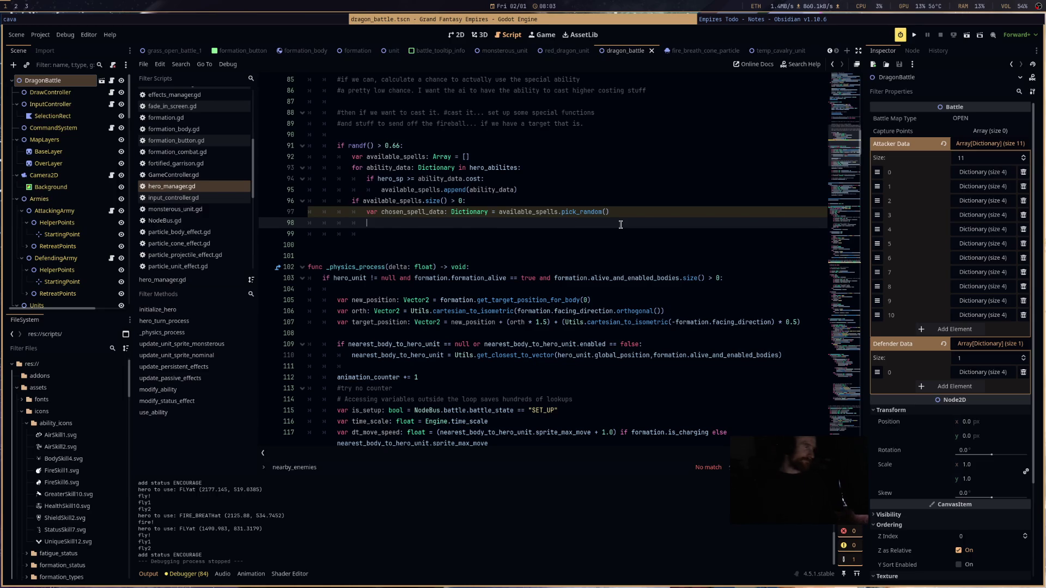
{"action": "scroll", "coordinate": [210, 202], "scroll_direction": "up", "scroll_amount": 5}
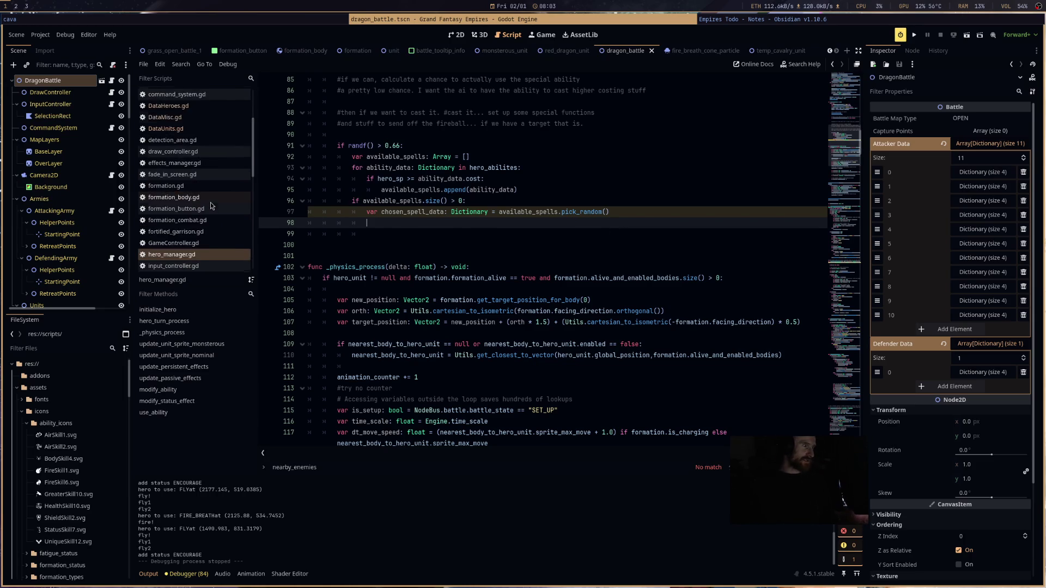
{"action": "left_click", "coordinate": [210, 186]}
{"action": "scroll", "coordinate": [510, 261], "scroll_direction": "down", "scroll_amount": 3}
{"action": "scroll", "coordinate": [511, 262], "scroll_direction": "up", "scroll_amount": 3}
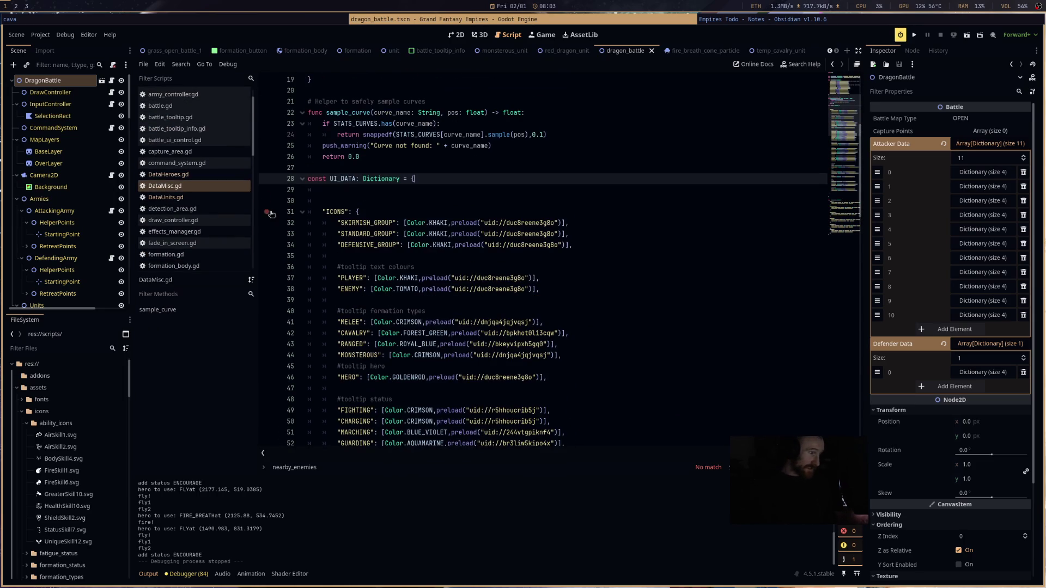
{"action": "left_click", "coordinate": [226, 177]}
{"action": "left_click_drag", "start_coordinate": [510, 201], "coordinate": [576, 201]}
{"action": "scroll", "coordinate": [581, 207], "scroll_direction": "up", "scroll_amount": 2}
{"action": "scroll", "coordinate": [581, 207], "scroll_direction": "up", "scroll_amount": 5}
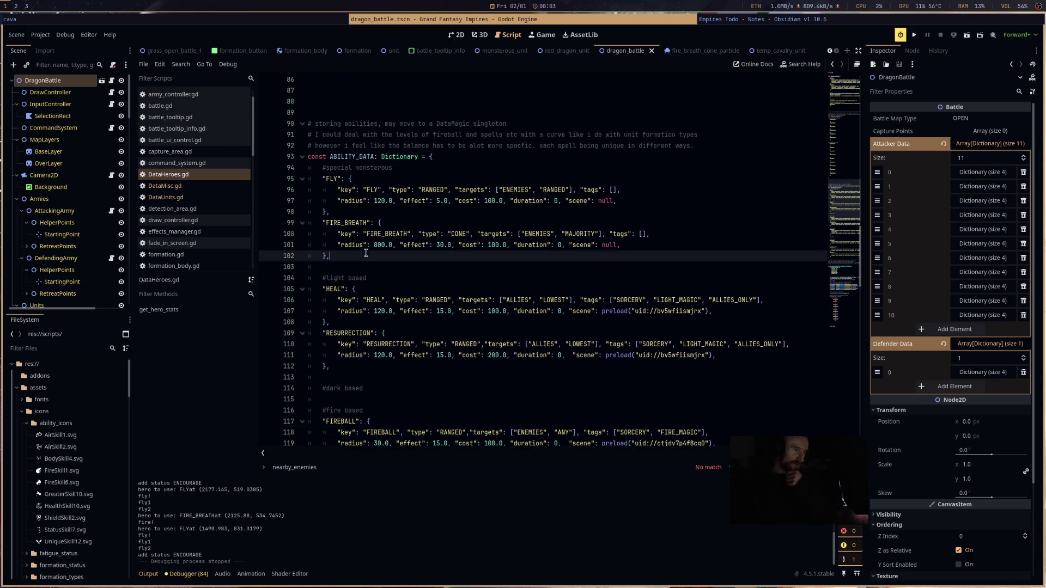
{"action": "left_click_drag", "start_coordinate": [370, 255], "coordinate": [285, 180]}
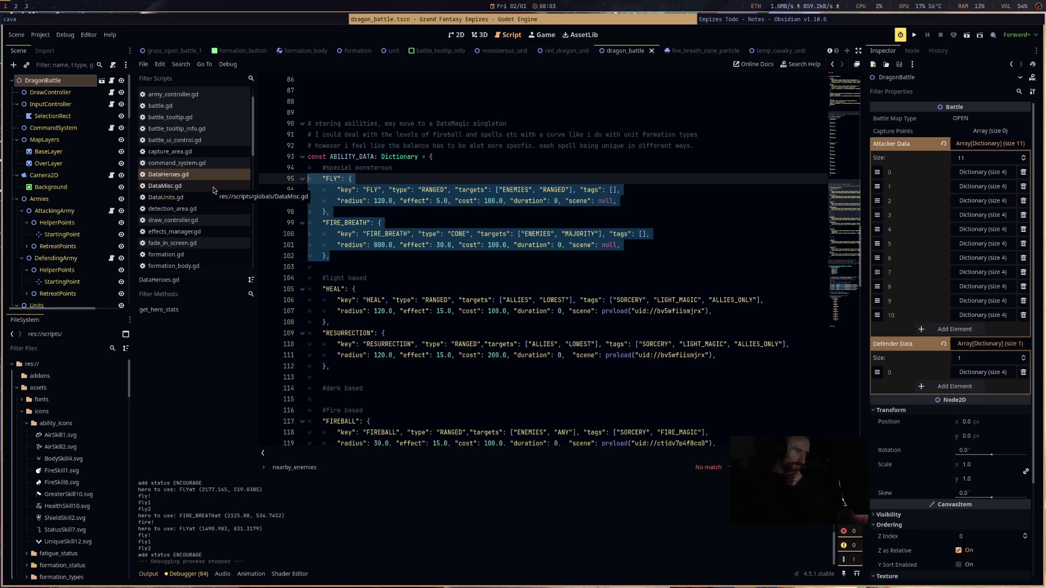
{"action": "scroll", "coordinate": [545, 261], "scroll_direction": "down", "scroll_amount": 5}
{"action": "left_click", "coordinate": [584, 287]}
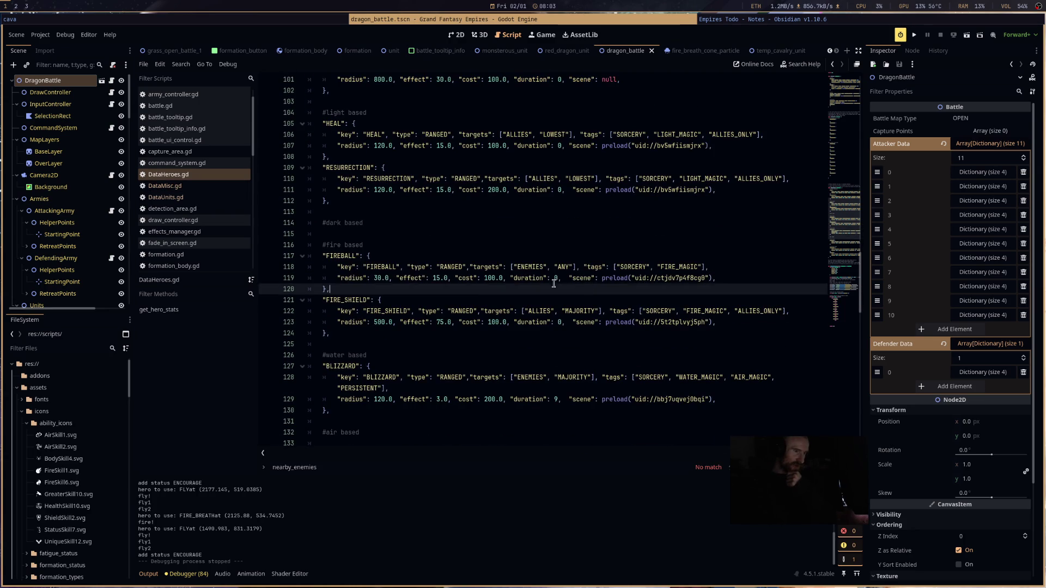
{"action": "left_click_drag", "start_coordinate": [584, 287], "coordinate": [296, 257]}
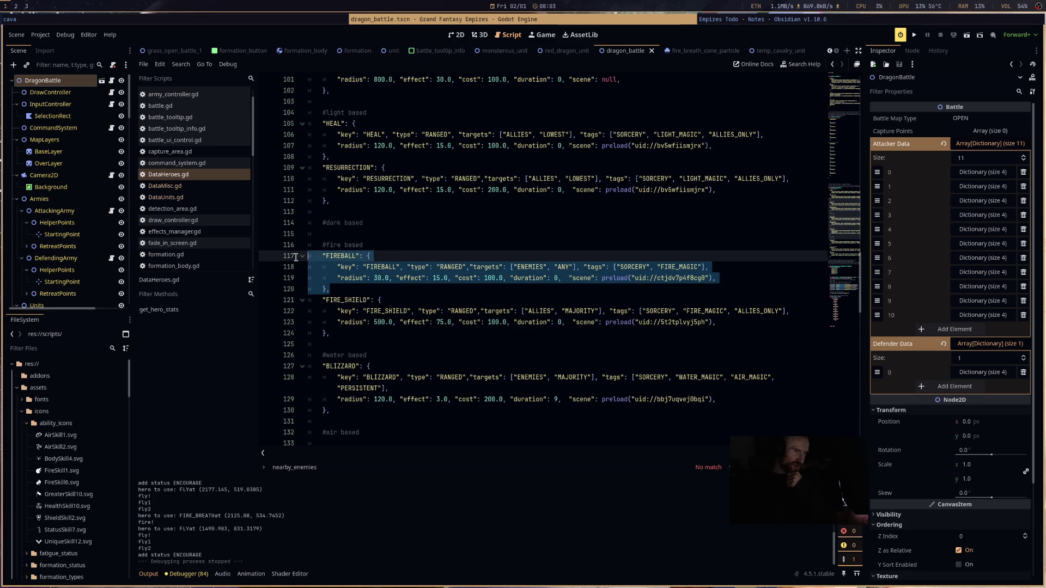
{"action": "left_click", "coordinate": [195, 197]}
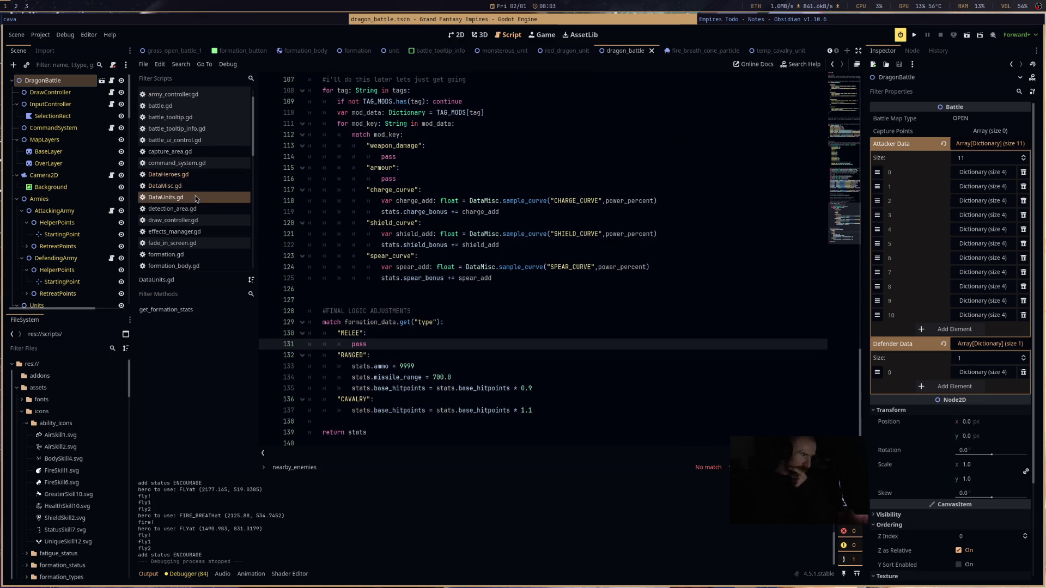
{"action": "left_click", "coordinate": [198, 175]}
{"action": "left_click", "coordinate": [192, 197]}
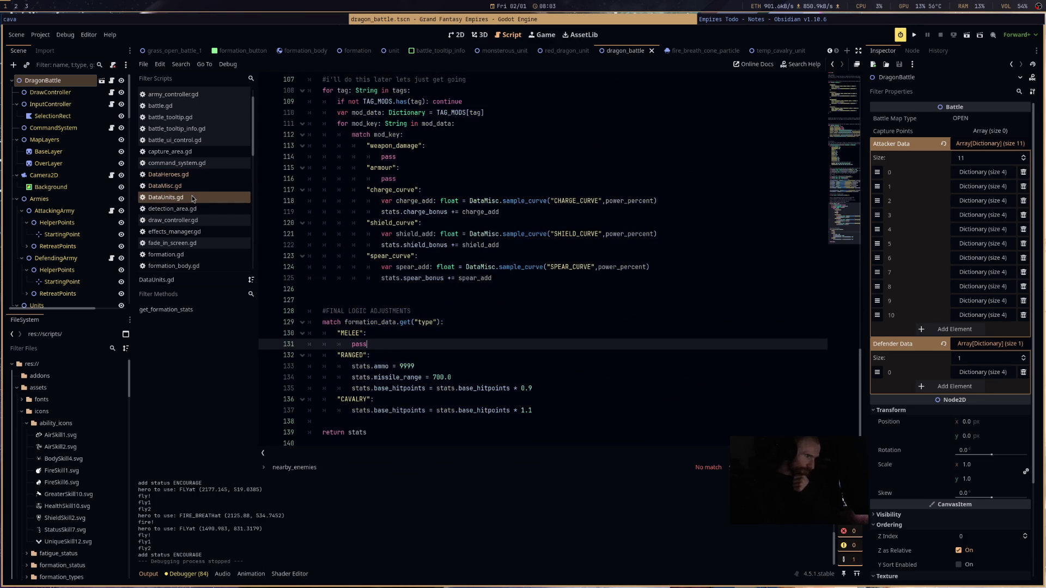
{"action": "left_click", "coordinate": [193, 176]}
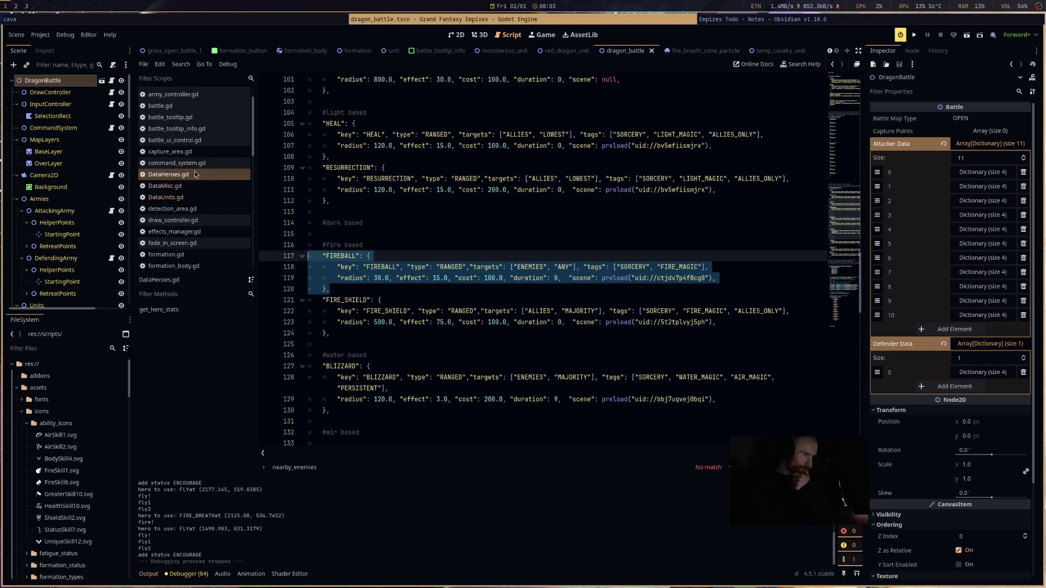
{"action": "scroll", "coordinate": [206, 211], "scroll_direction": "down", "scroll_amount": 3}
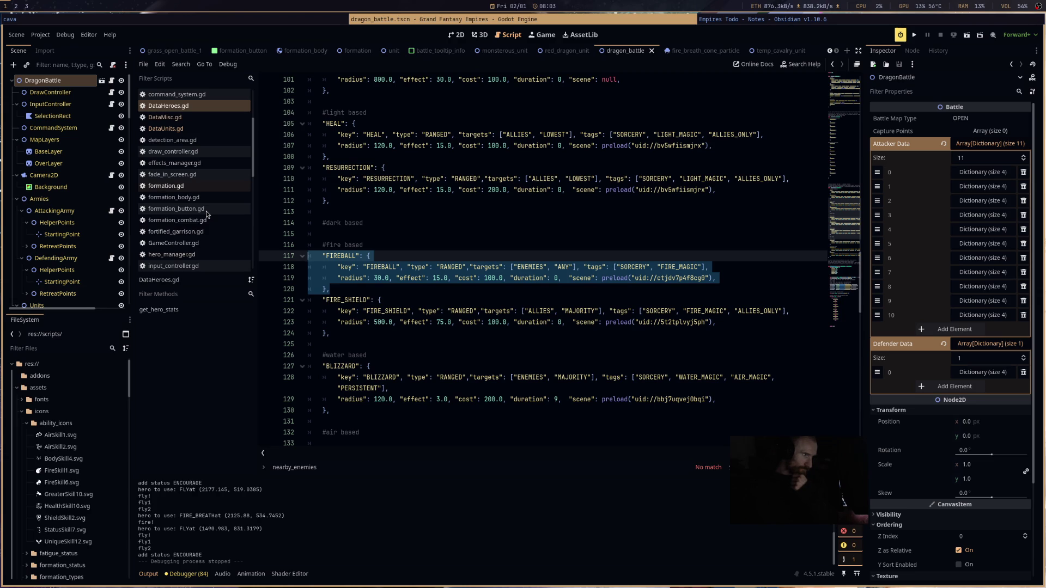
{"action": "scroll", "coordinate": [206, 214], "scroll_direction": "up", "scroll_amount": 4}
{"action": "left_click", "coordinate": [210, 117]}
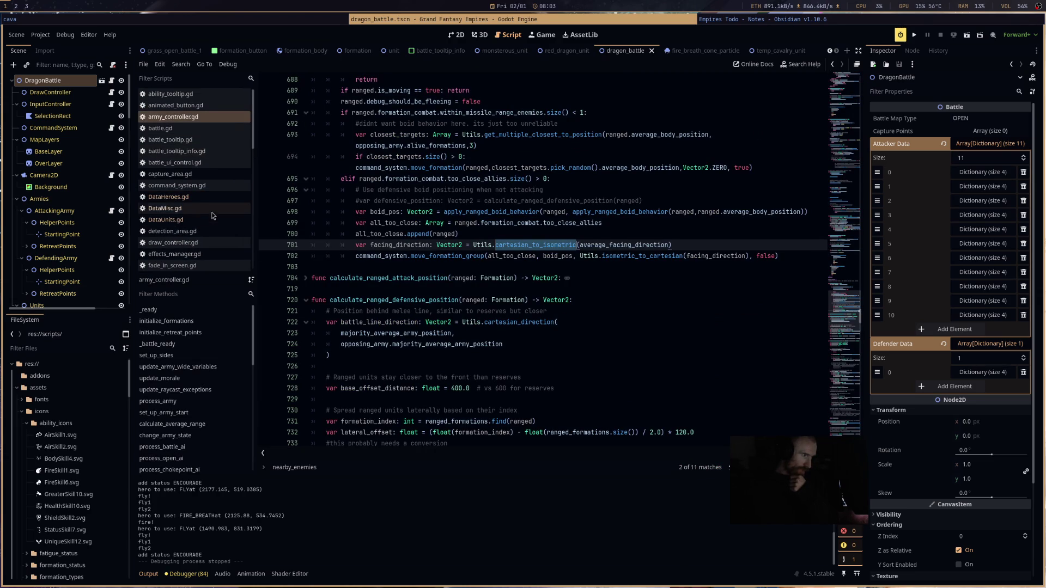
{"action": "scroll", "coordinate": [212, 215], "scroll_direction": "down", "scroll_amount": 4}
{"action": "scroll", "coordinate": [205, 224], "scroll_direction": "down", "scroll_amount": 4}
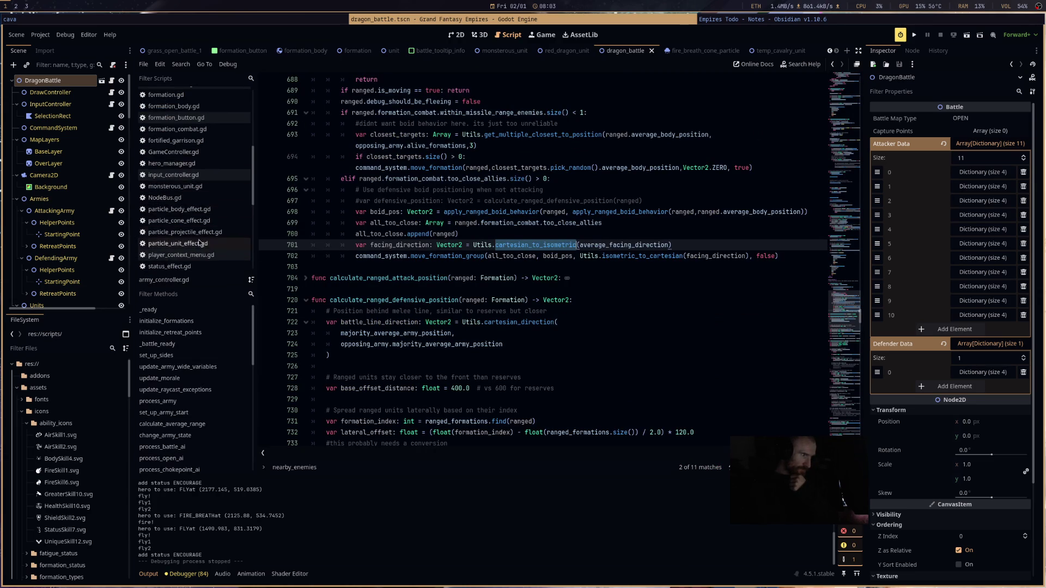
{"action": "scroll", "coordinate": [203, 226], "scroll_direction": "up", "scroll_amount": 1}
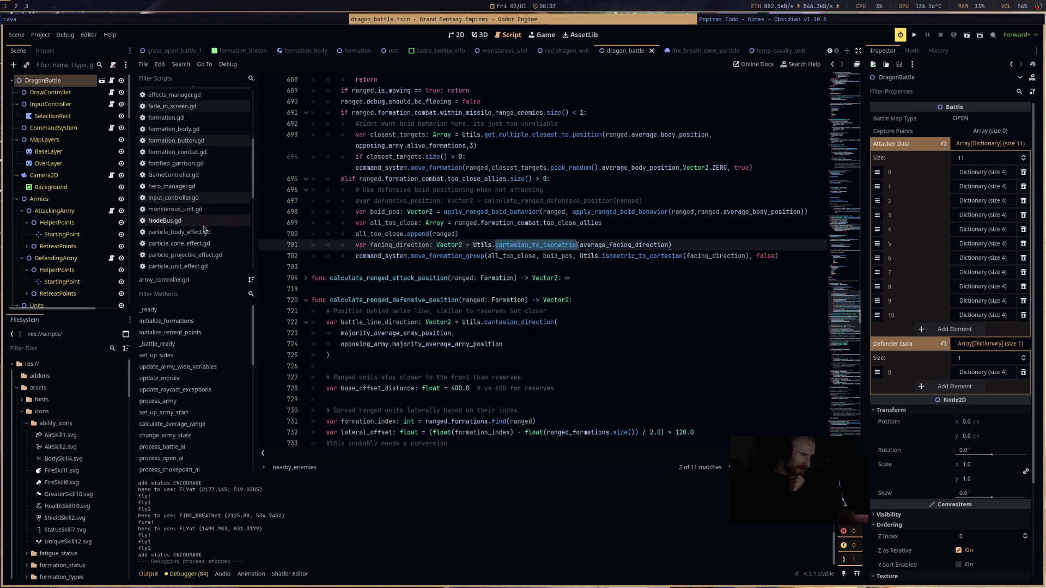
{"action": "left_click", "coordinate": [180, 186]}
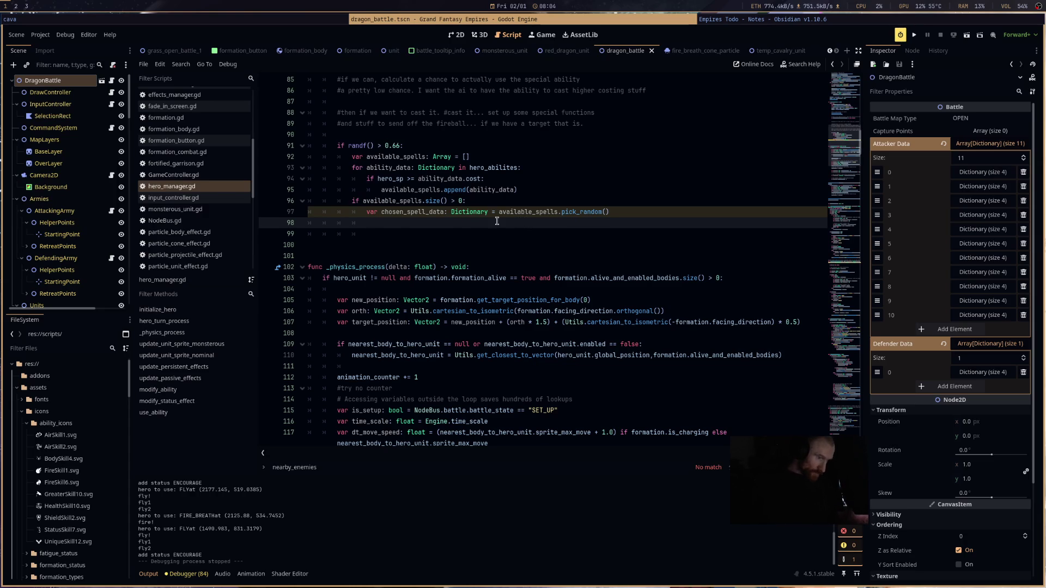
{"action": "key", "text": "Up"}
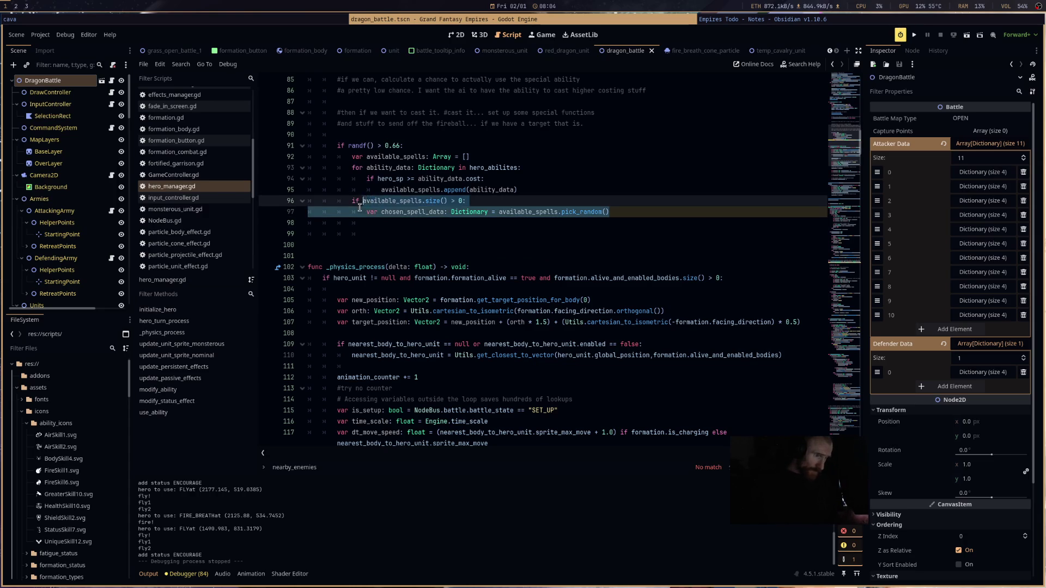
- Begin a match on targets[0] at line 98, checking the FIREBALL entry in DataHeroes.gd
{"action": "key", "text": "Down"}
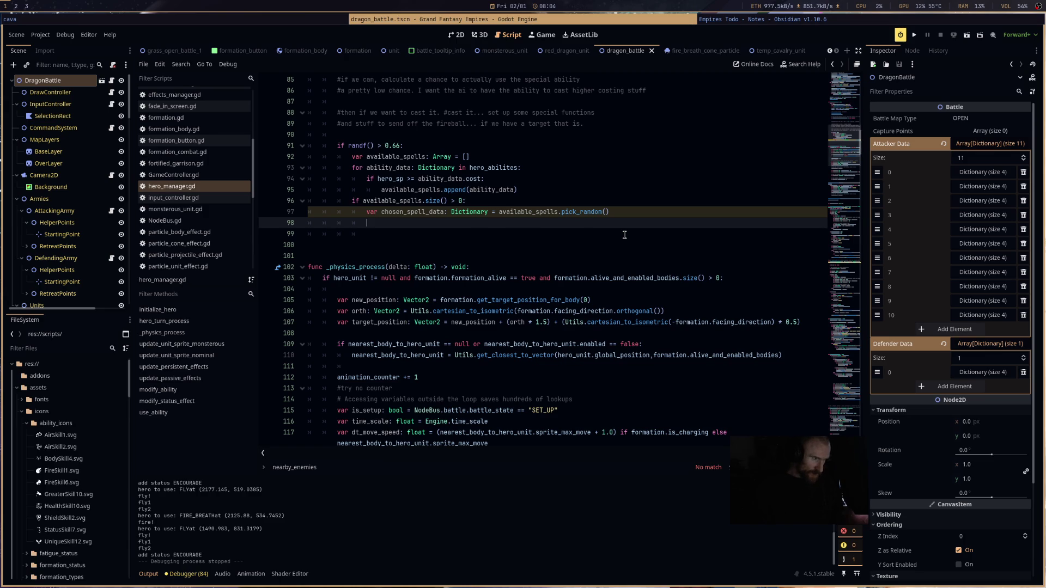
{"action": "type", "text": "match"}
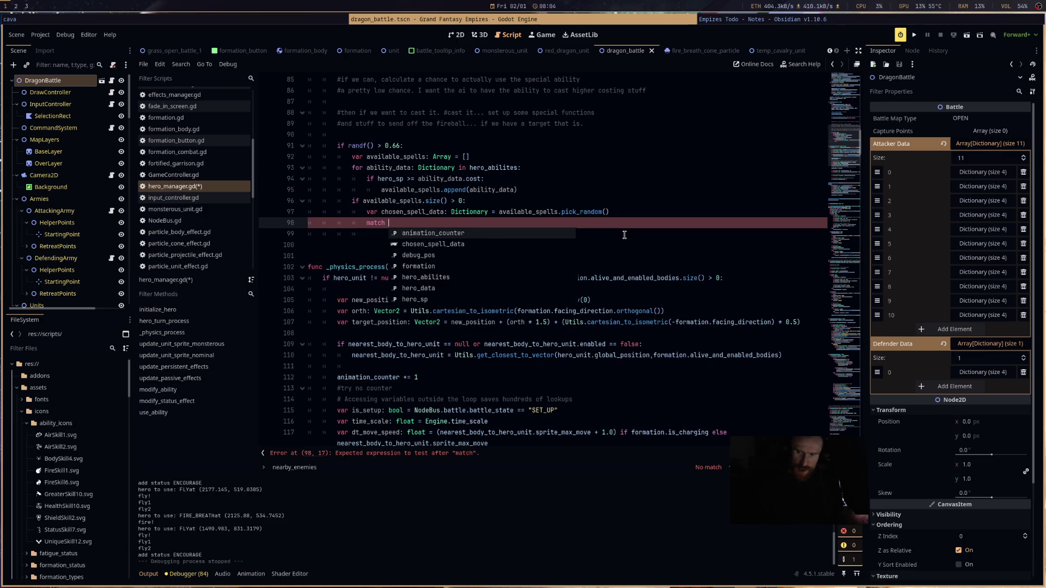
{"action": "type", "text": "available_spells."}
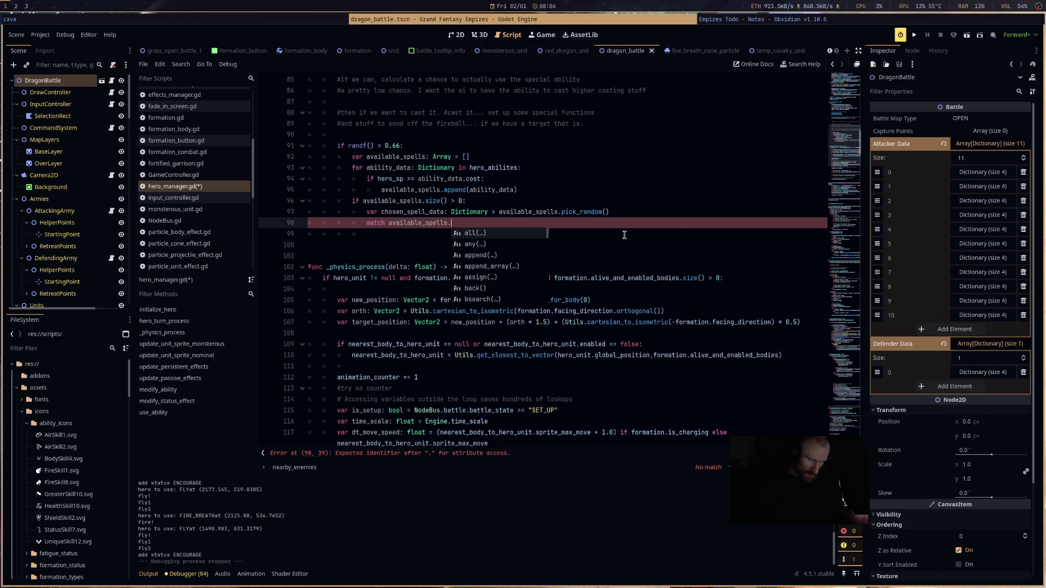
{"action": "key", "text": "Escape"}
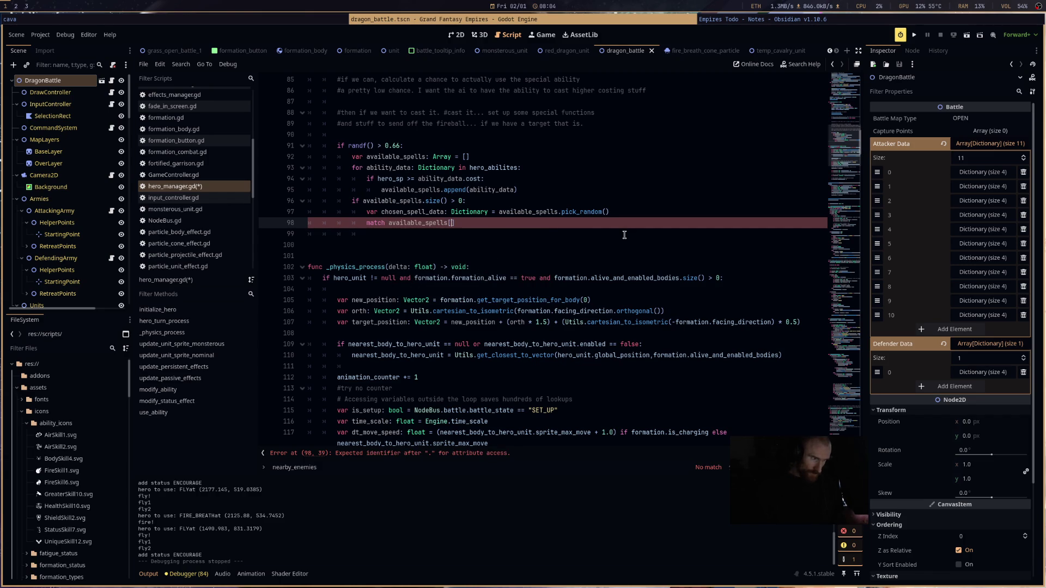
{"action": "type", "text": "targets[0]"}
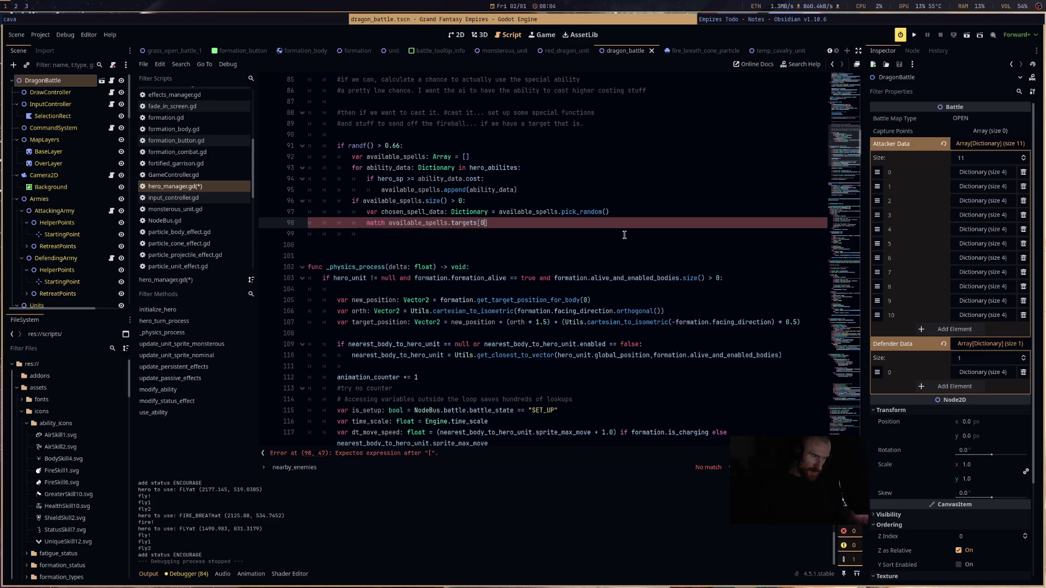
{"action": "scroll", "coordinate": [196, 164], "scroll_direction": "up", "scroll_amount": 5}
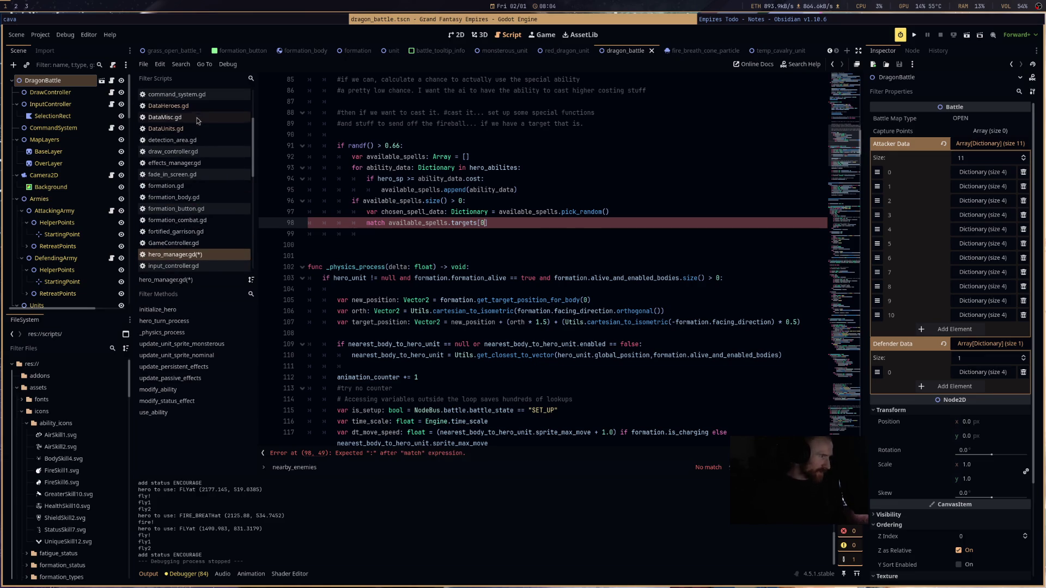
{"action": "left_click", "coordinate": [201, 109]}
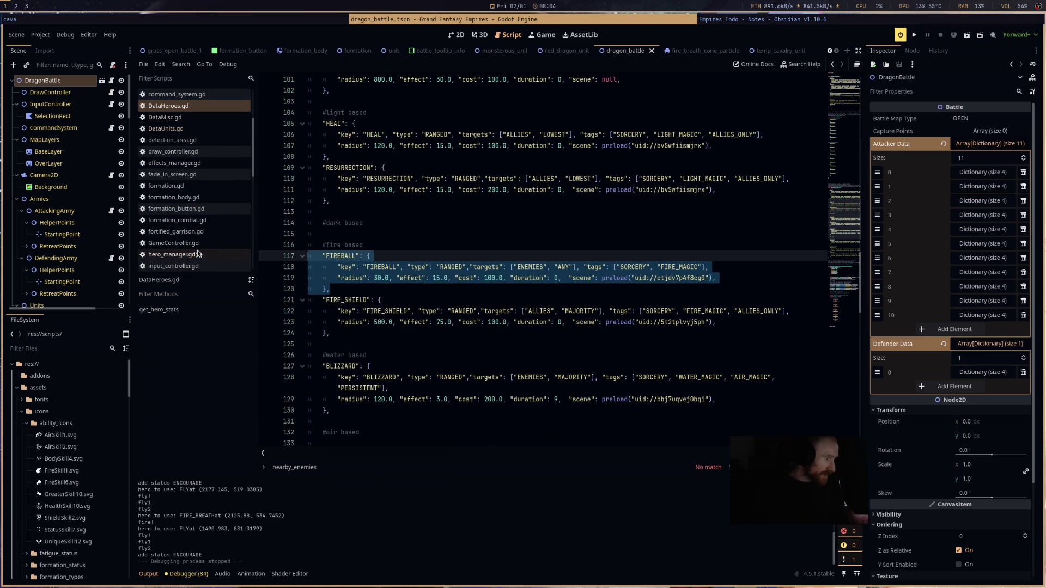
{"action": "left_click", "coordinate": [201, 255]}
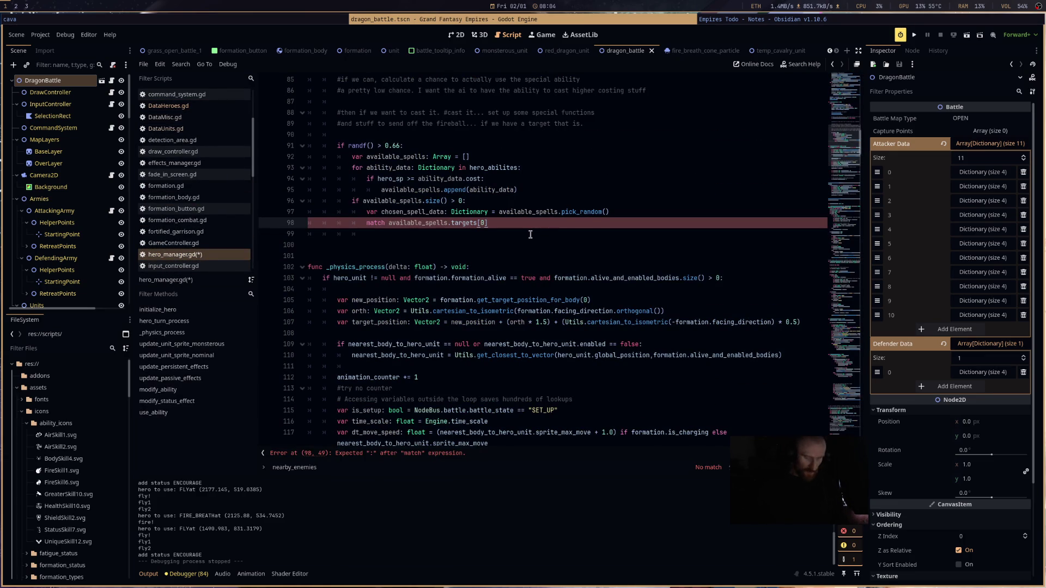
- Add "ALLIES" and "ENEMIES" branches, each with a pass body, to the match
{"action": "type", "text": ":"}
{"action": "key", "text": "Return"}
{"action": "type", "text": "\"ALLIES\":"}
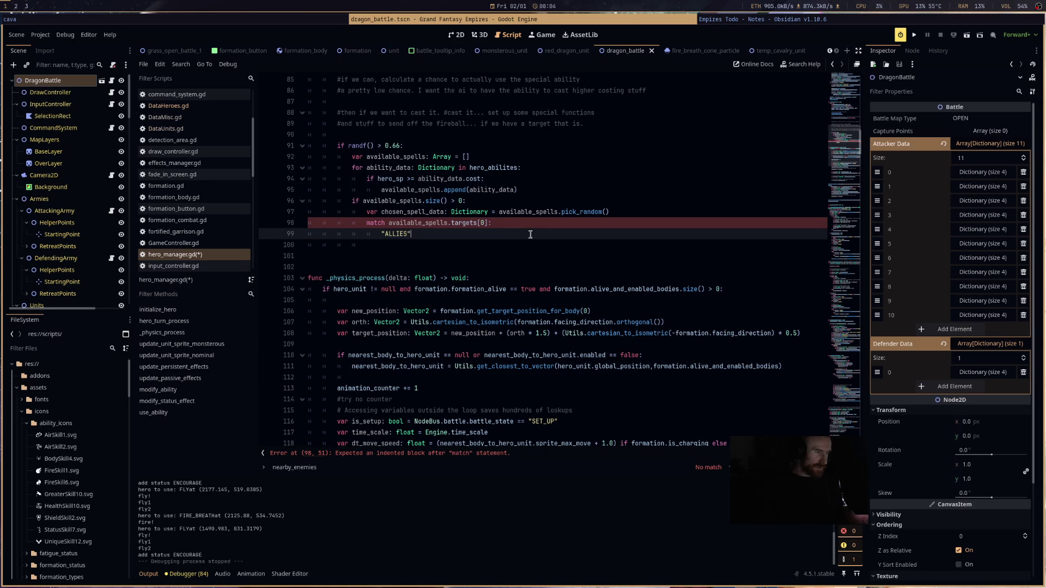
{"action": "key", "text": "Return"}
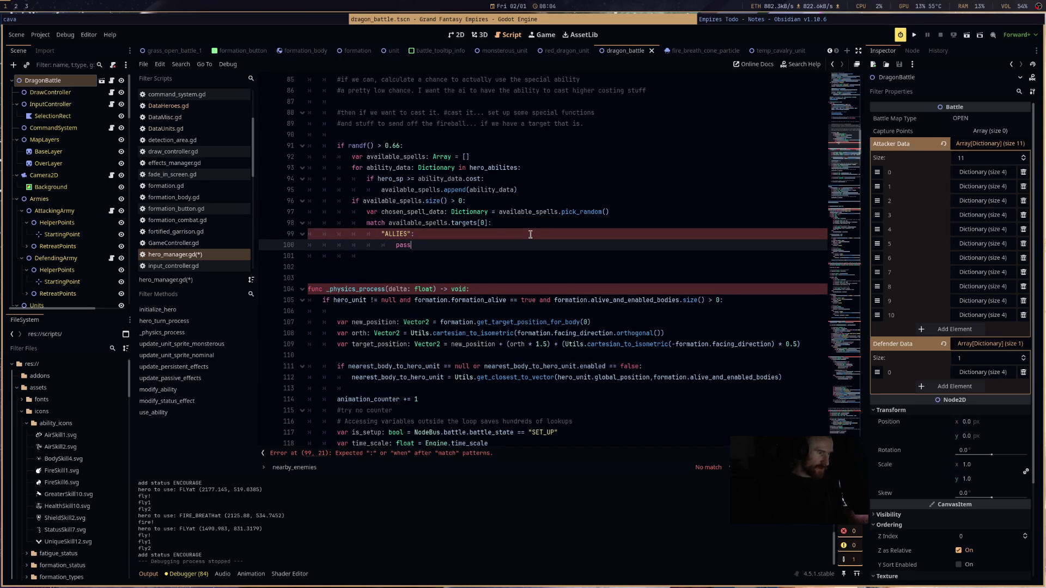
{"action": "key", "text": "Return"}
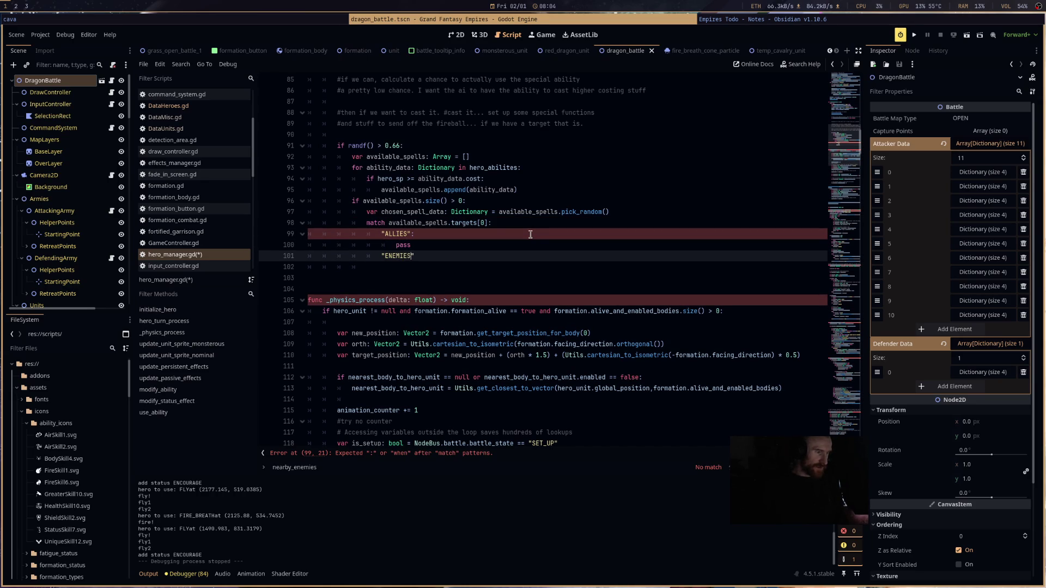
{"action": "type", "text": "S\":"}
{"action": "key", "text": "Return"}
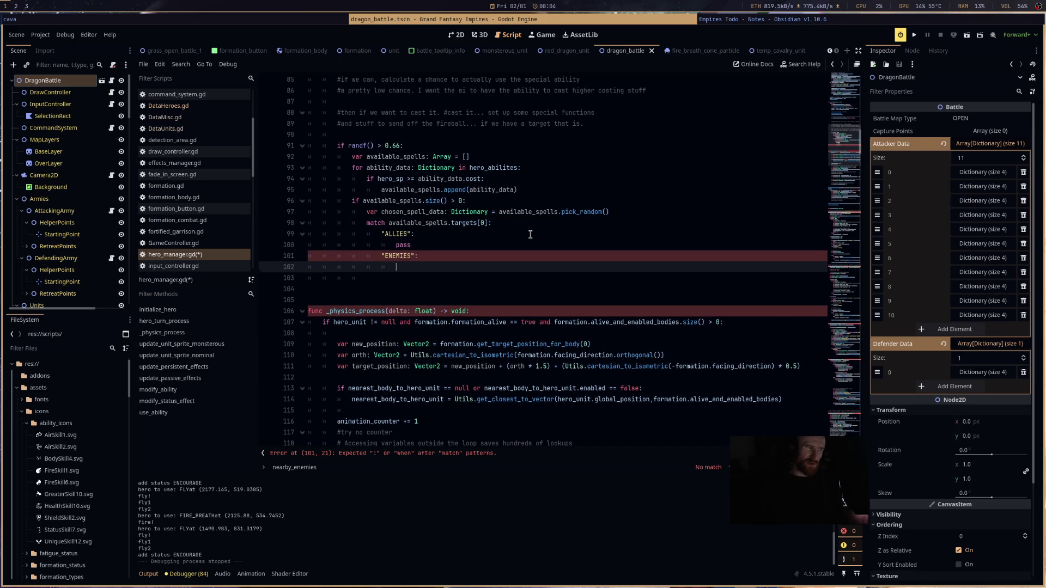
{"action": "type", "text": "pass"}
{"action": "key", "text": "Up"}
{"action": "key", "text": "Up"}
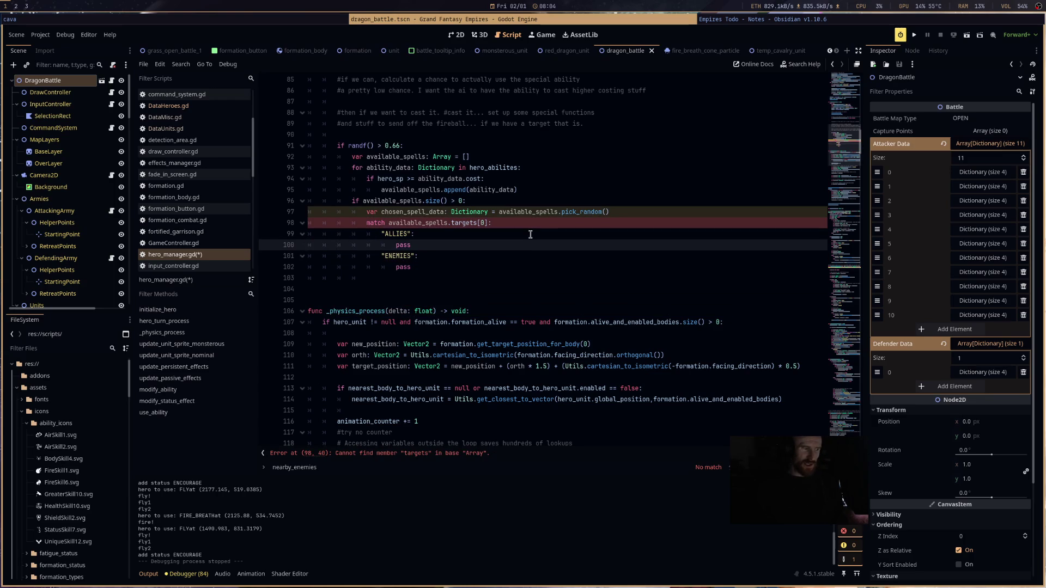
{"action": "key", "text": "Return"}
{"action": "key", "text": "Return"}
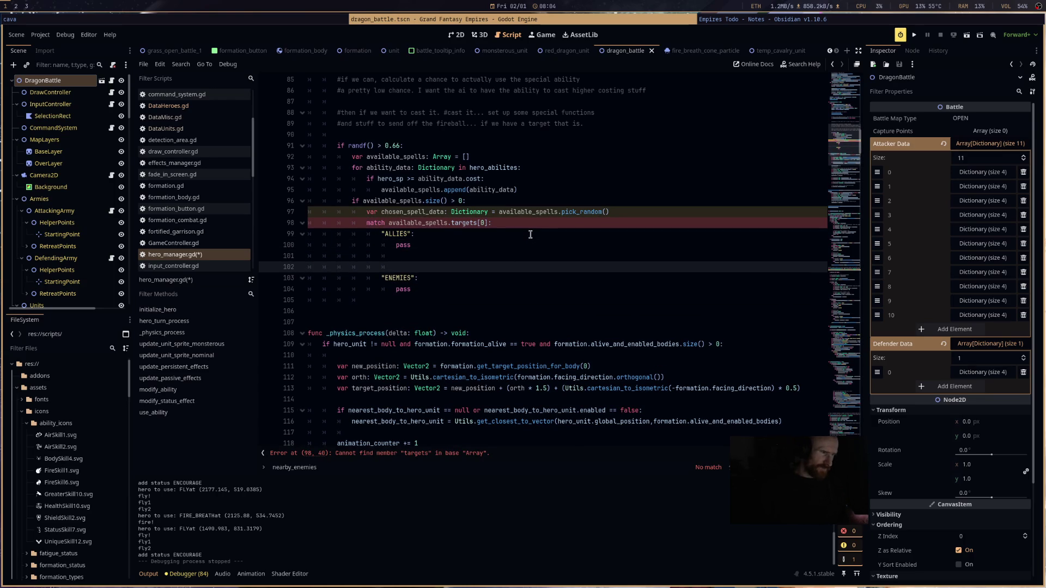
- Change the match subject to chosen_spell_data.targets[0] and save the script
{"action": "left_click", "coordinate": [530, 235]}
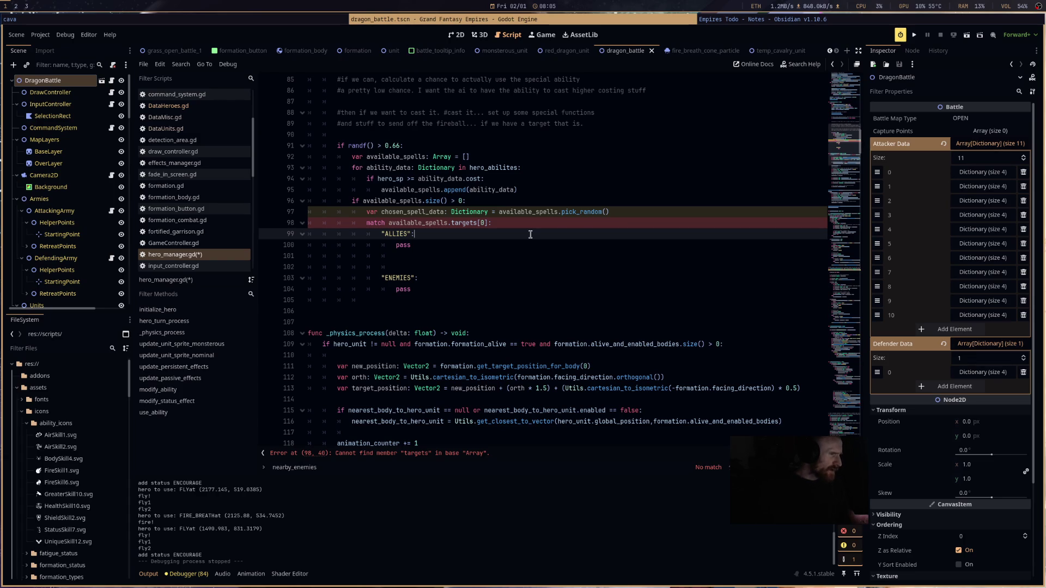
{"action": "double_click", "coordinate": [430, 221]}
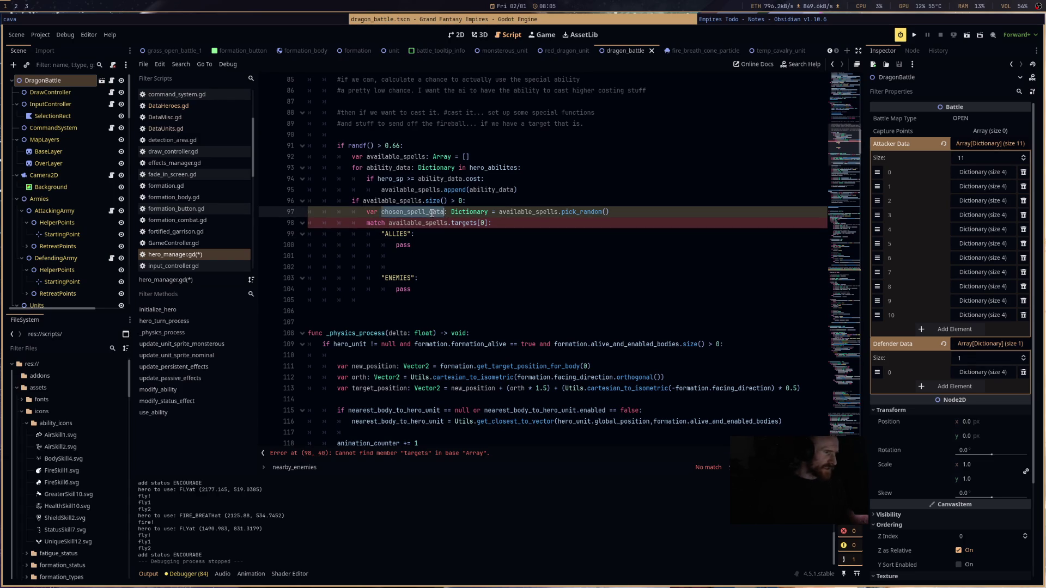
{"action": "type", "text": "chosen_spell_data"}
{"action": "left_click", "coordinate": [437, 244]}
{"action": "key", "text": "ctrl+s"}
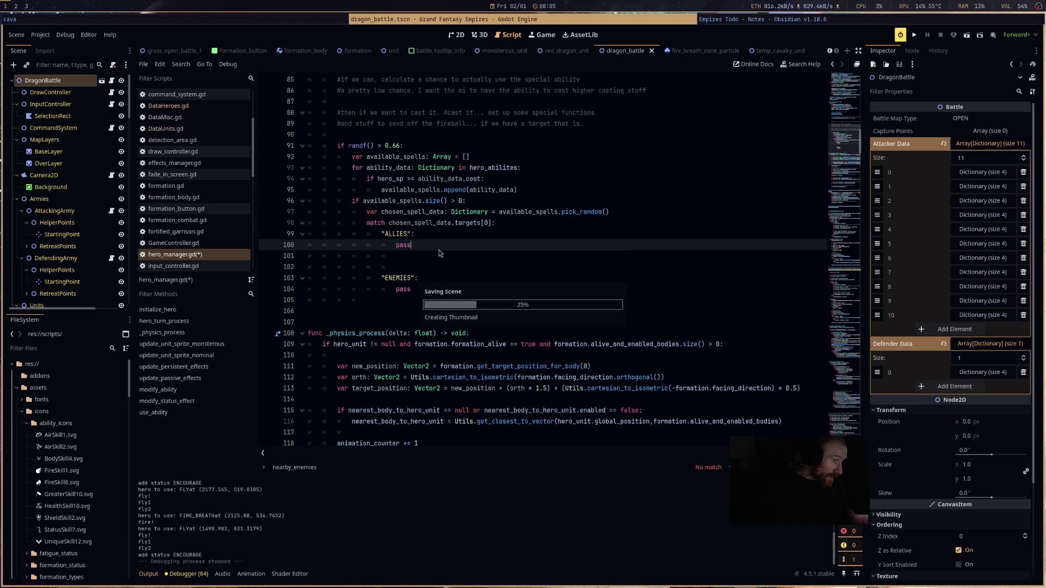
{"action": "double_click", "coordinate": [449, 247]}
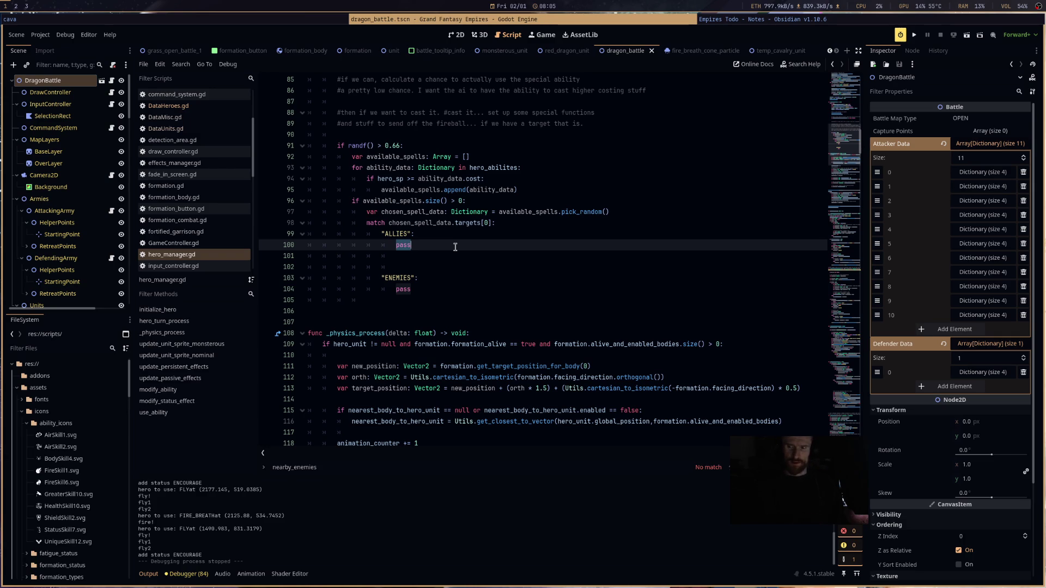
- Replace the ALLIES pass with match chosen_spell_data.targets[1] and an "ANY" case
{"action": "type", "text": "match cho"}
{"action": "key", "text": "Return"}
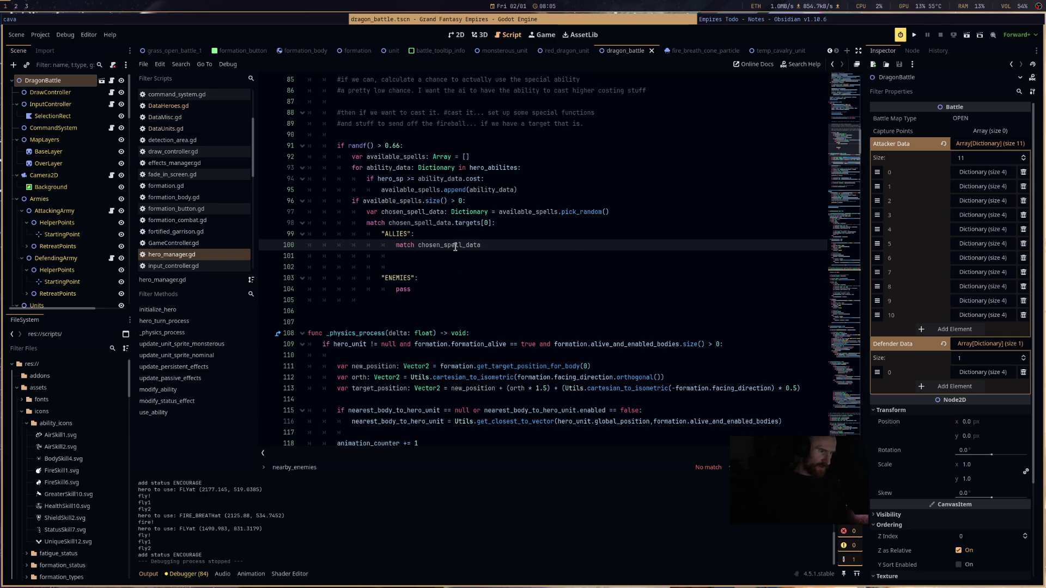
{"action": "type", "text": ".tar"}
{"action": "key", "text": "Return"}
{"action": "key", "text": "Return"}
{"action": "type", "text": "\""}
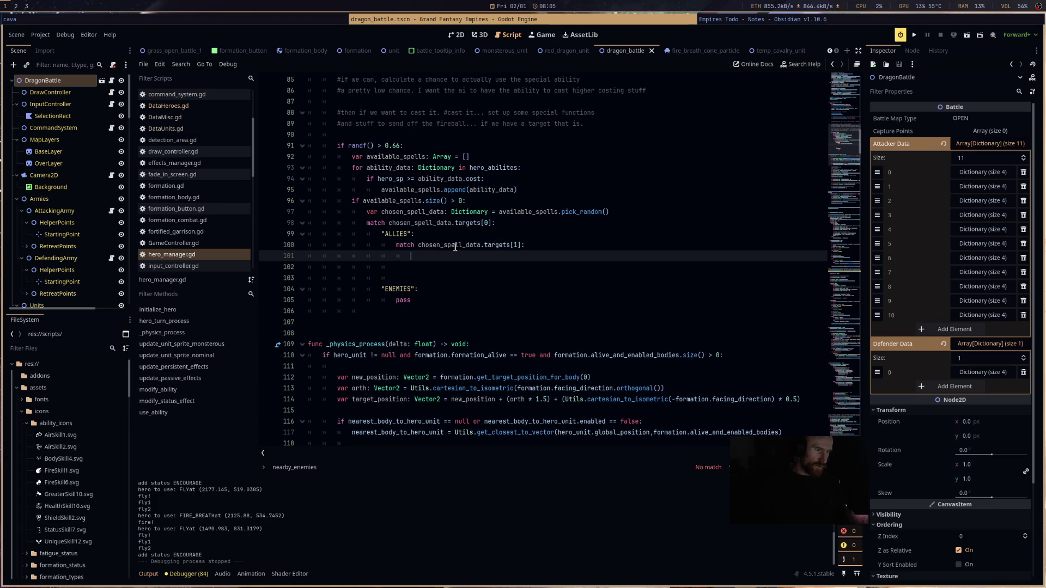
{"action": "type", "text": "ANY"}
{"action": "key", "text": "Return"}
{"action": "key", "text": "Return"}
{"action": "type", "text": "\""}
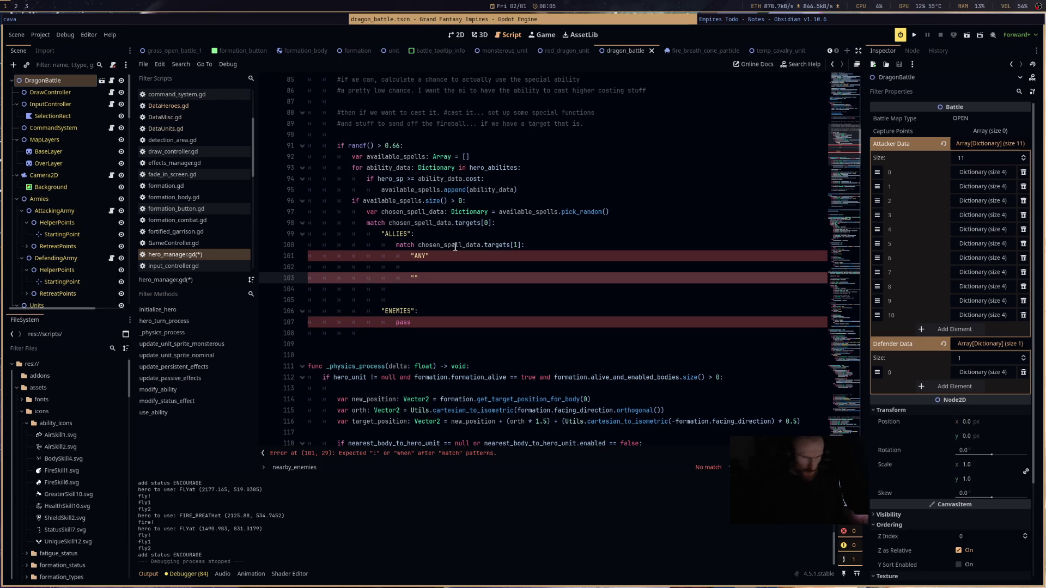
- Add "MAJORITY" and "LOWEST" cases, fixing the LOWERS typo, and review the three cases
{"action": "type", "text": "MAJORITY"}
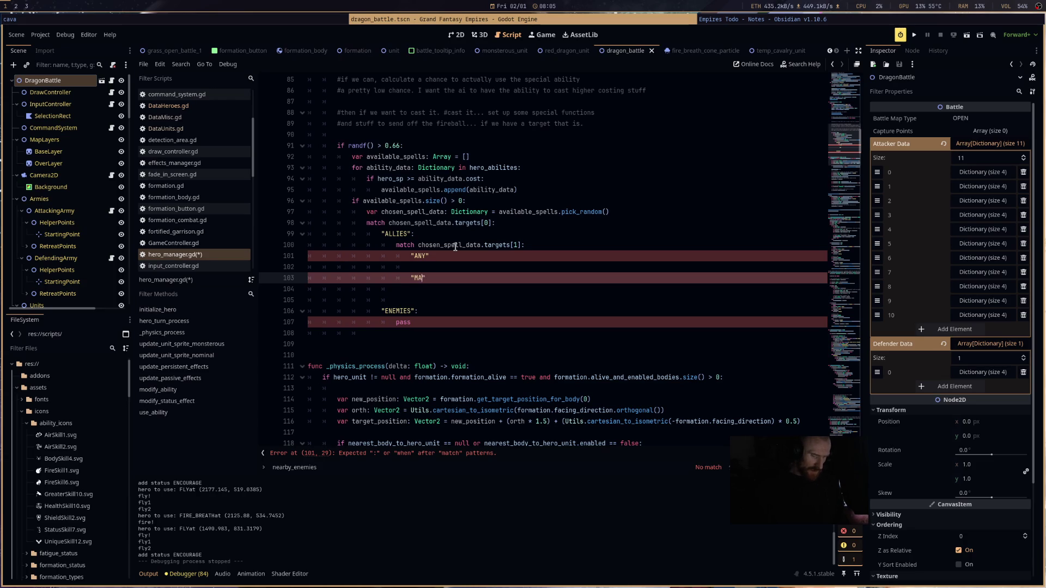
{"action": "key", "text": "Return"}
{"action": "key", "text": "Return"}
{"action": "type", "text": "\"LOWERS"}
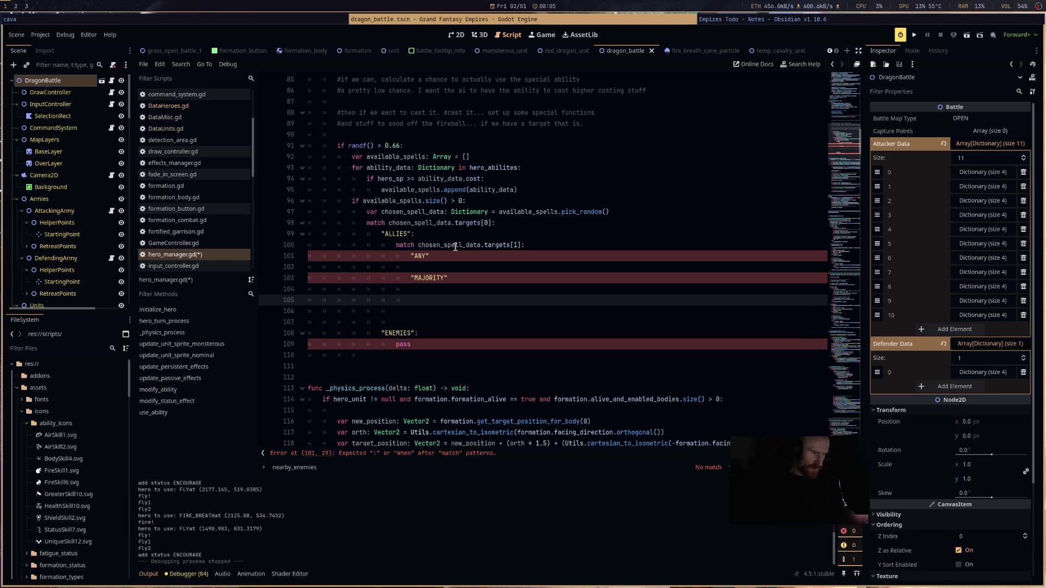
{"action": "key", "text": "BackSpace"}
{"action": "key", "text": "BackSpace"}
{"action": "type", "text": "ST"}
{"action": "key", "text": "Up"}
{"action": "key", "text": "Up"}
{"action": "key", "text": "Up"}
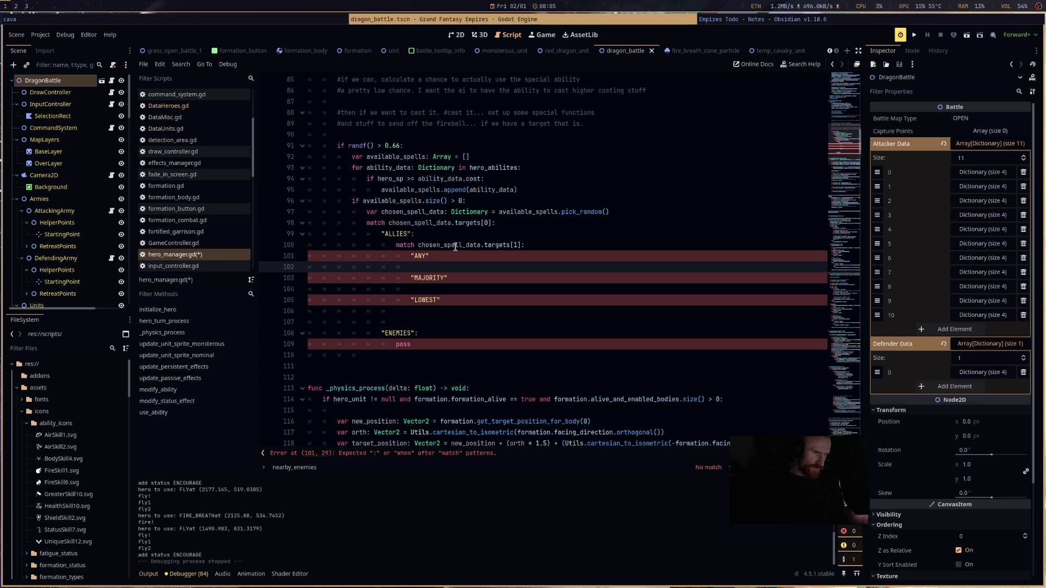
{"action": "key", "text": "Up"}
{"action": "key", "text": "Down"}
{"action": "key", "text": "Down"}
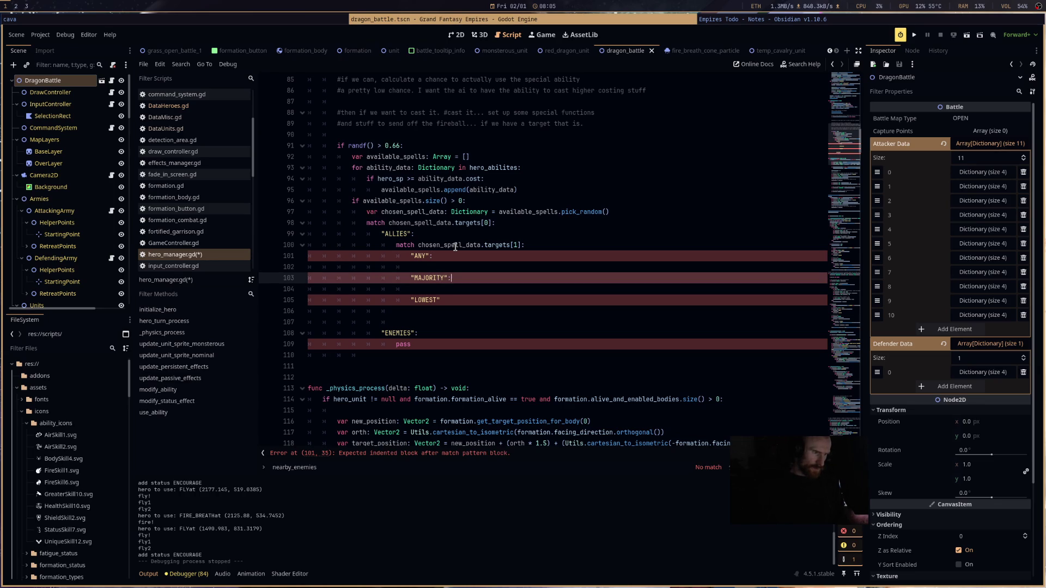
{"action": "key", "text": "Down"}
{"action": "key", "text": "Down"}
{"action": "key", "text": "Up"}
{"action": "key", "text": "Up"}
{"action": "key", "text": "Up"}
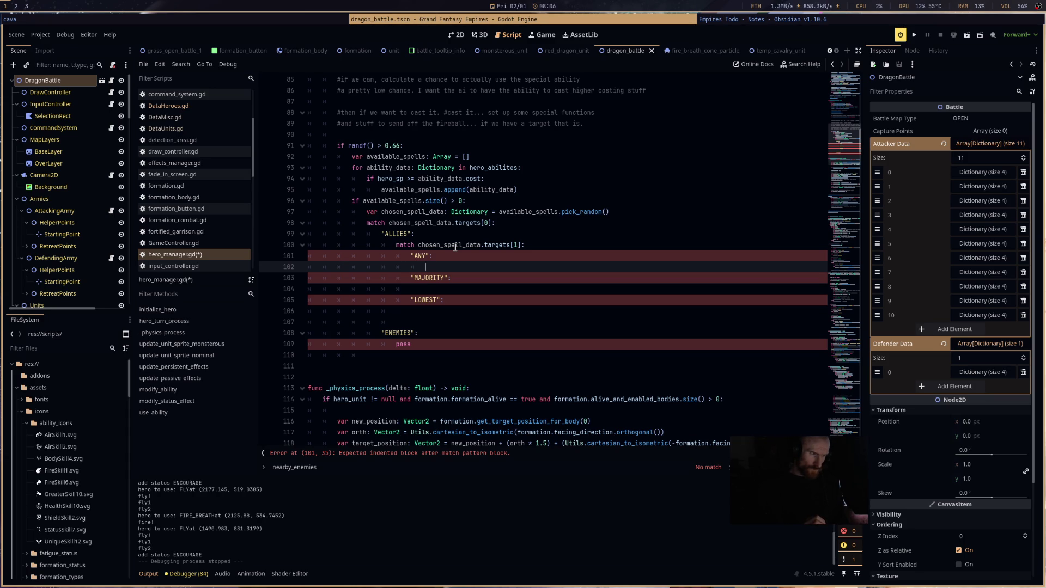
{"action": "key", "text": "Down"}
{"action": "key", "text": "Down"}
{"action": "key", "text": "Down"}
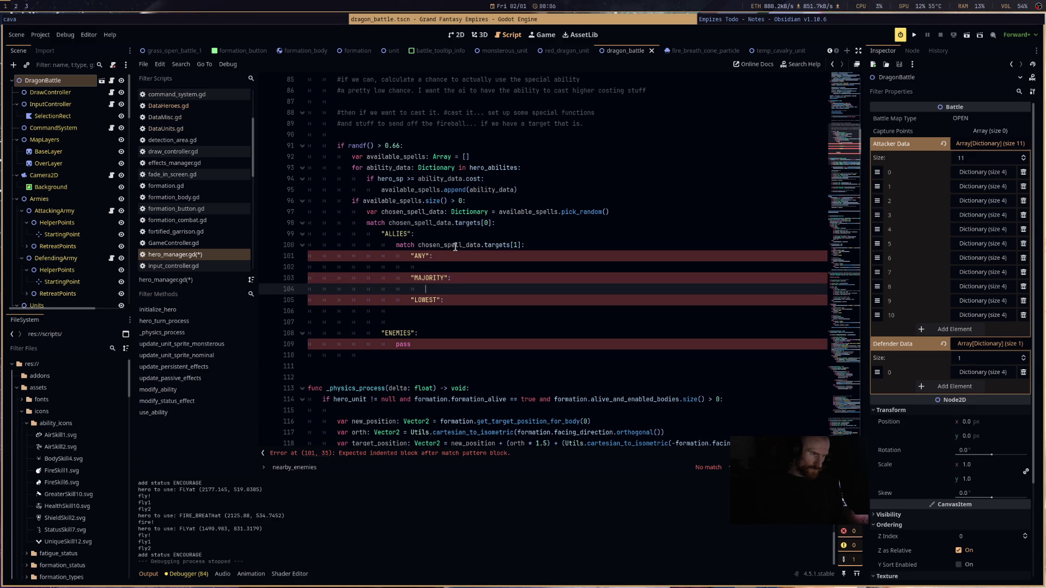
{"action": "key", "text": "Up"}
{"action": "key", "text": "Up"}
{"action": "key", "text": "Up"}
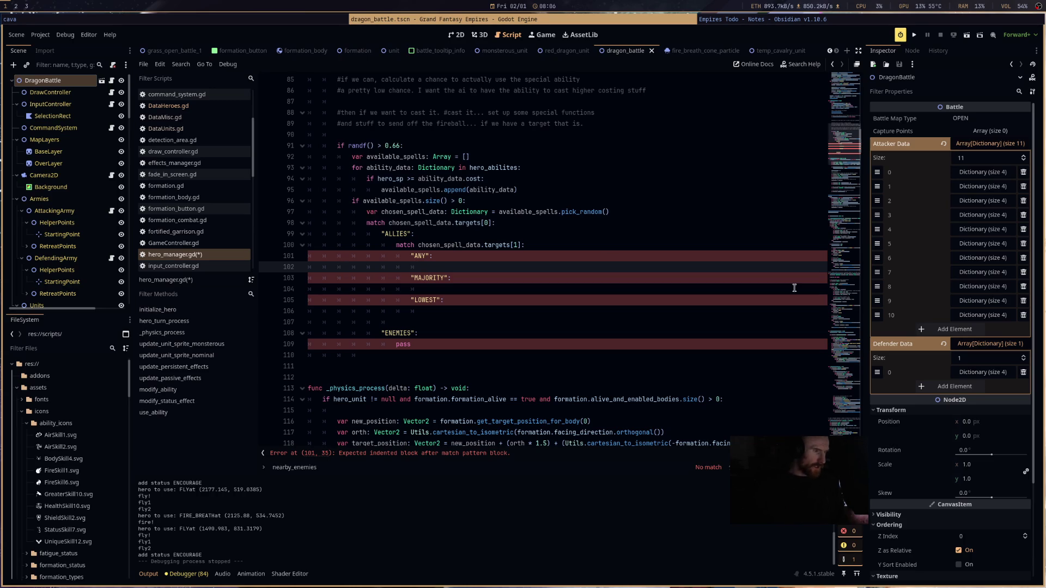
{"action": "left_click", "coordinate": [628, 208]}
- Insert var casting_position: Vector2 = Vector2.ZERO after the spell-picking line
{"action": "key", "text": "Return"}
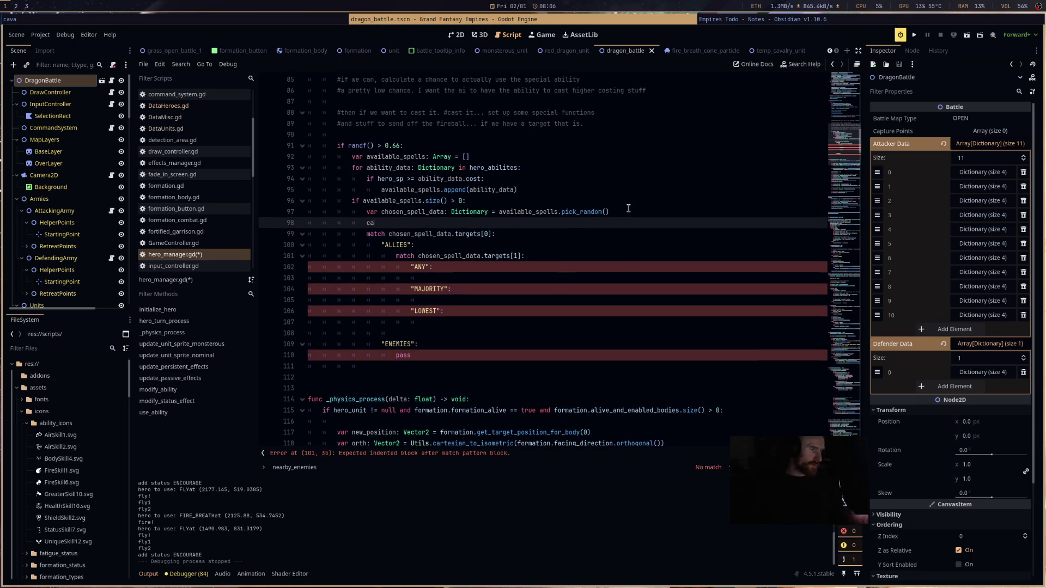
{"action": "type", "text": "var casting_pos"}
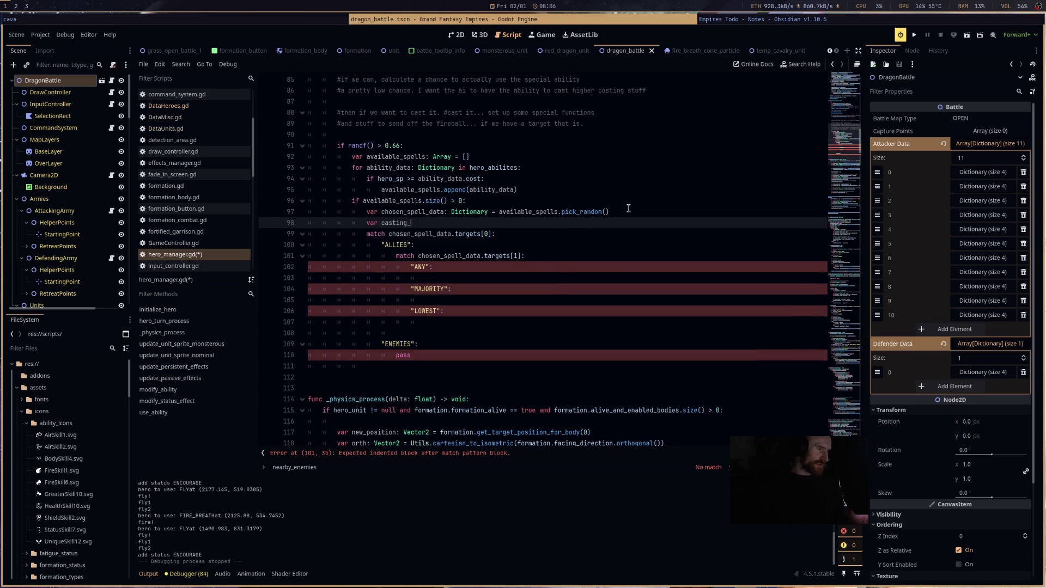
{"action": "type", "text": "ition:"}
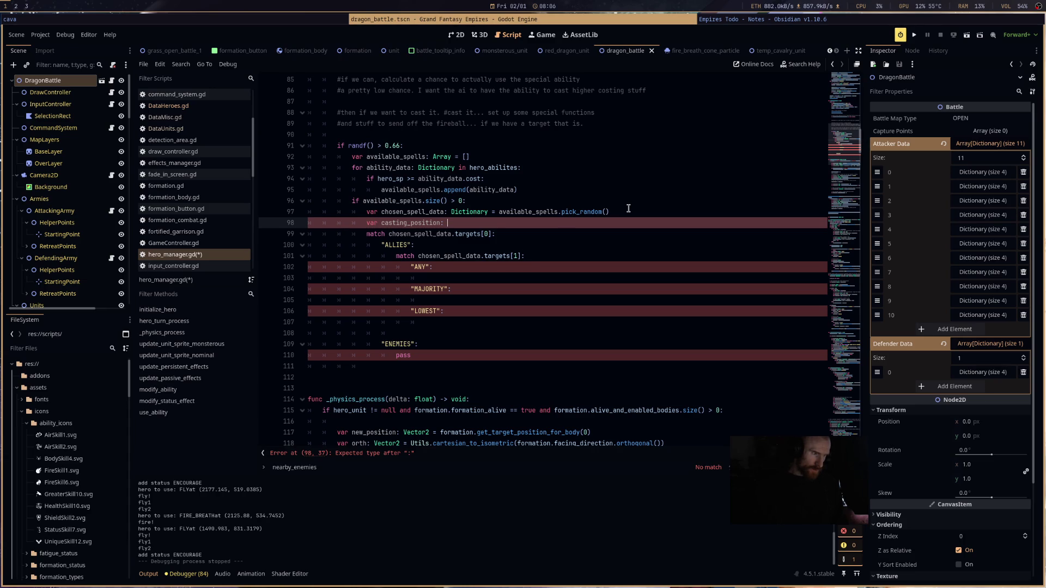
{"action": "type", "text": "tor2:"}
{"action": "key", "text": "BackSpace"}
{"action": "key", "text": "BackSpace"}
{"action": "type", "text": "= "}
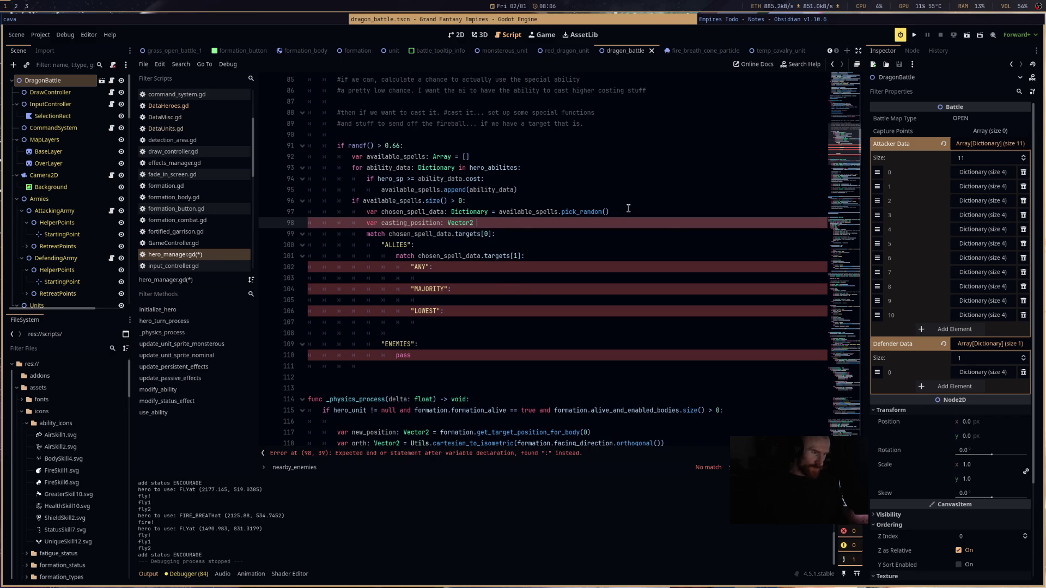
{"action": "type", "text": "Vector2.ZERO"}
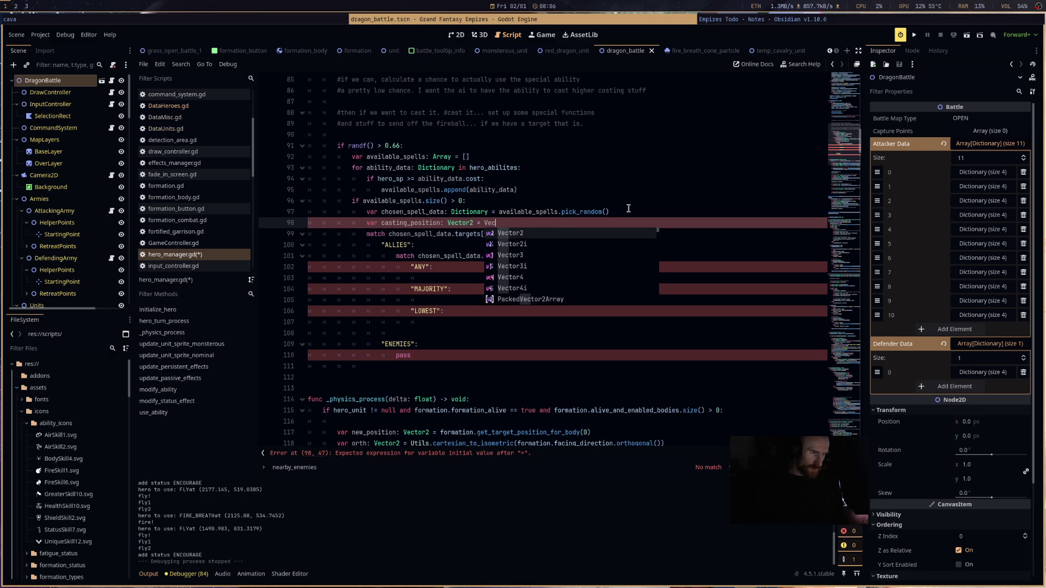
{"action": "key", "text": "Down"}
{"action": "key", "text": "Down"}
{"action": "key", "text": "Down"}
{"action": "key", "text": "Down"}
{"action": "key", "text": "Down"}
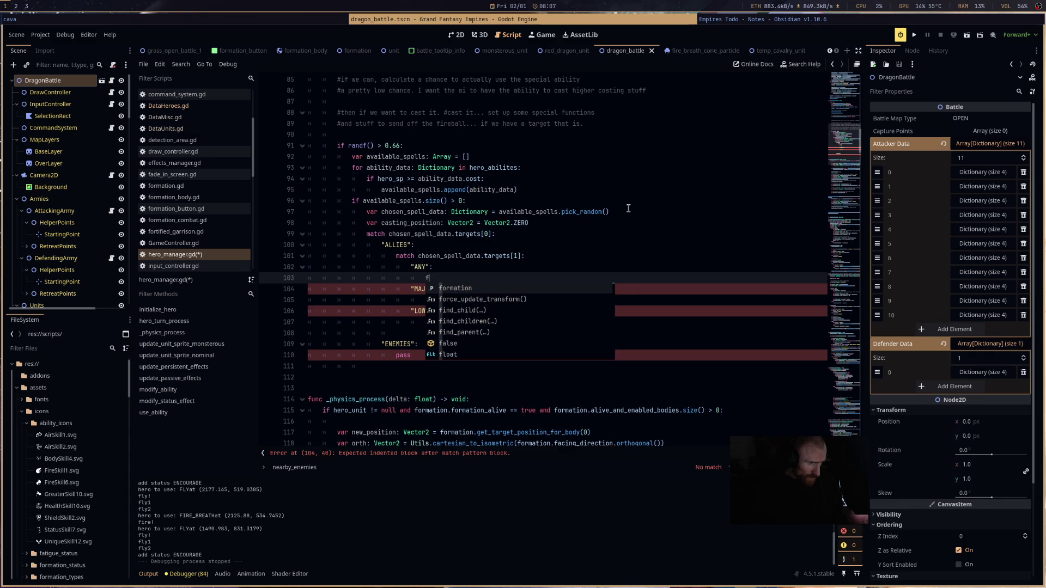
- Under "ANY", write casting_position = formation.army_controller.opposing_army.alive_formations.pick_random().average_body_position
{"action": "type", "text": "ormation.ar"}
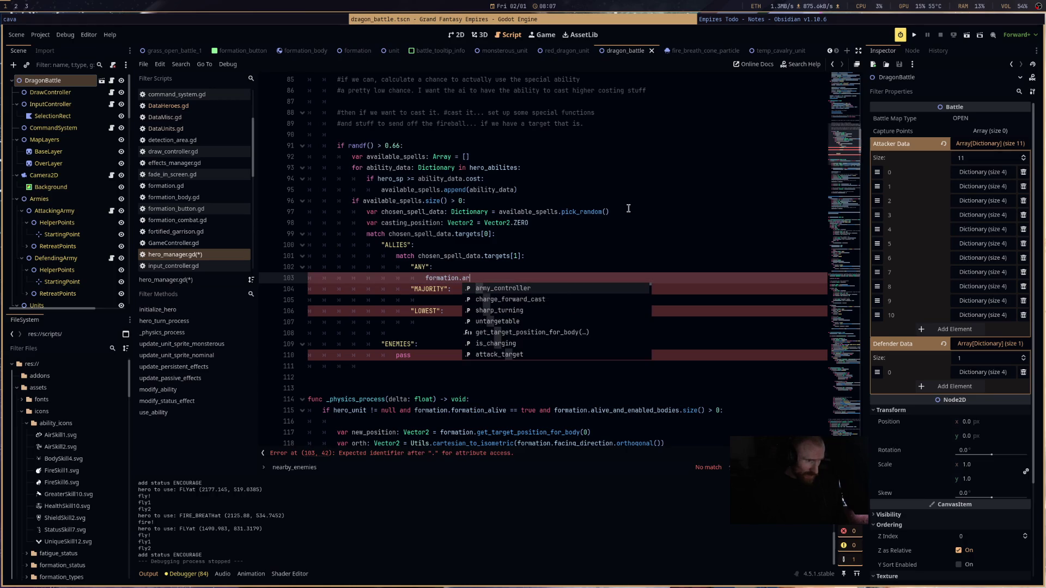
{"action": "type", "text": "my_controller.opposing_army."}
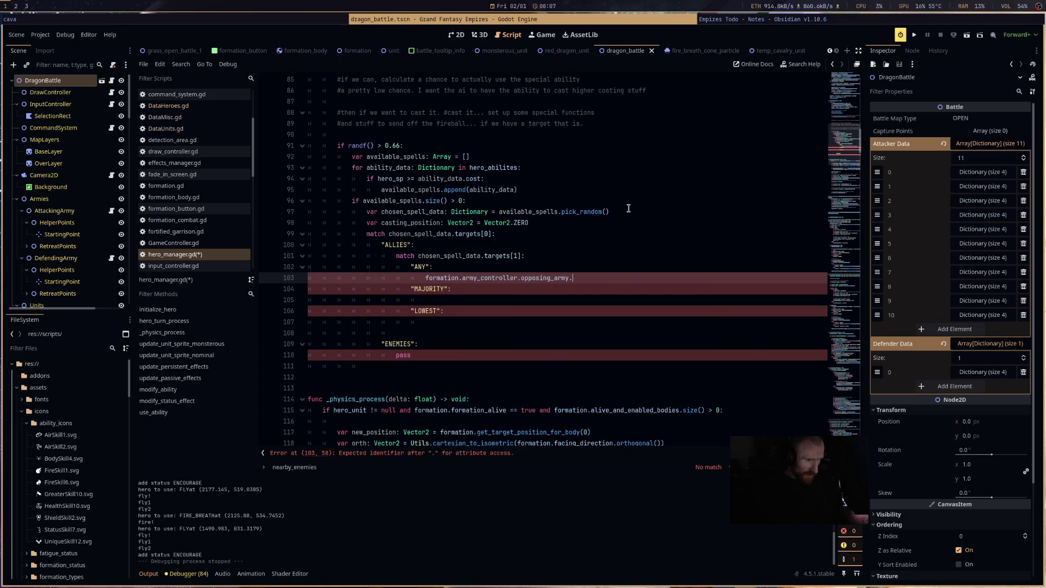
{"action": "type", "text": "alive_formations.pi"}
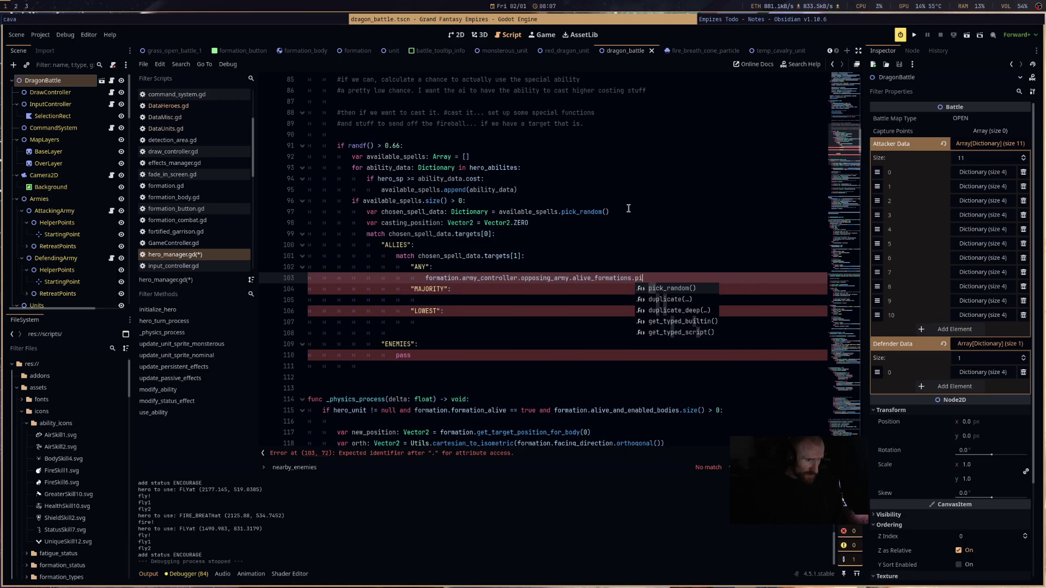
{"action": "type", "text": "ck_random().g"}
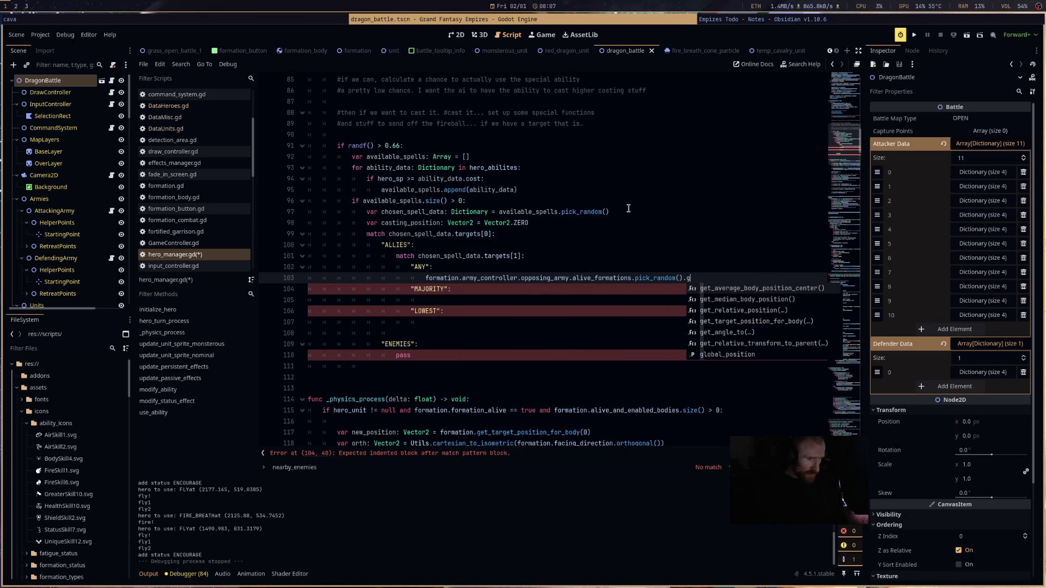
{"action": "type", "text": "av"}
{"action": "key", "text": "Return"}
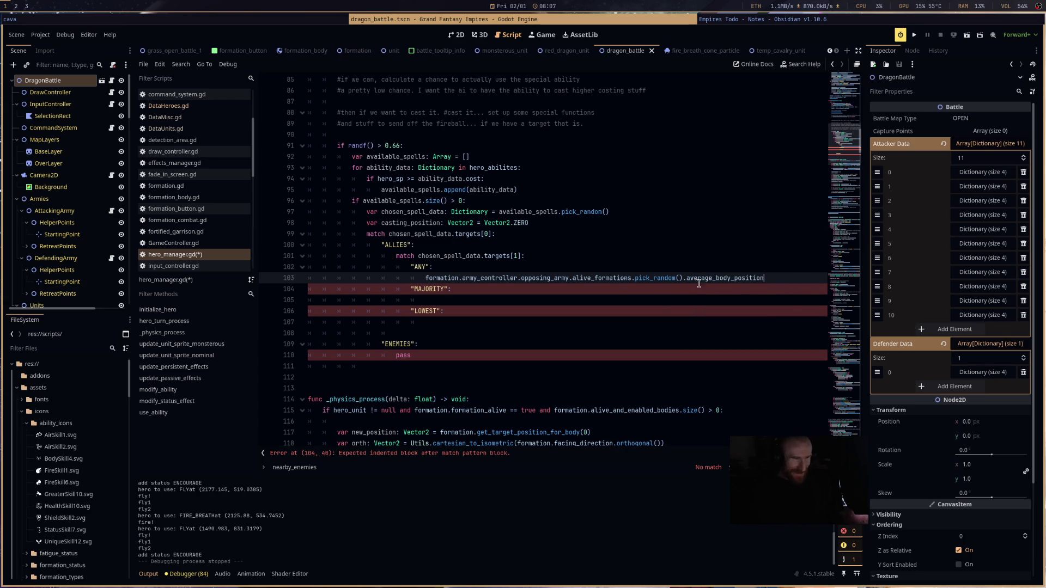
{"action": "left_click_drag", "start_coordinate": [798, 281], "coordinate": [415, 283]}
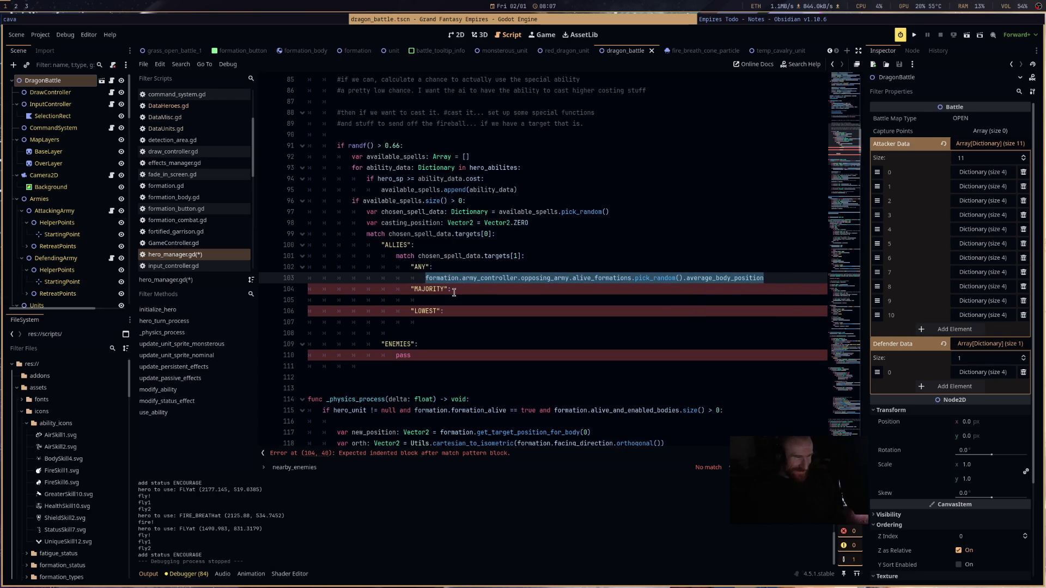
{"action": "left_click", "coordinate": [713, 298]}
{"action": "left_click", "coordinate": [414, 281]}
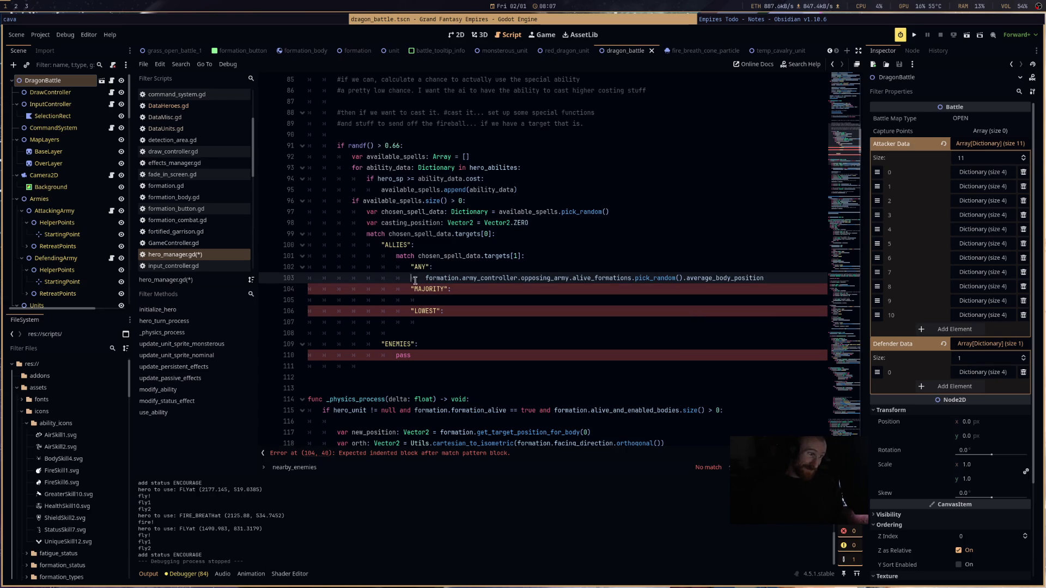
{"action": "left_click", "coordinate": [427, 231]}
{"action": "left_click", "coordinate": [424, 279]}
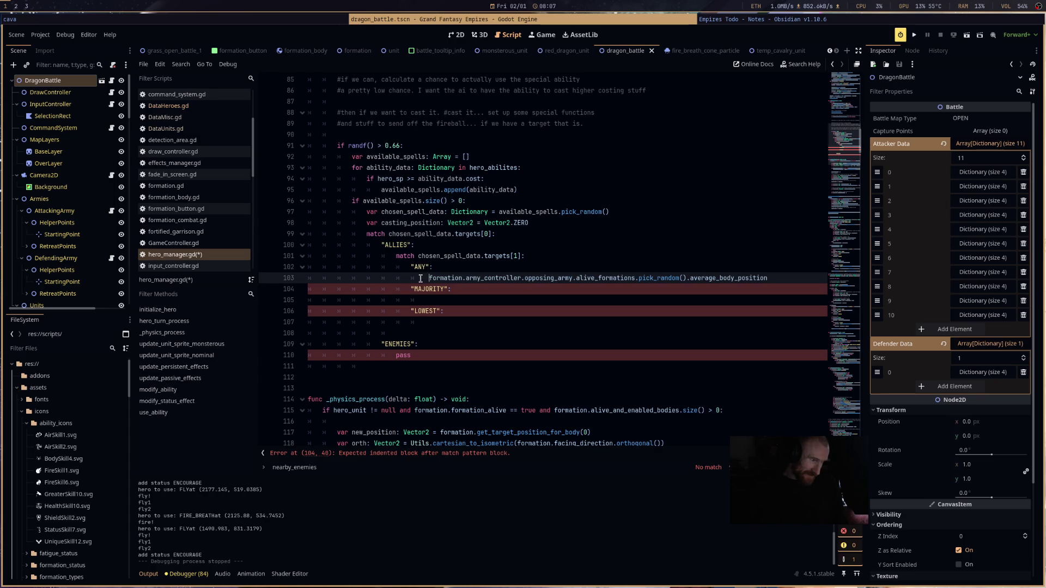
{"action": "type", "text": "casting_position="}
{"action": "left_click", "coordinate": [375, 299]}
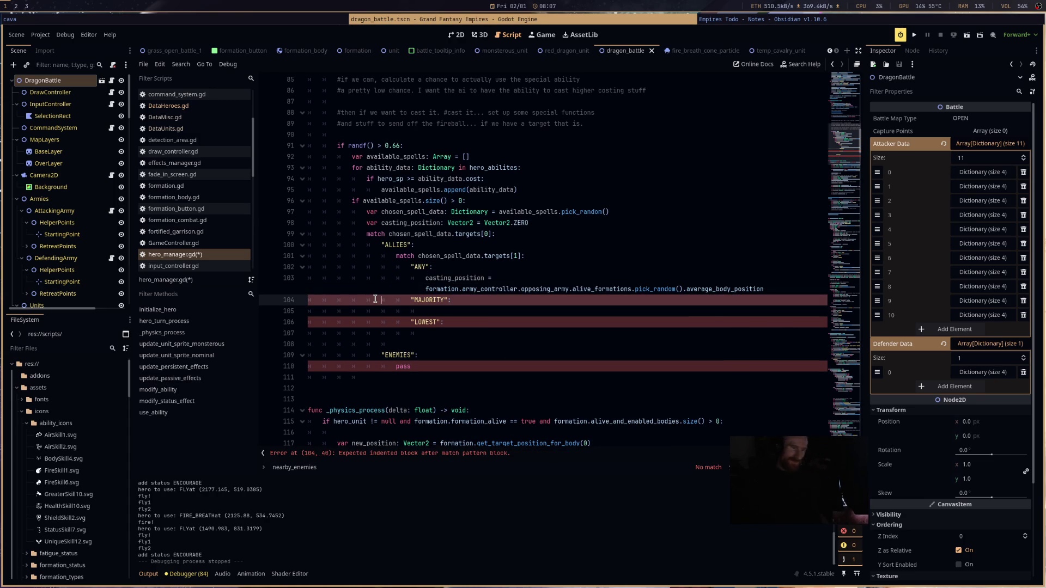
{"action": "left_click", "coordinate": [457, 312]}
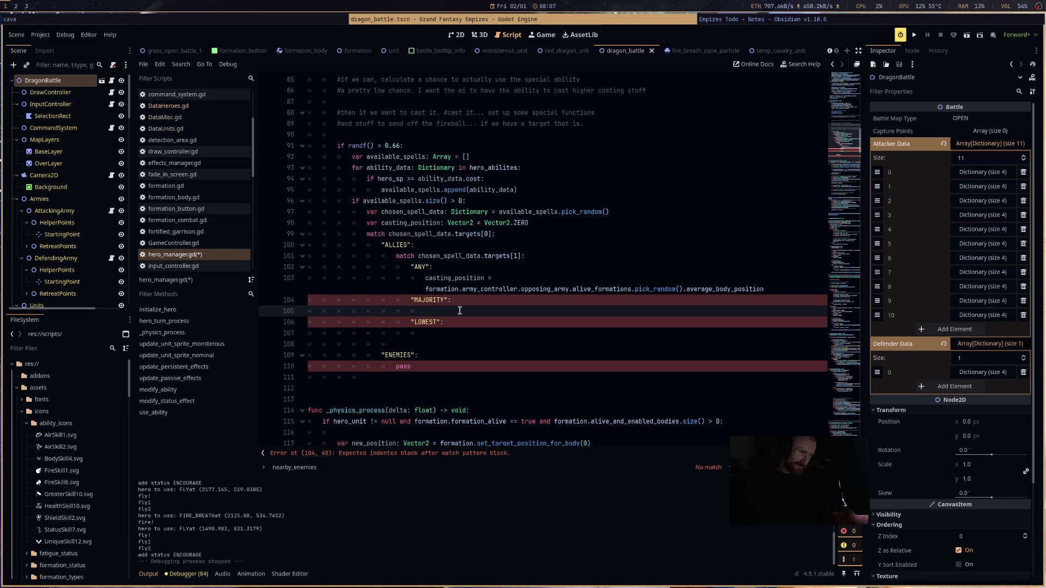
{"action": "mouse_move", "coordinate": [423, 280]}
{"action": "left_click", "coordinate": [654, 291]}
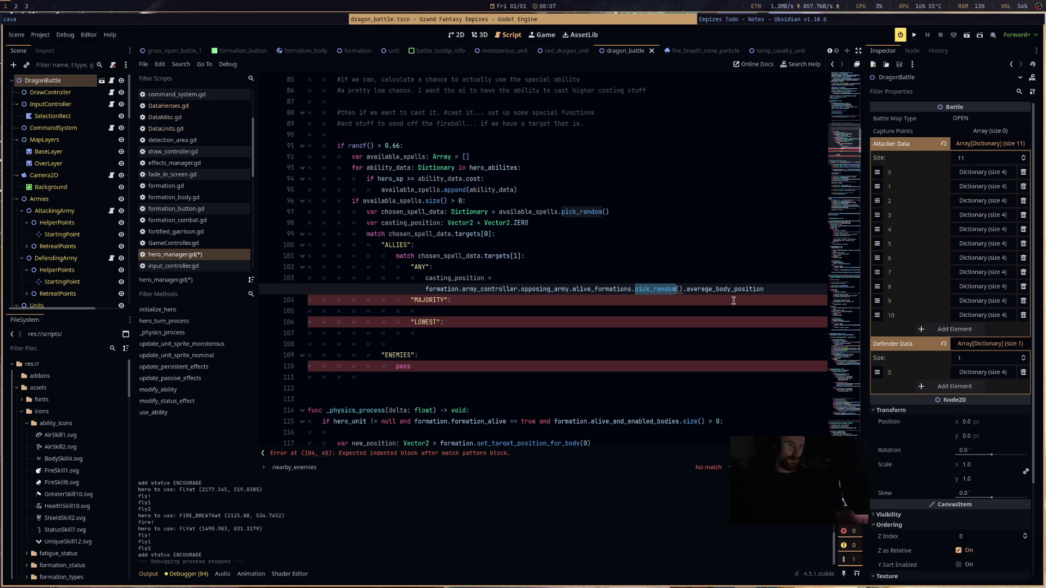
- Remove opposing_army from the chain and copy the casting_position assignment under MAJORITY
{"action": "left_click", "coordinate": [590, 290]}
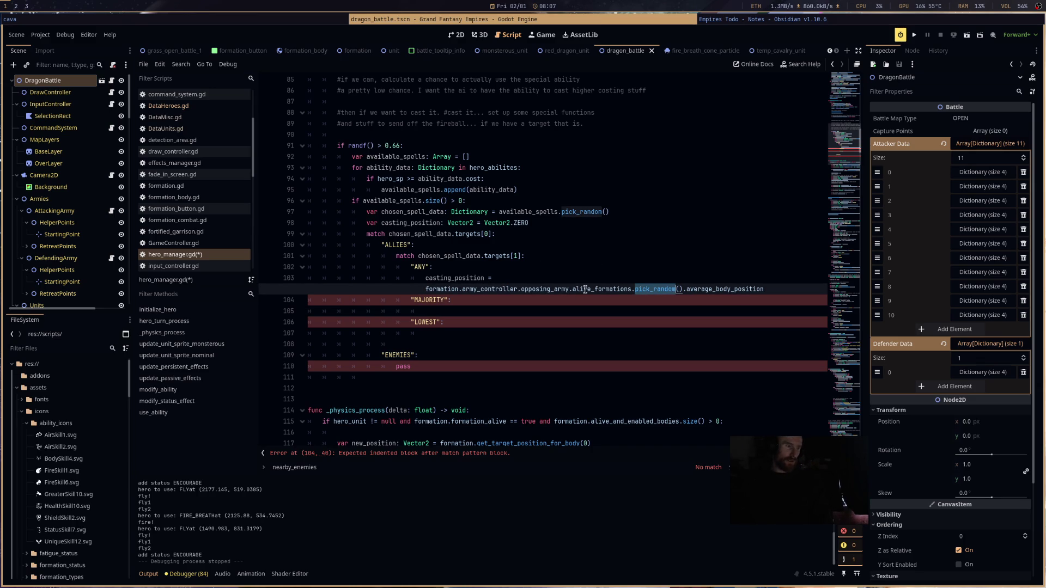
{"action": "double_click", "coordinate": [547, 290]}
{"action": "key", "text": "BackSpace"}
{"action": "key", "text": "BackSpace"}
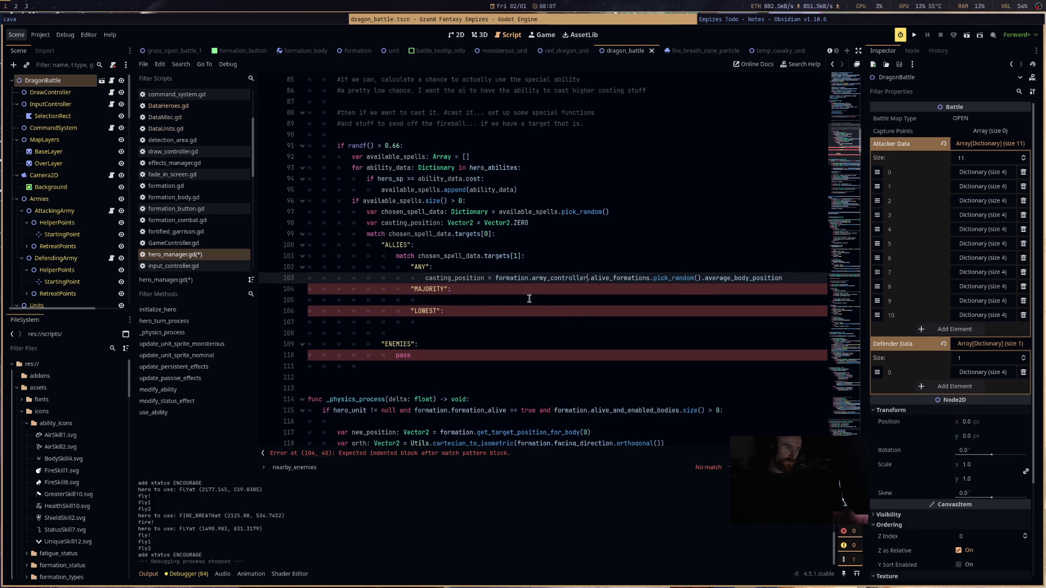
{"action": "left_click", "coordinate": [529, 299]}
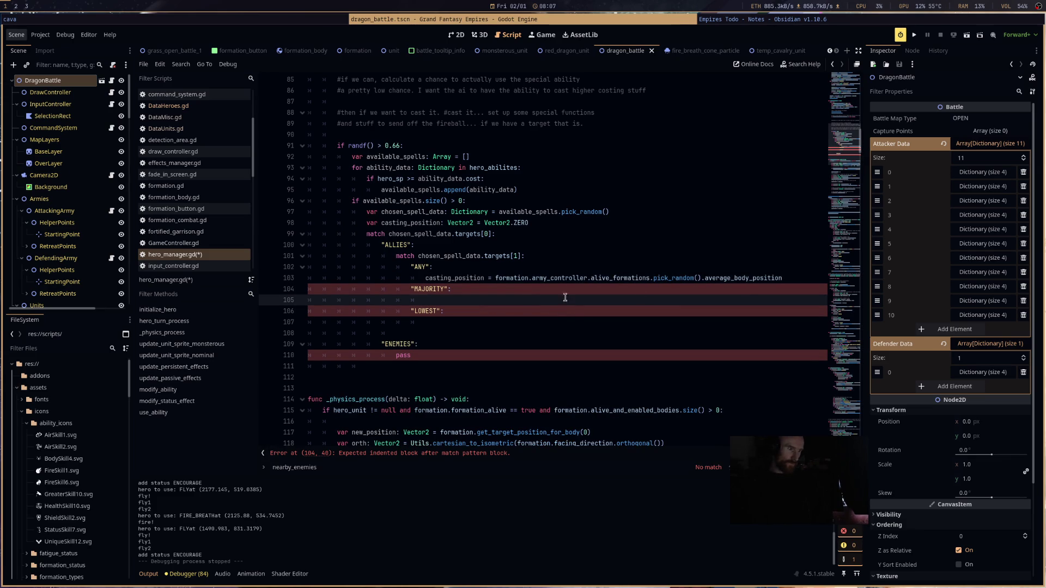
{"action": "left_click_drag", "start_coordinate": [790, 282], "coordinate": [418, 281]}
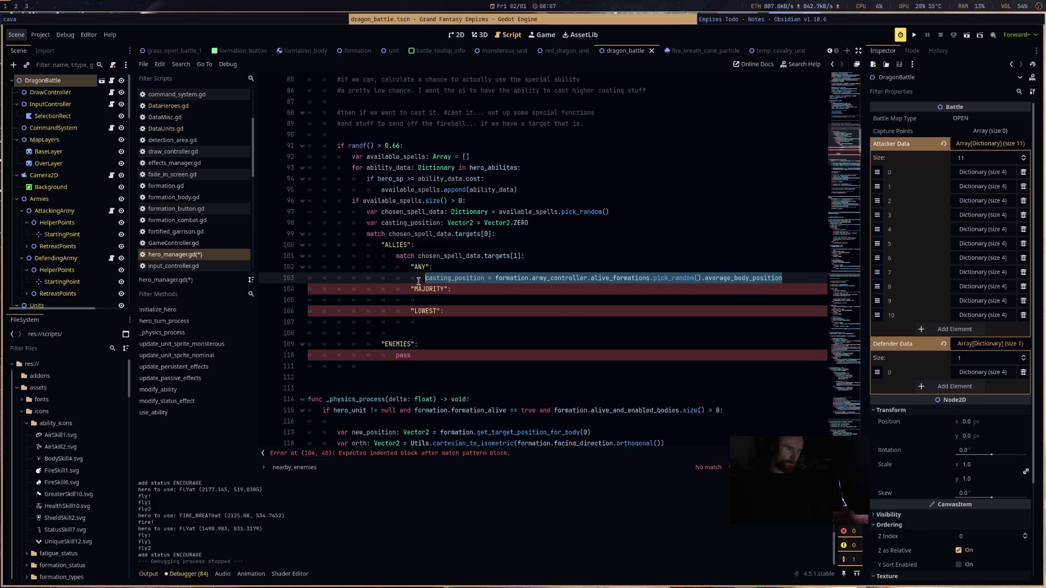
{"action": "key", "text": "ctrl+c"}
{"action": "left_click", "coordinate": [446, 299]}
{"action": "key", "text": "ctrl+v"}
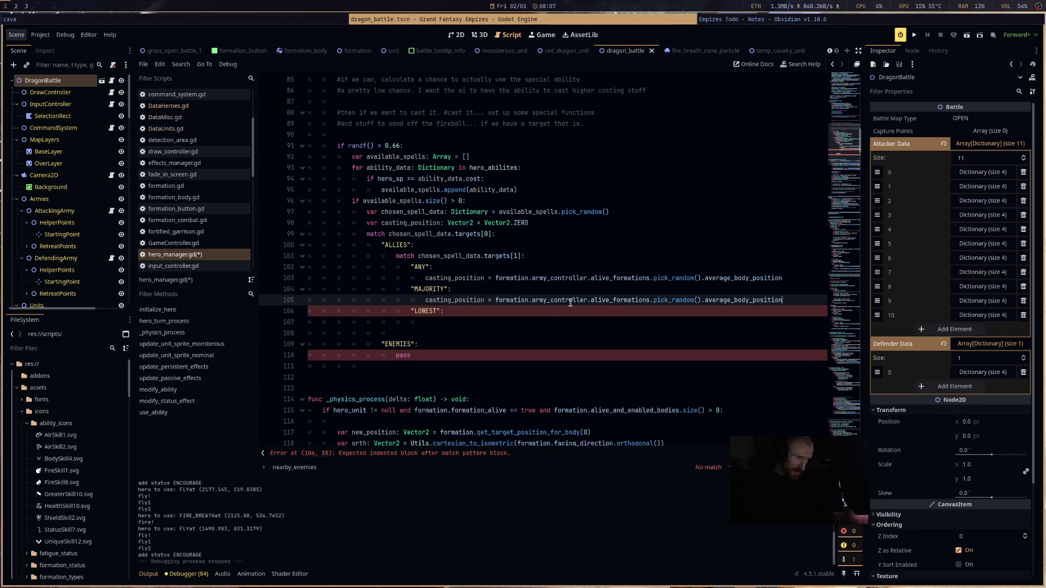
- Replace the MAJORITY line's tail with majority_average_army_position, leaving the caret under LOWEST
{"action": "double_click", "coordinate": [613, 300]}
{"action": "left_click_drag", "start_coordinate": [784, 301], "coordinate": [591, 304]}
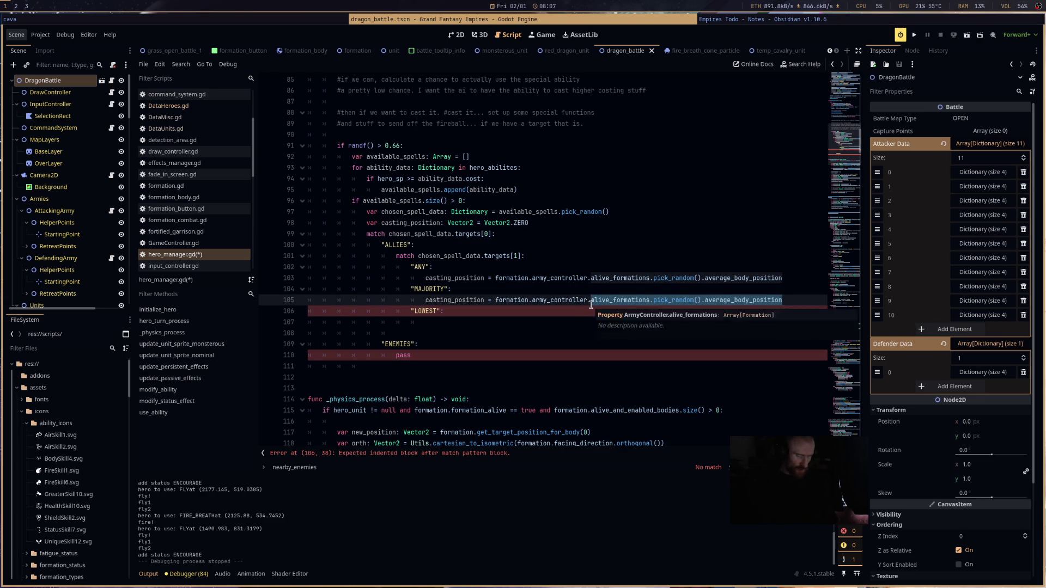
{"action": "type", "text": "majo"}
{"action": "key", "text": "Return"}
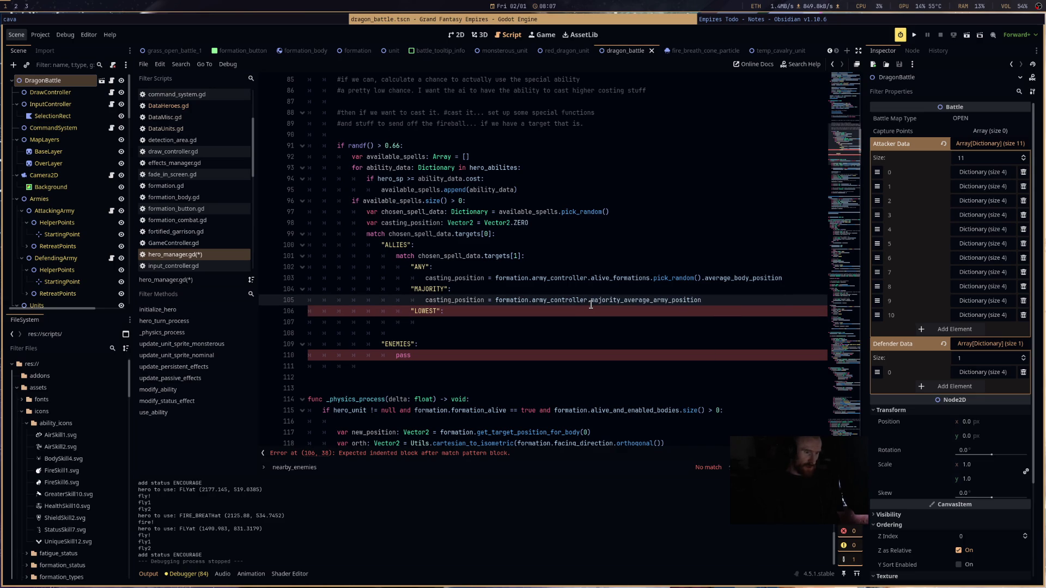
{"action": "left_click_drag", "start_coordinate": [688, 311], "coordinate": [688, 323]}
{"action": "left_click", "coordinate": [688, 326]}
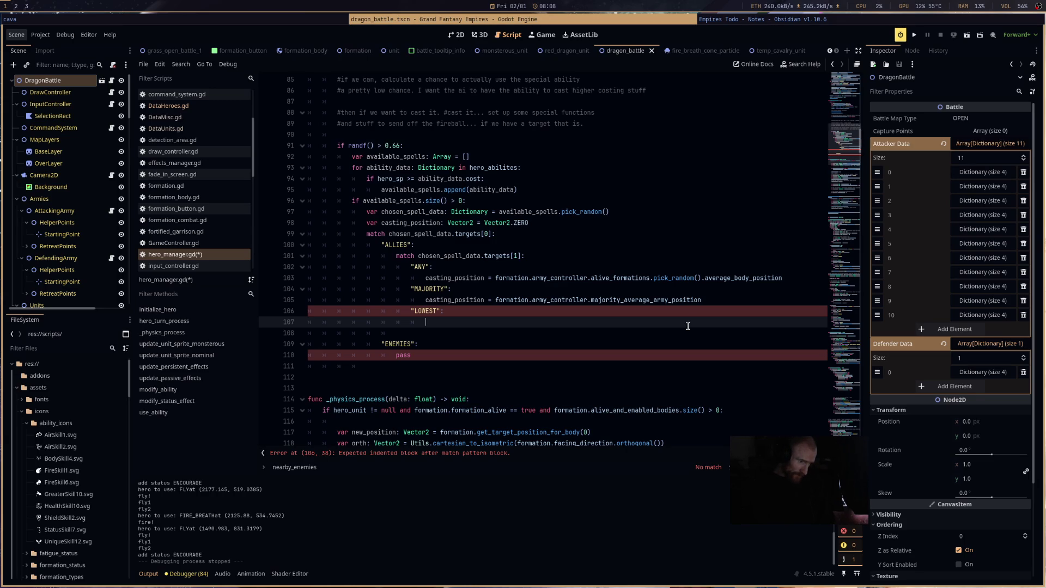
- Under LOWEST, declare lowest_hp_formation: Formation = null and loop army_formation over formation.army_controller
{"action": "type", "text": "v"}
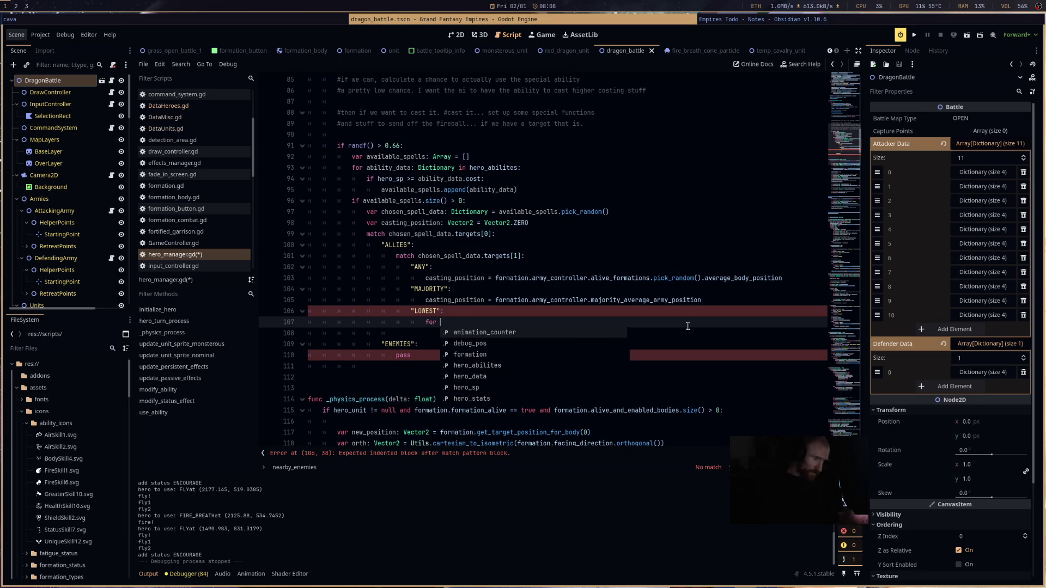
{"action": "type", "text": "ar l"}
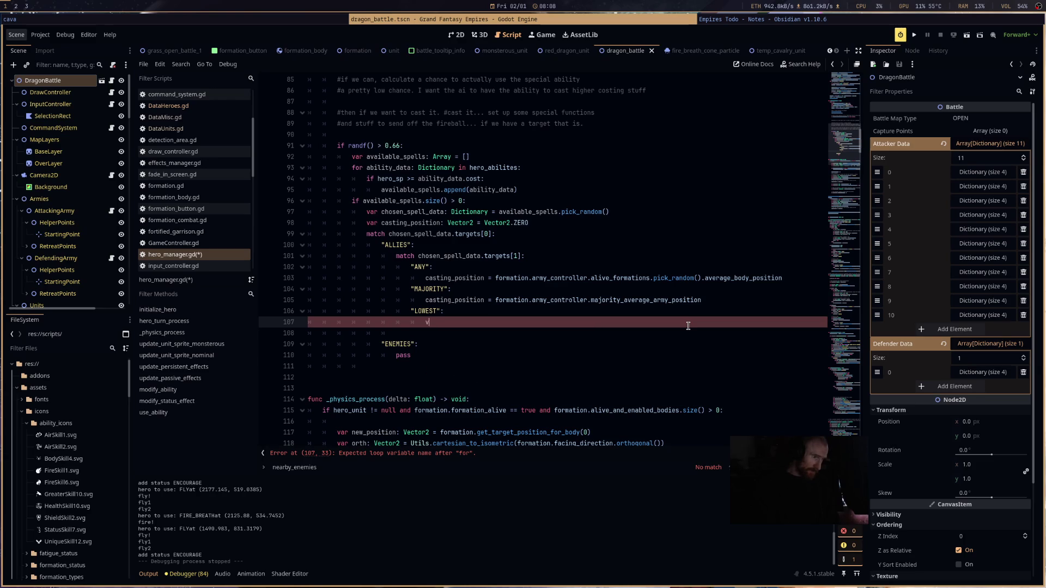
{"action": "type", "text": "ower"}
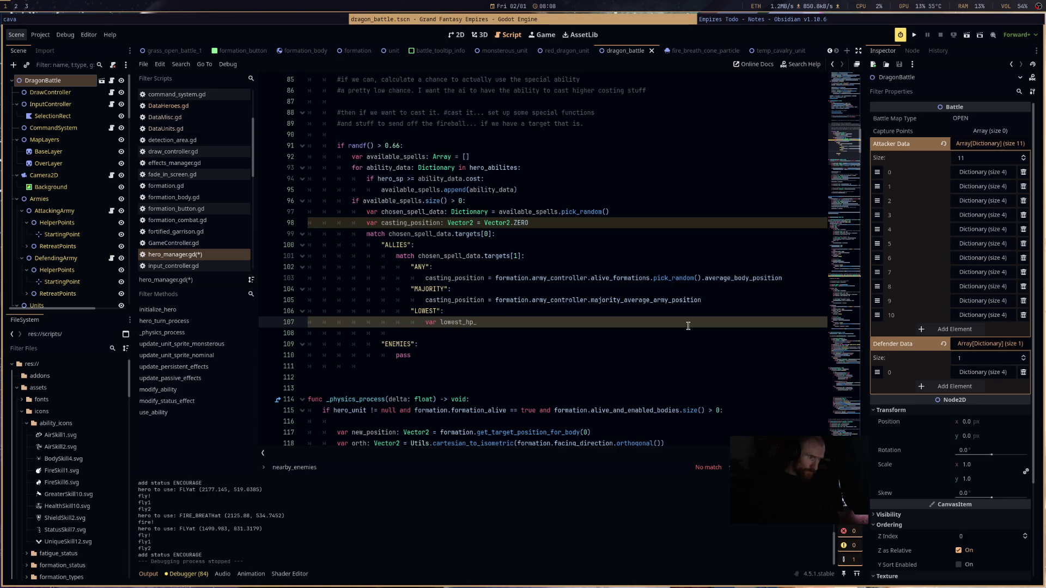
{"action": "type", "text": "rmation: "}
{"action": "type", "text": "Formation"}
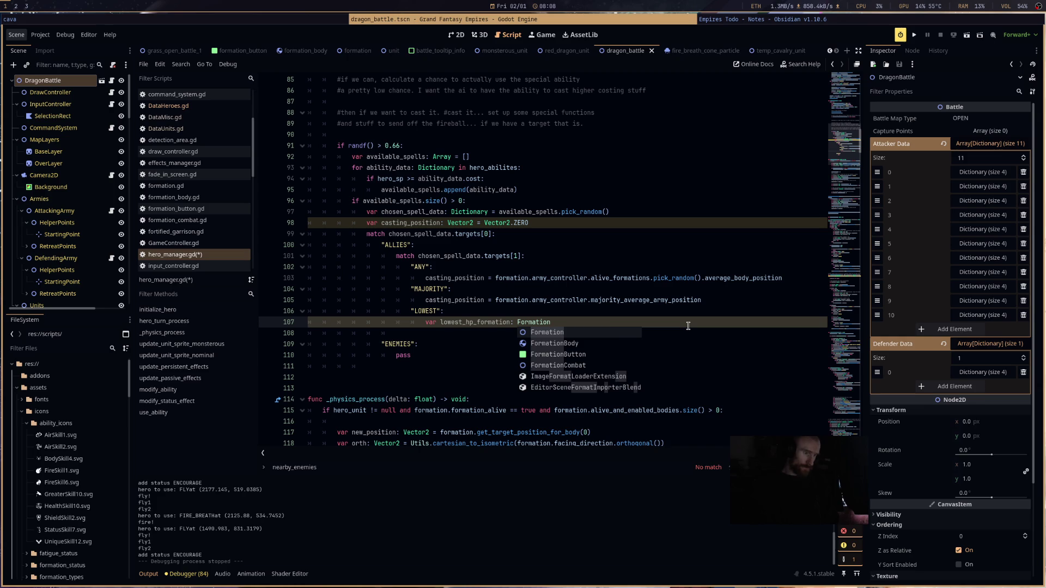
{"action": "type", "text": " = null"}
{"action": "key", "text": "Escape"}
{"action": "key", "text": "Return"}
{"action": "type", "text": "fo"}
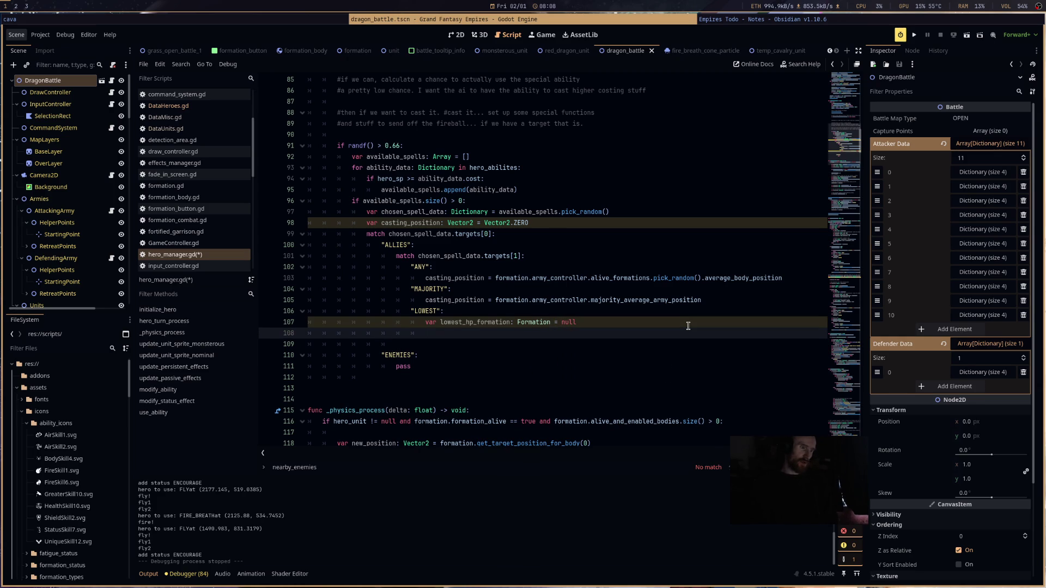
{"action": "type", "text": "rma"}
{"action": "key", "text": "ctrl+BackSpace"}
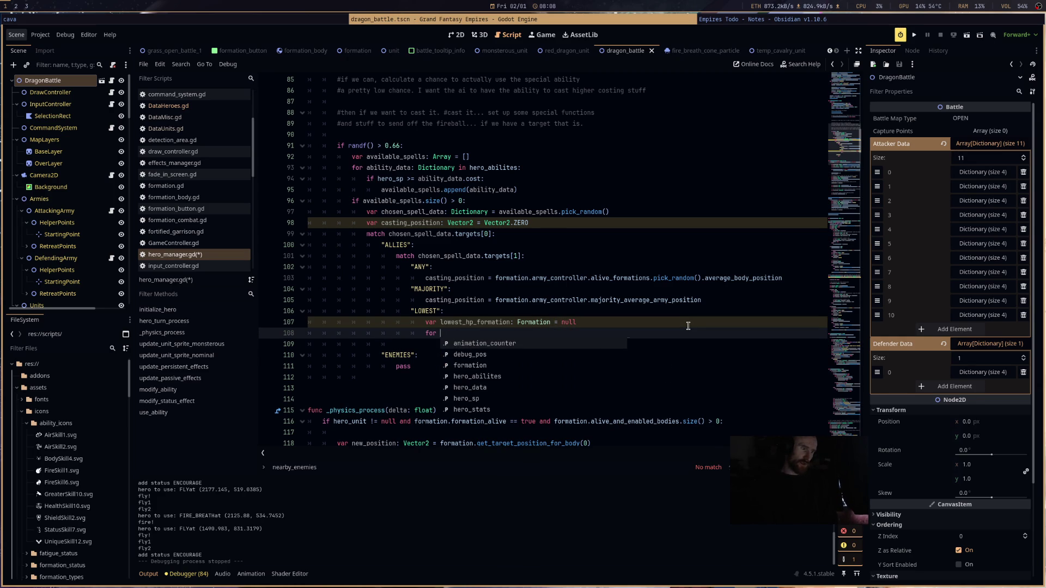
{"action": "type", "text": "army_fo"}
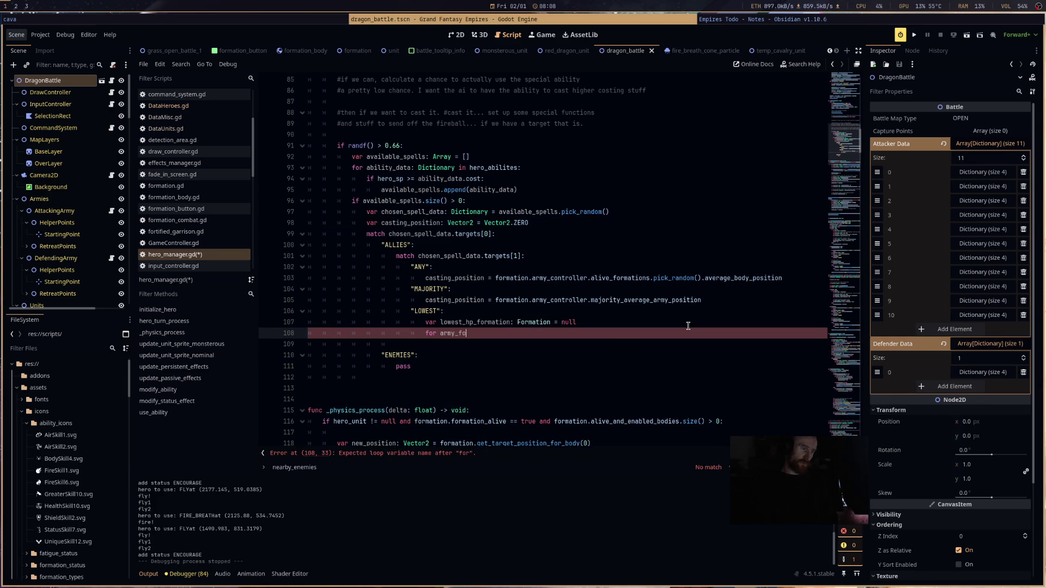
{"action": "type", "text": "rmation:"}
{"action": "type", "text": " Formation in"}
{"action": "type", "text": " formation"}
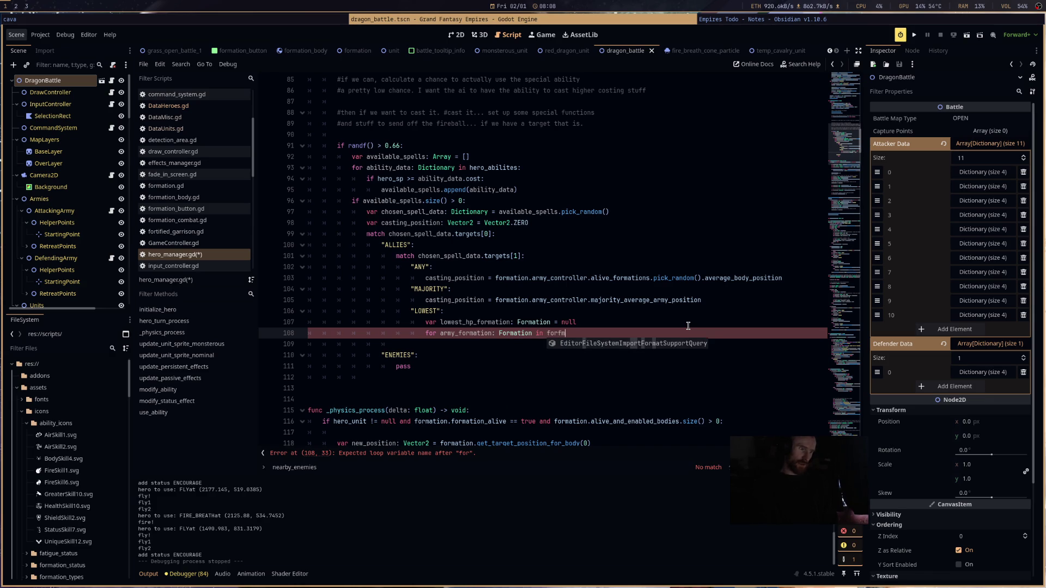
{"action": "type", "text": ".army_controller:"}
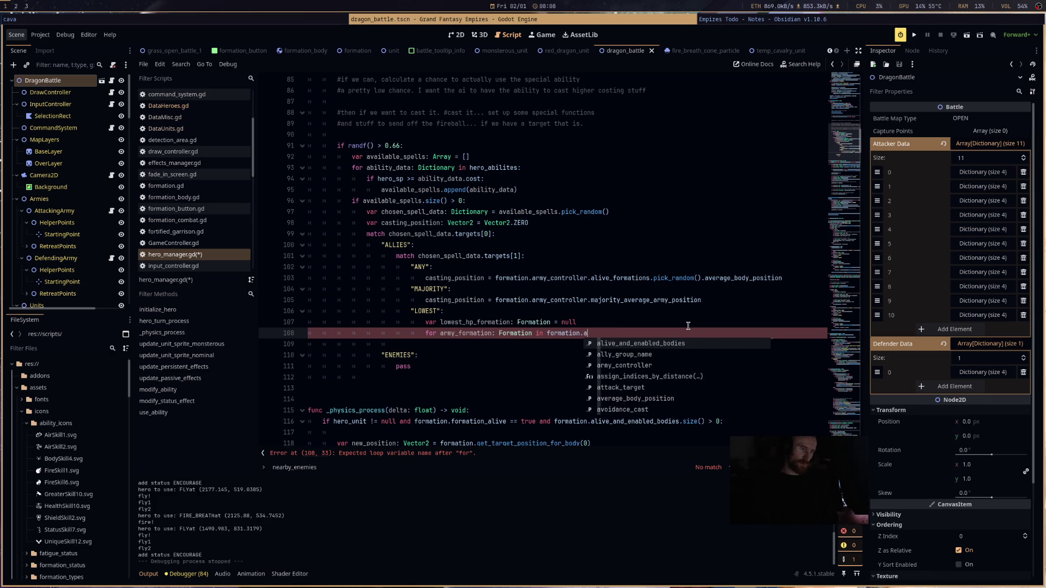
{"action": "key", "text": "Return"}
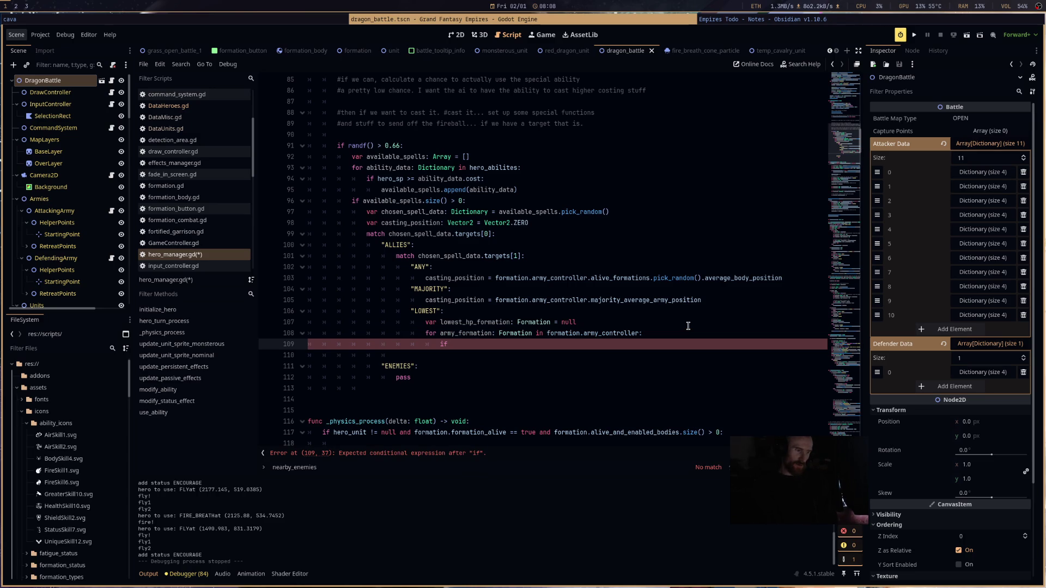
{"action": "key", "text": "BackSpace"}
- Add var lowest_hp: float = INF below the lowest_hp_formation declaration
{"action": "left_click", "coordinate": [688, 325]}
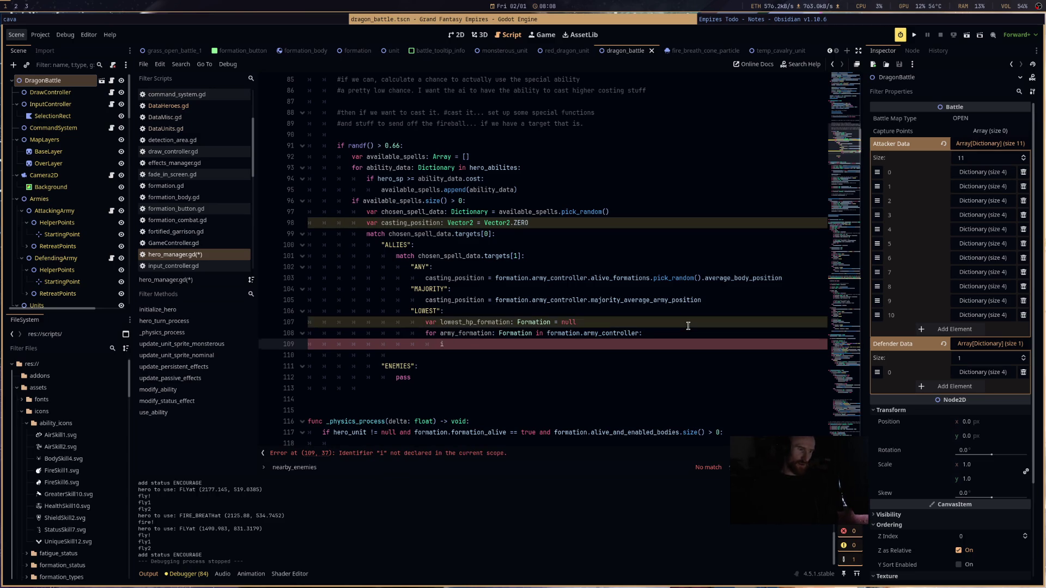
{"action": "key", "text": "Return"}
{"action": "type", "text": "var lowest_hp:"}
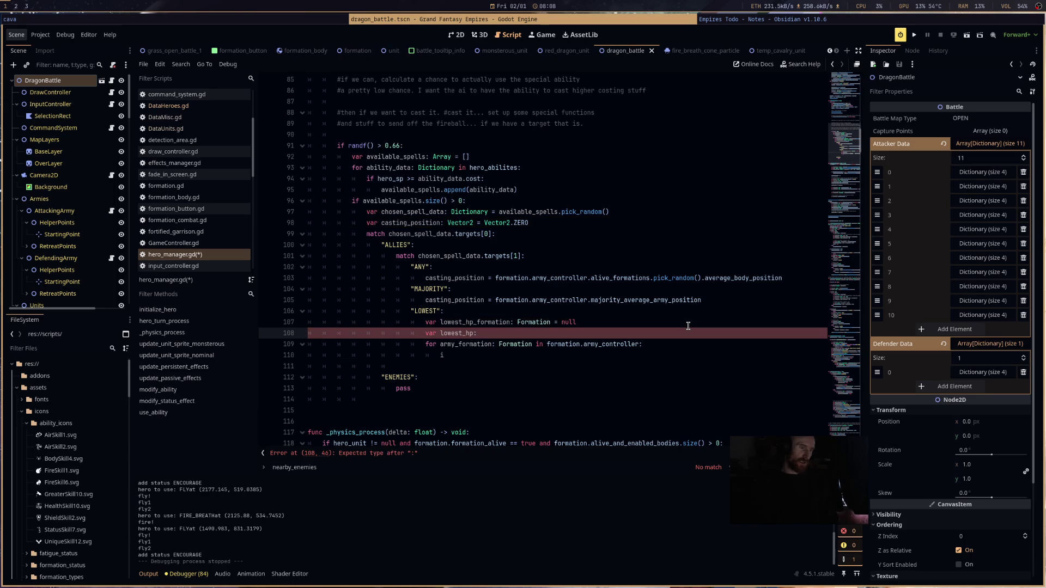
{"action": "key", "text": "BackSpace"}
{"action": "key", "text": "BackSpace"}
{"action": "key", "text": "BackSpace"}
{"action": "type", "text": "float = "}
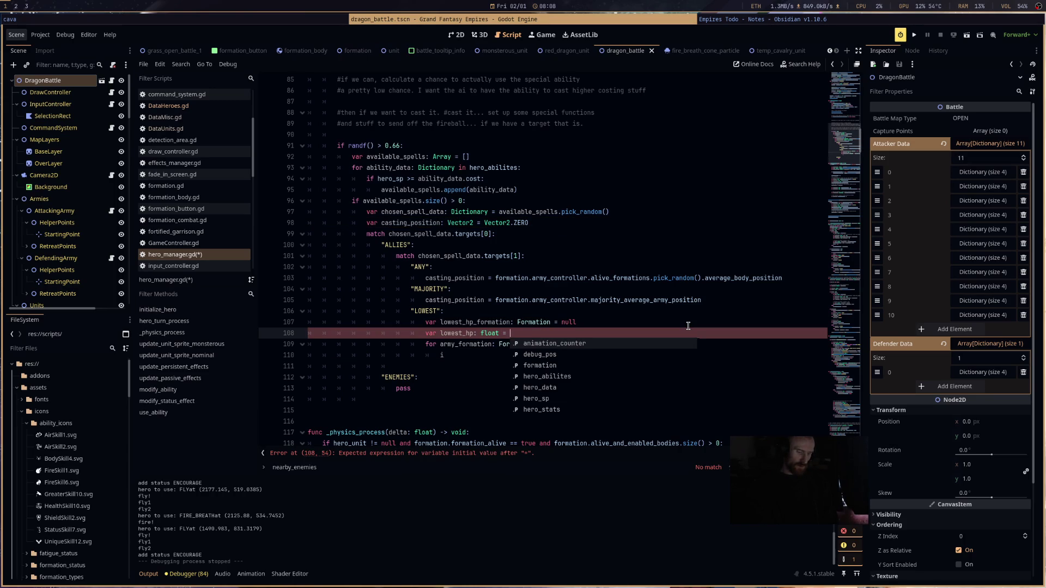
{"action": "type", "text": "INF"}
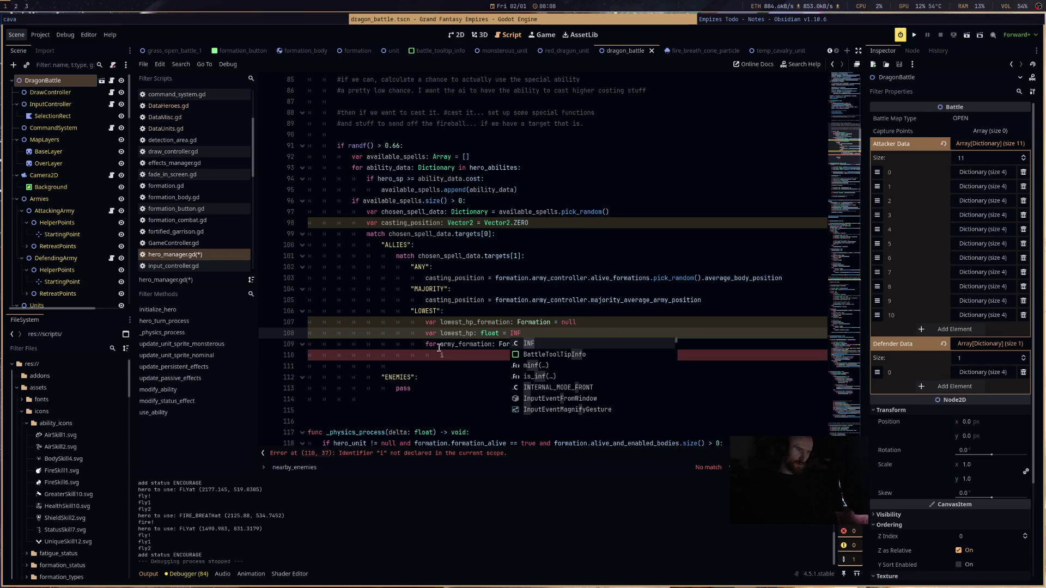
- Inside the loop, add an if checking the formation's hitpoints_percentage < lowest_hp
{"action": "left_click", "coordinate": [461, 355]}
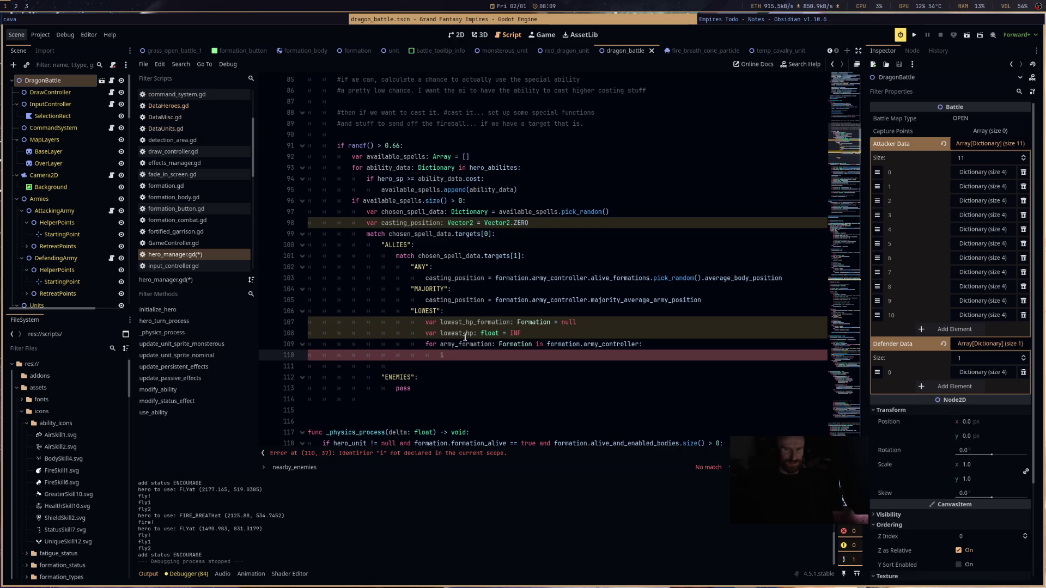
{"action": "key", "text": "BackSpace"}
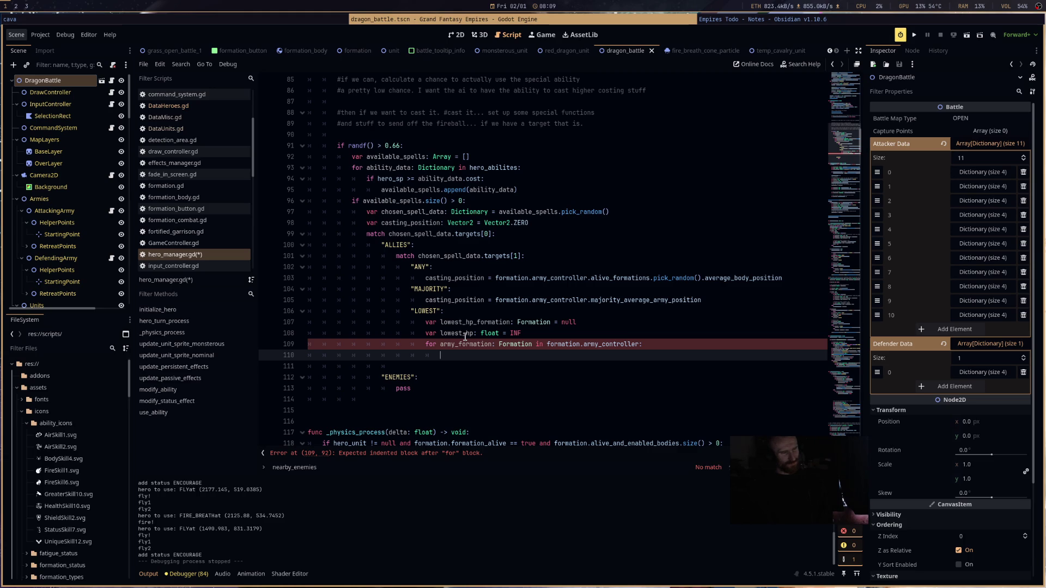
{"action": "type", "text": "if"}
{"action": "key", "text": "BackSpace"}
{"action": "key", "text": "BackSpace"}
{"action": "type", "text": "rmy_formation.formation_b"}
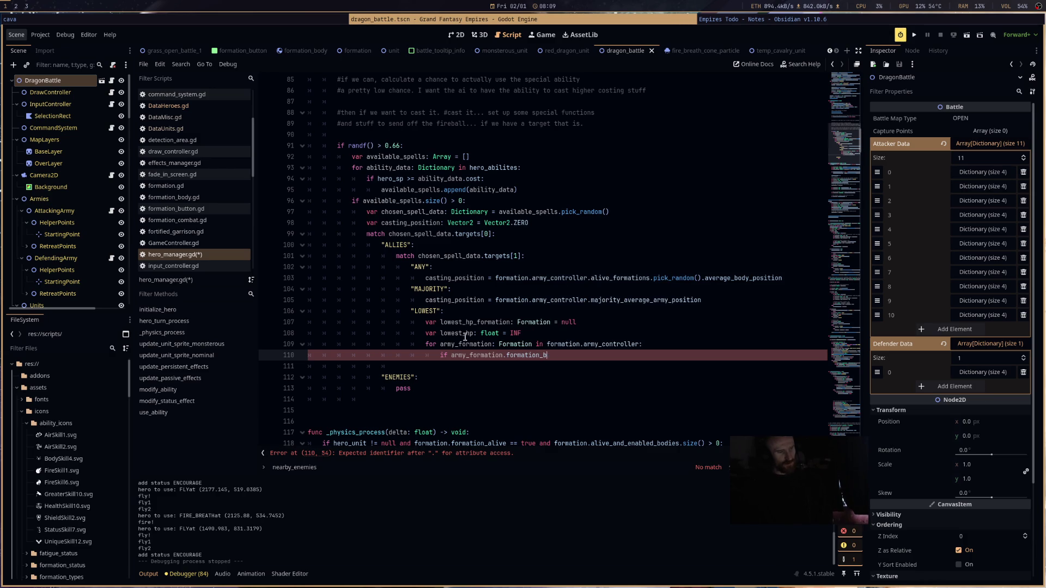
{"action": "key", "text": "BackSpace"}
{"action": "type", "text": "combat."}
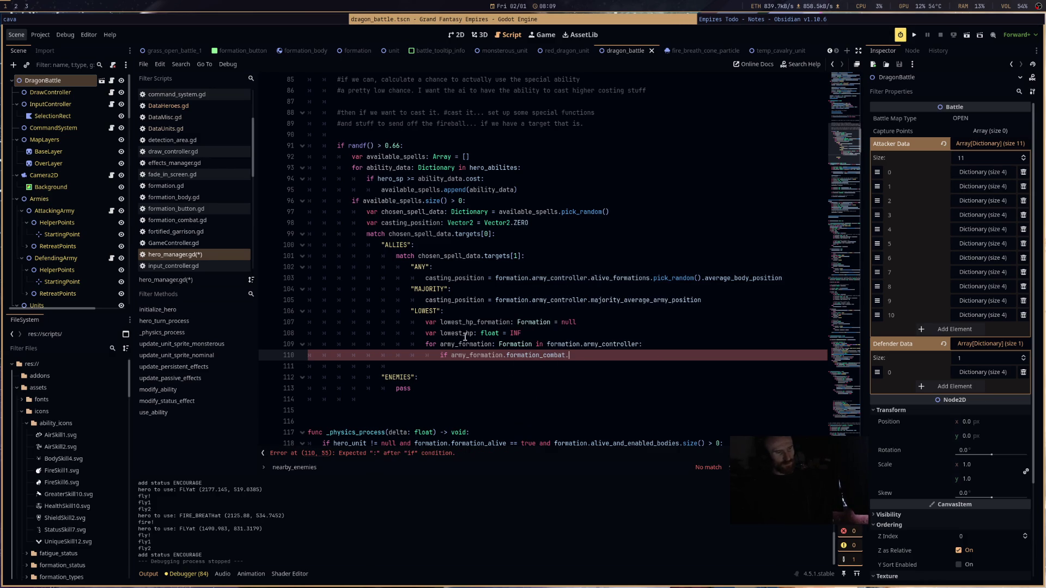
{"action": "type", "text": "tot"}
{"action": "key", "text": "Return"}
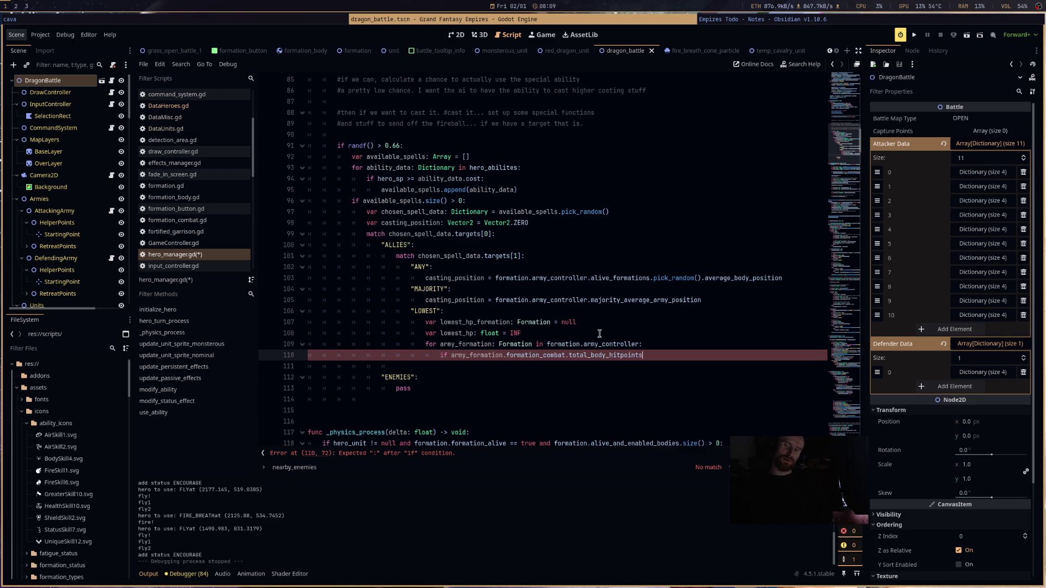
{"action": "key", "text": "ctrl+shift+Left"}
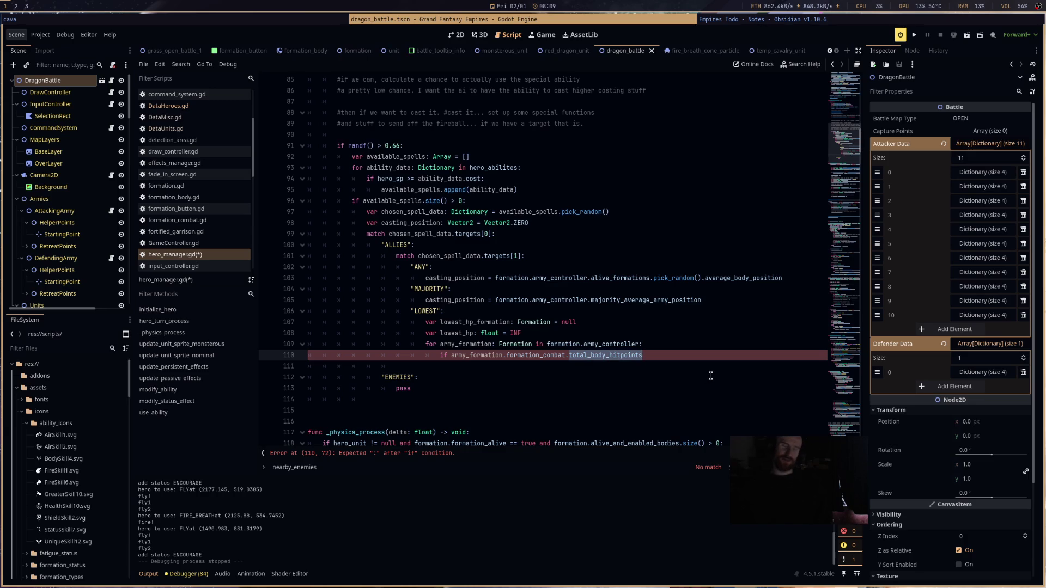
{"action": "key", "text": "BackSpace"}
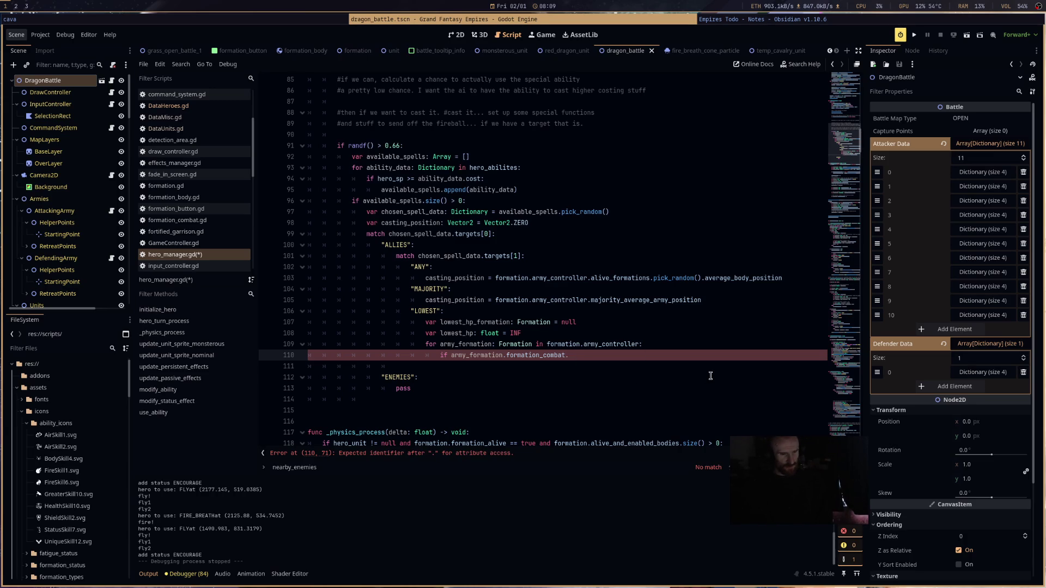
{"action": "type", "text": "ht"}
{"action": "key", "text": "Return"}
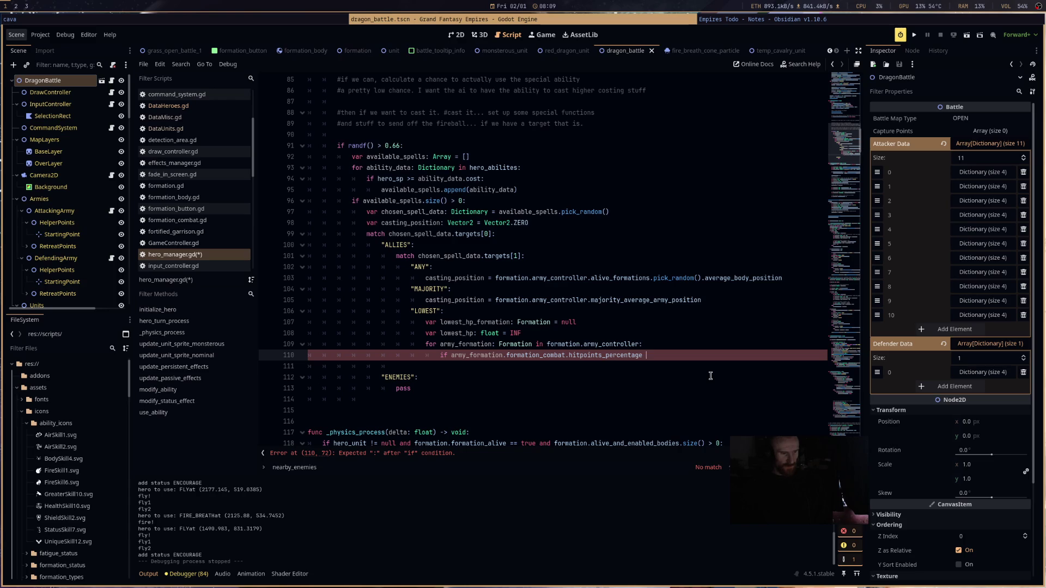
{"action": "type", "text": "lo"}
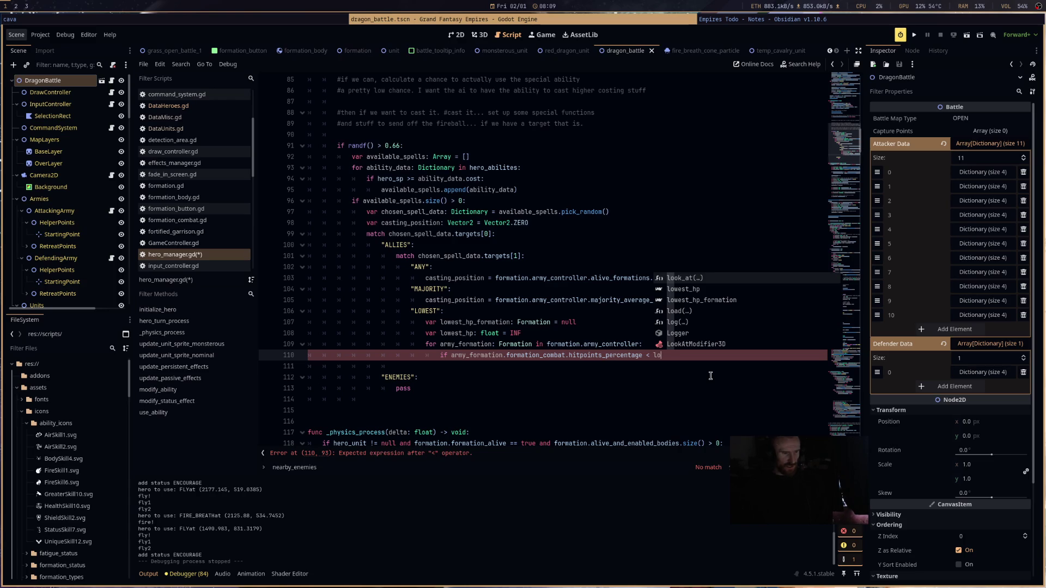
{"action": "key", "text": "Return"}
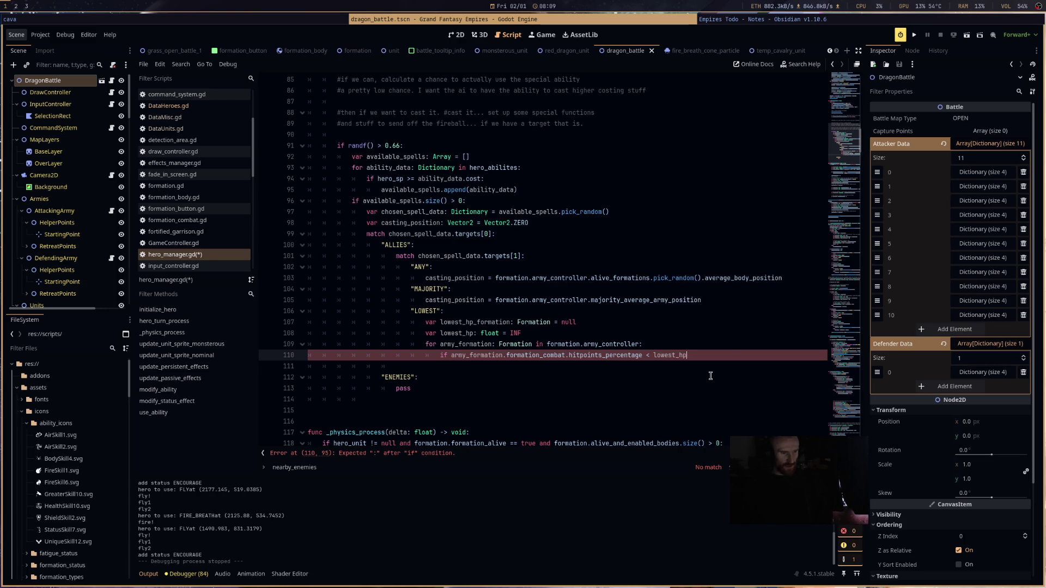
{"action": "type", "text": ":"}
{"action": "key", "text": "Return"}
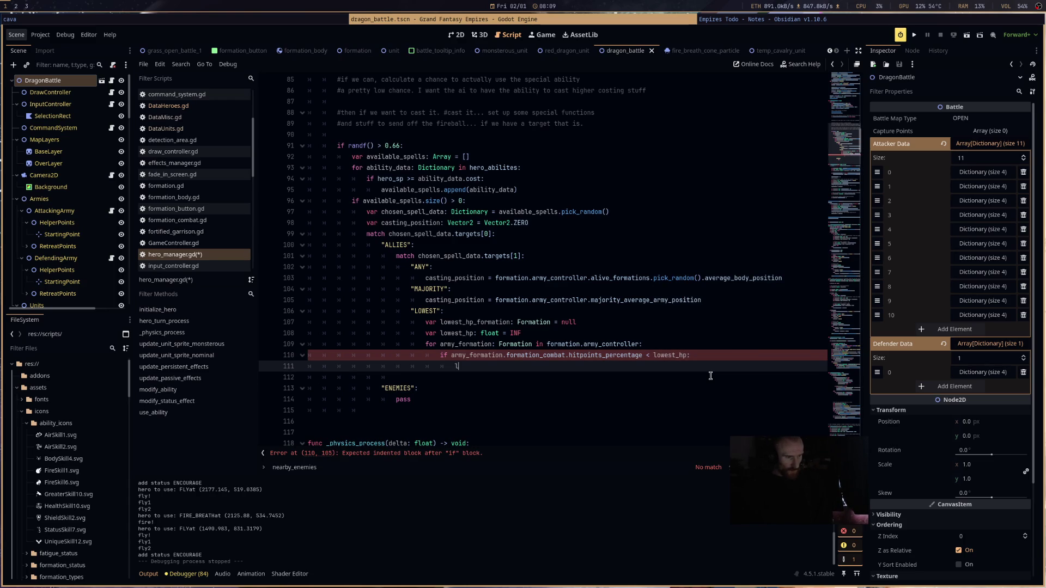
- Inside the if, assign lowest_hp the formation's hitpoints_percentage expression
{"action": "type", "text": "lo"}
{"action": "key", "text": "Return"}
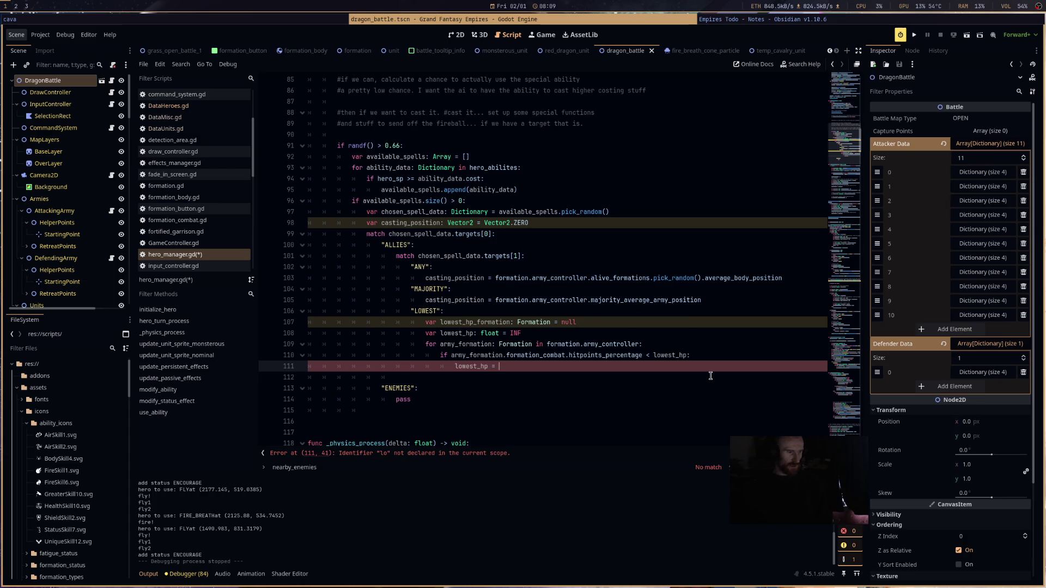
{"action": "left_click", "coordinate": [711, 376]}
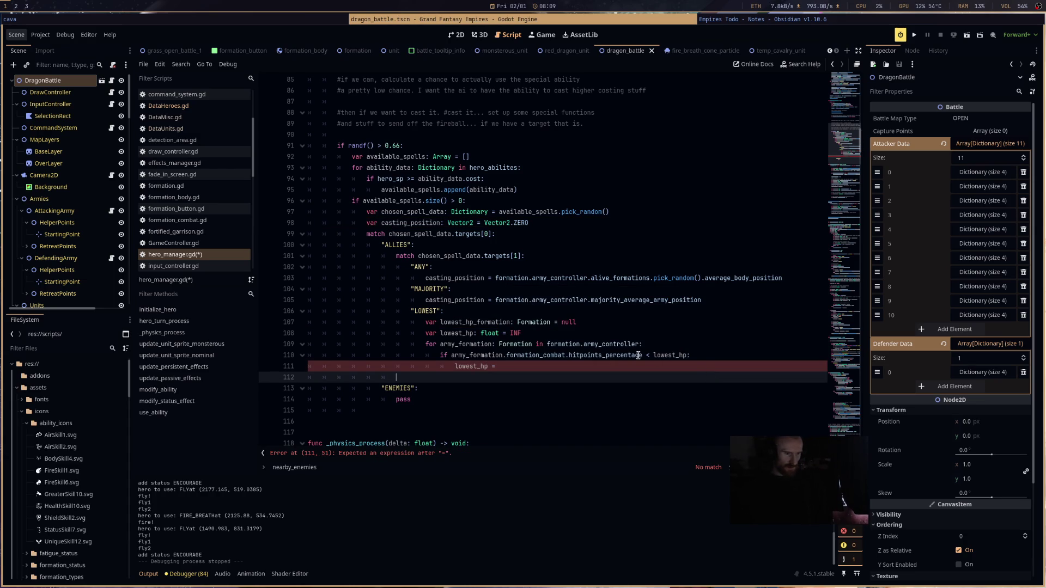
{"action": "left_click_drag", "start_coordinate": [642, 355], "coordinate": [451, 356]}
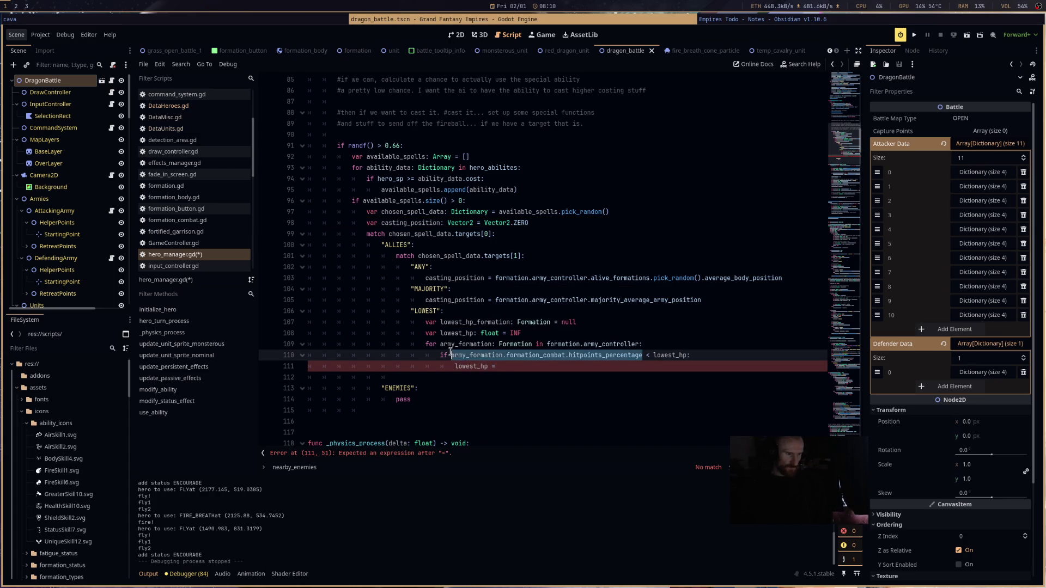
{"action": "key", "text": "ctrl+c"}
{"action": "left_click", "coordinate": [500, 365]}
{"action": "key", "text": "ctrl+v"}
{"action": "key", "text": "Return"}
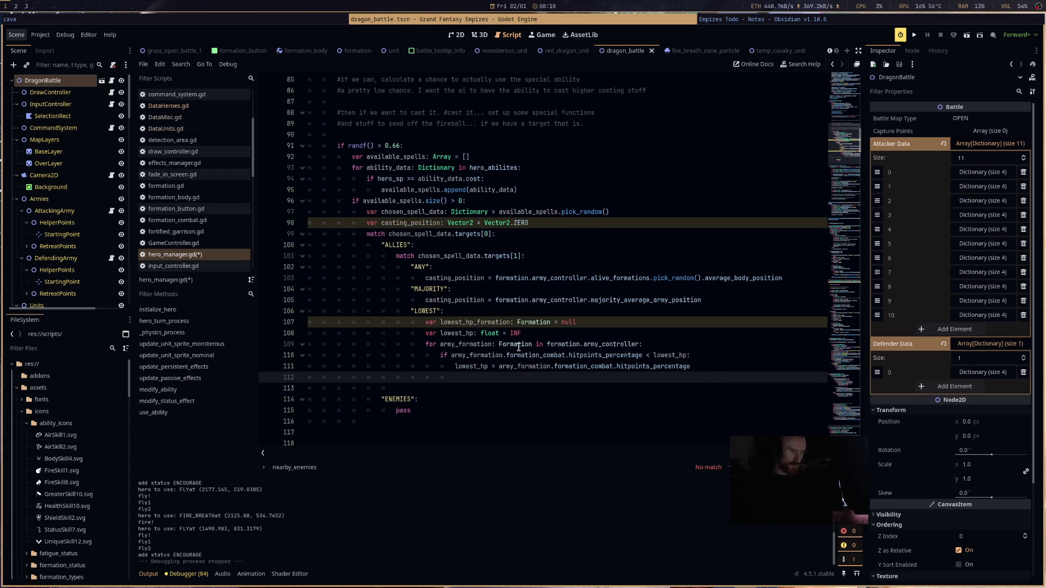
- Add 'lowest_hp_formation = army_formation' below it, then outdent a new line out of the loop
{"action": "double_click", "coordinate": [507, 322]}
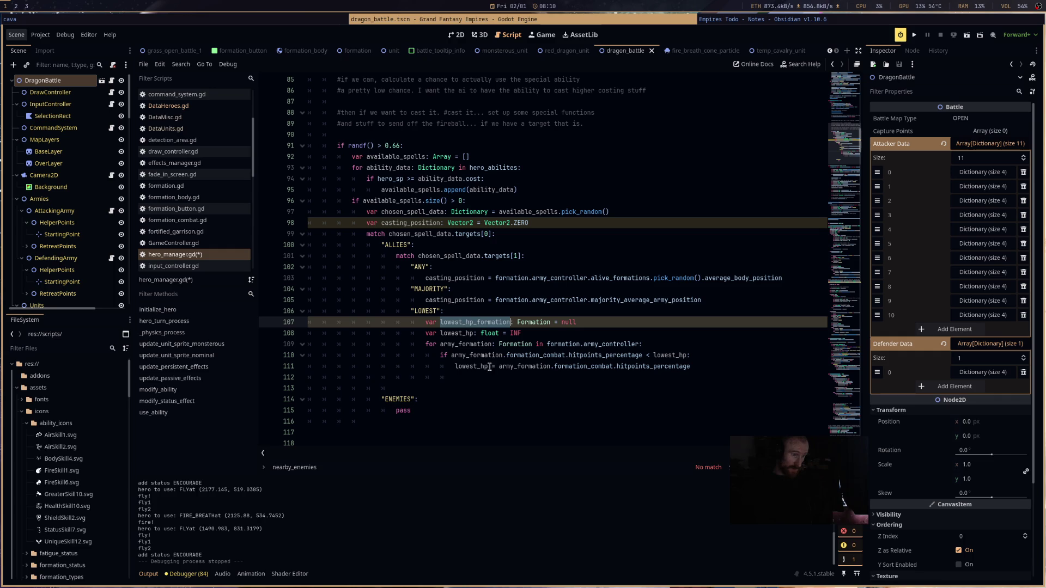
{"action": "key", "text": "ctrl+c"}
{"action": "left_click", "coordinate": [512, 377]}
{"action": "key", "text": "ctrl+v"}
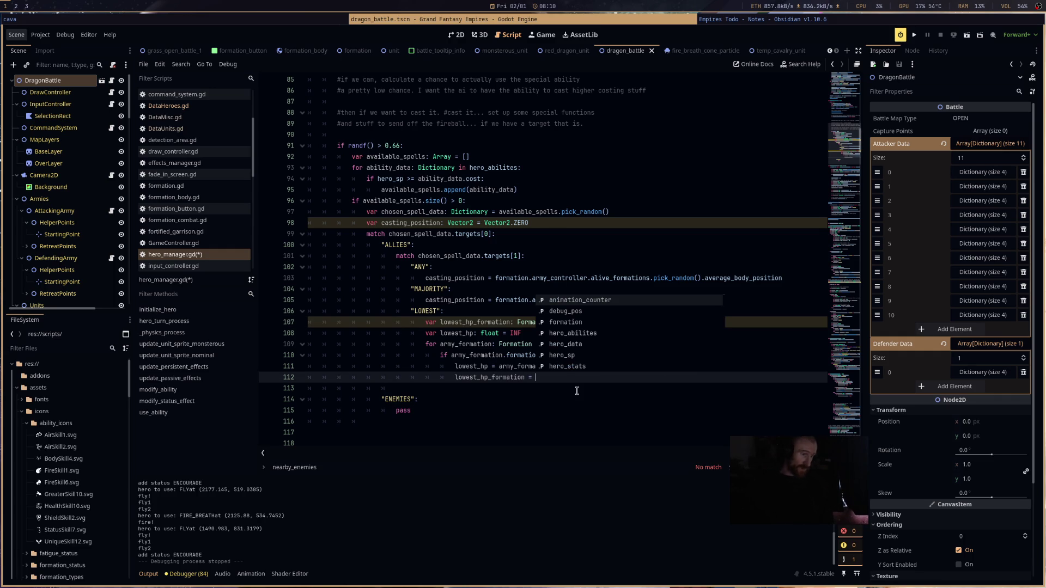
{"action": "type", "text": "army_formation"}
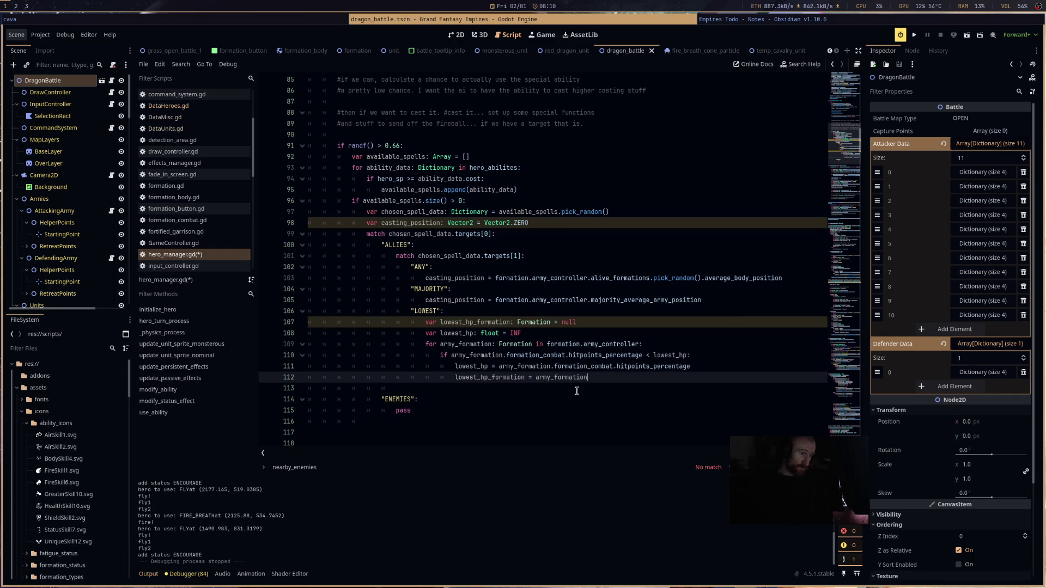
{"action": "key", "text": "Return"}
{"action": "key", "text": "BackSpace"}
{"action": "key", "text": "BackSpace"}
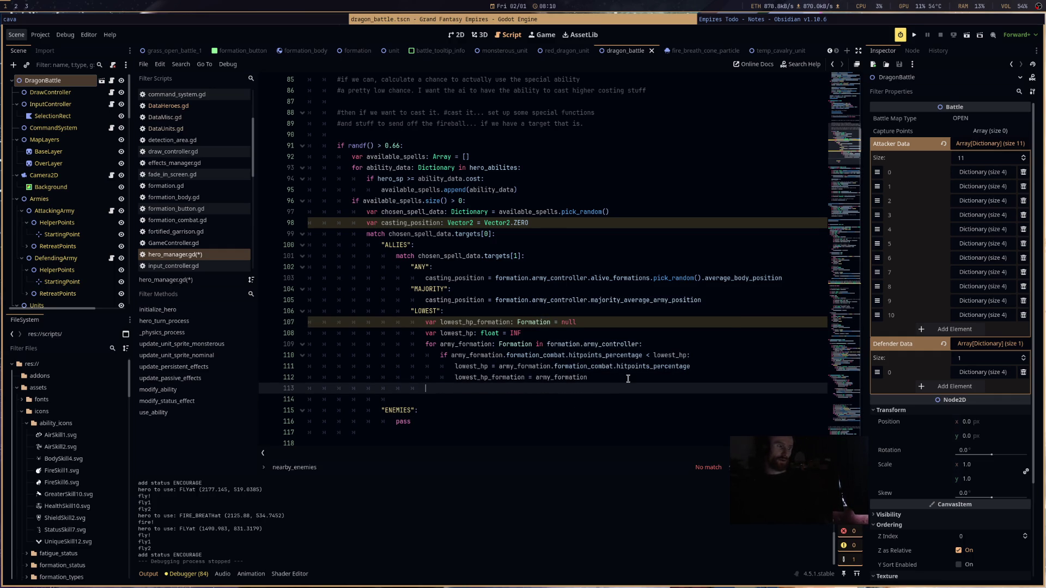
- After the loop, set casting_position to lowest_hp_formation.average_body_position
{"action": "type", "text": "vcas"}
{"action": "key", "text": "Return"}
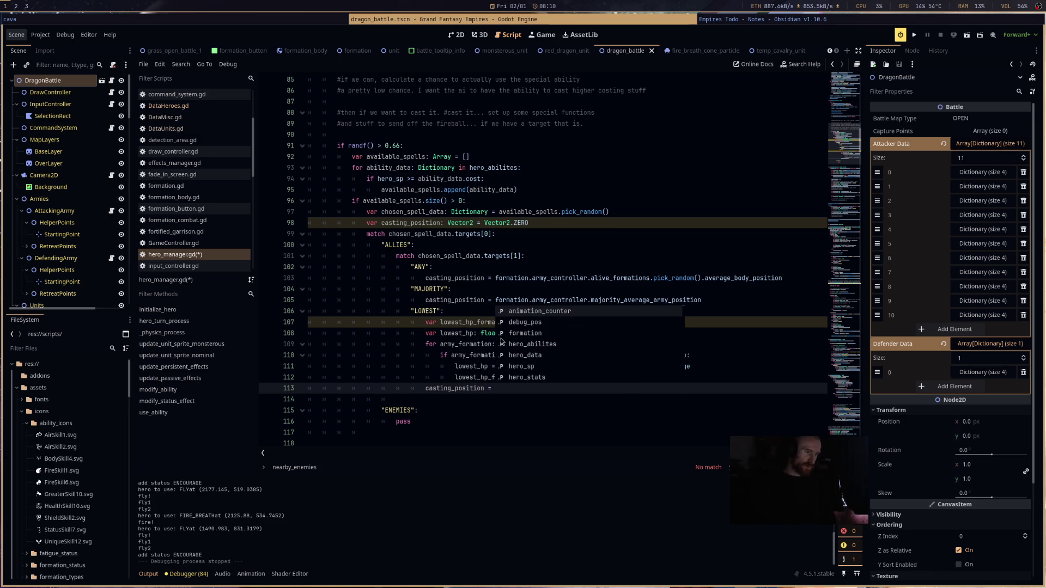
{"action": "double_click", "coordinate": [489, 321]}
{"action": "key", "text": "ctrl+c"}
{"action": "key", "text": "Down"}
{"action": "key", "text": "Down"}
{"action": "key", "text": "Down"}
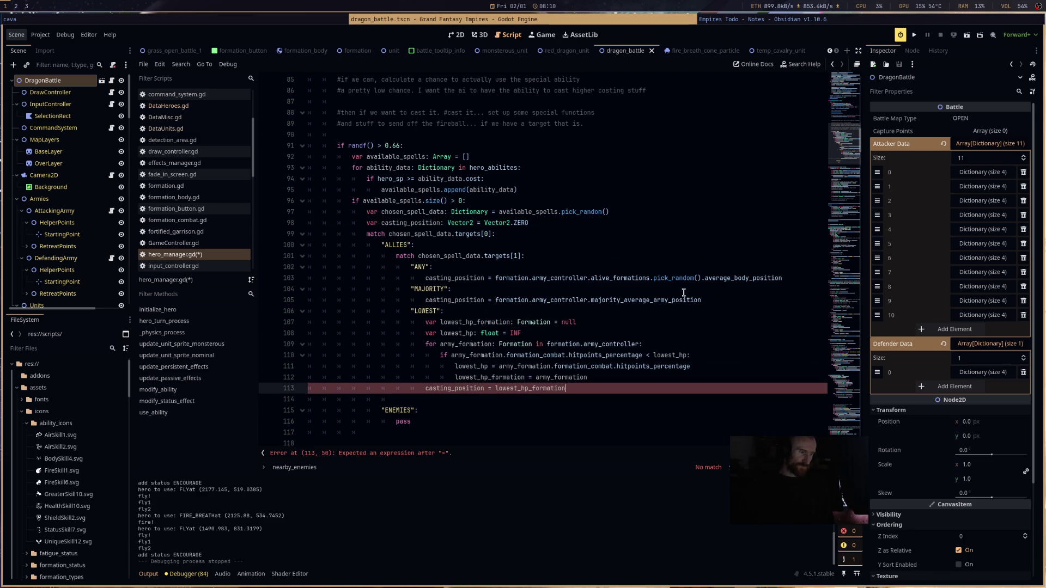
{"action": "key", "text": "ctrl+v"}
{"action": "double_click", "coordinate": [723, 283]}
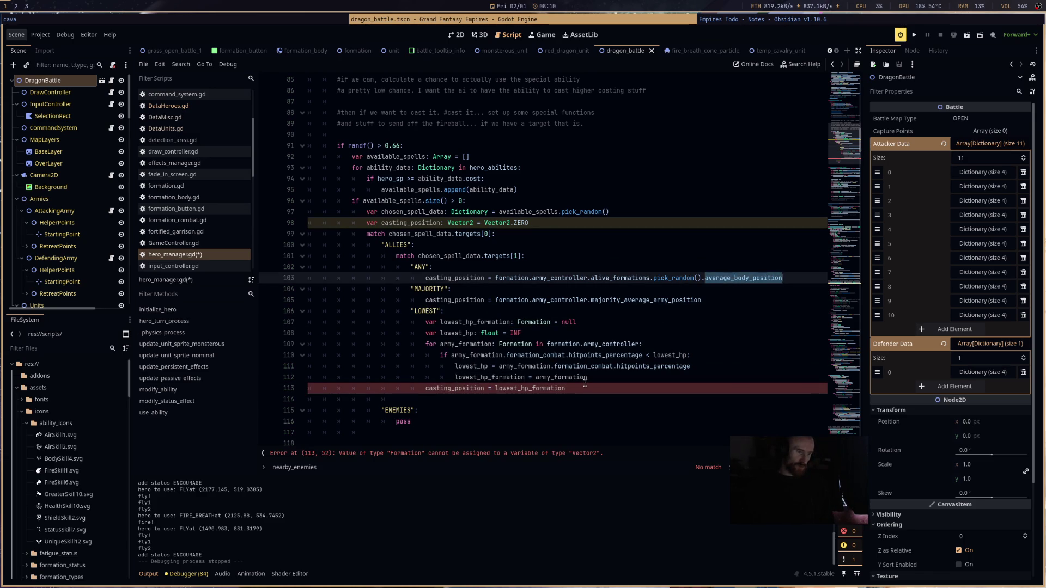
{"action": "left_click", "coordinate": [589, 389]}
{"action": "type", "text": "."}
{"action": "key", "text": "ctrl+v"}
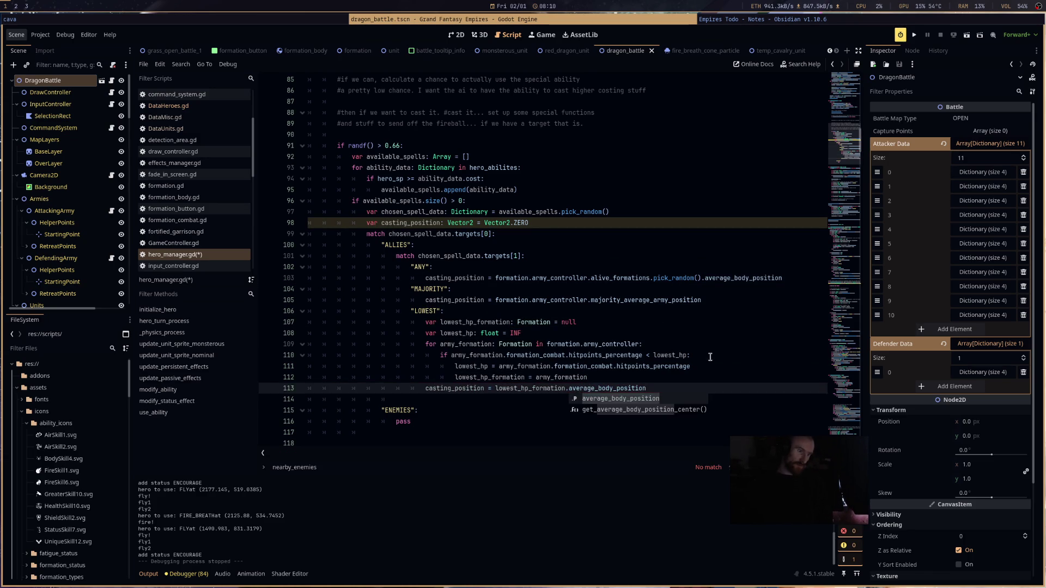
{"action": "left_click", "coordinate": [583, 360]}
{"action": "scroll", "coordinate": [567, 363], "scroll_direction": "down", "scroll_amount": 3}
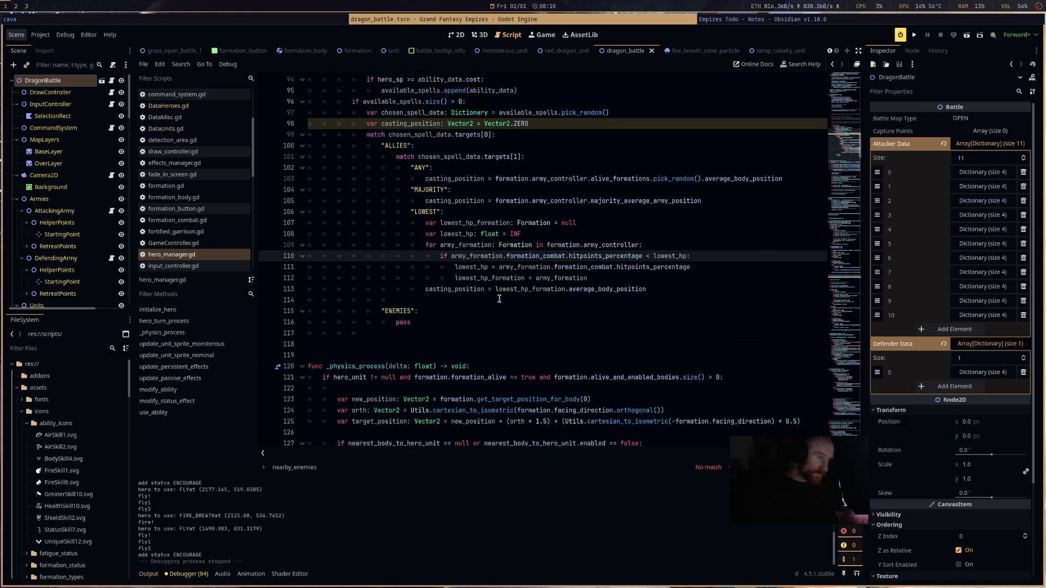
- Move the targets[1] match block from ALLIES to below ENEMIES and outdent it two levels
{"action": "mouse_move", "coordinate": [654, 290]}
{"action": "left_mouse_down"}
{"action": "mouse_move", "coordinate": [490, 256]}
{"action": "mouse_move", "coordinate": [382, 166]}
{"action": "mouse_move", "coordinate": [308, 156]}
{"action": "left_mouse_up"}
{"action": "key", "text": "BackSpace"}
{"action": "left_click", "coordinate": [419, 204]}
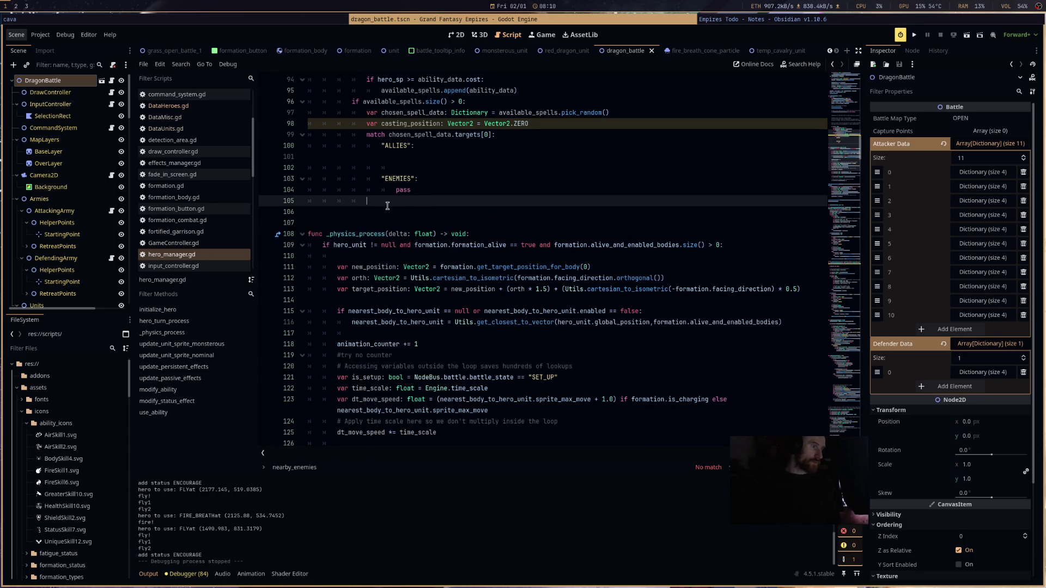
{"action": "key", "text": "ctrl+v"}
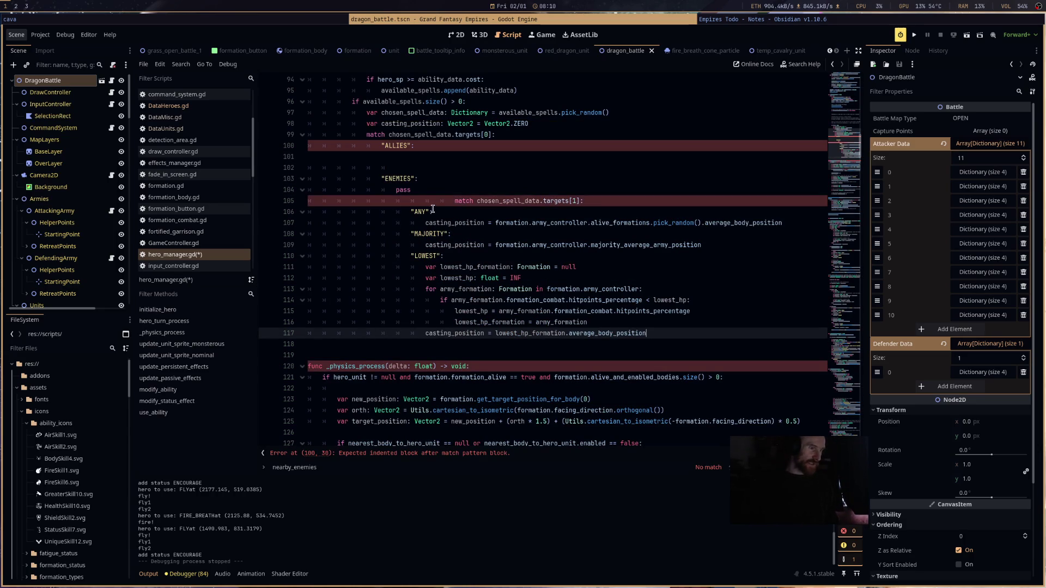
{"action": "left_click", "coordinate": [455, 201]}
{"action": "key", "text": "BackSpace"}
{"action": "key", "text": "BackSpace"}
{"action": "key", "text": "BackSpace"}
{"action": "key", "text": "BackSpace"}
{"action": "mouse_move", "coordinate": [665, 334]}
{"action": "left_mouse_down"}
{"action": "mouse_move", "coordinate": [305, 265]}
{"action": "mouse_move", "coordinate": [260, 201]}
{"action": "left_mouse_up"}
{"action": "key", "text": "shift+Tab"}
{"action": "key", "text": "shift+Tab"}
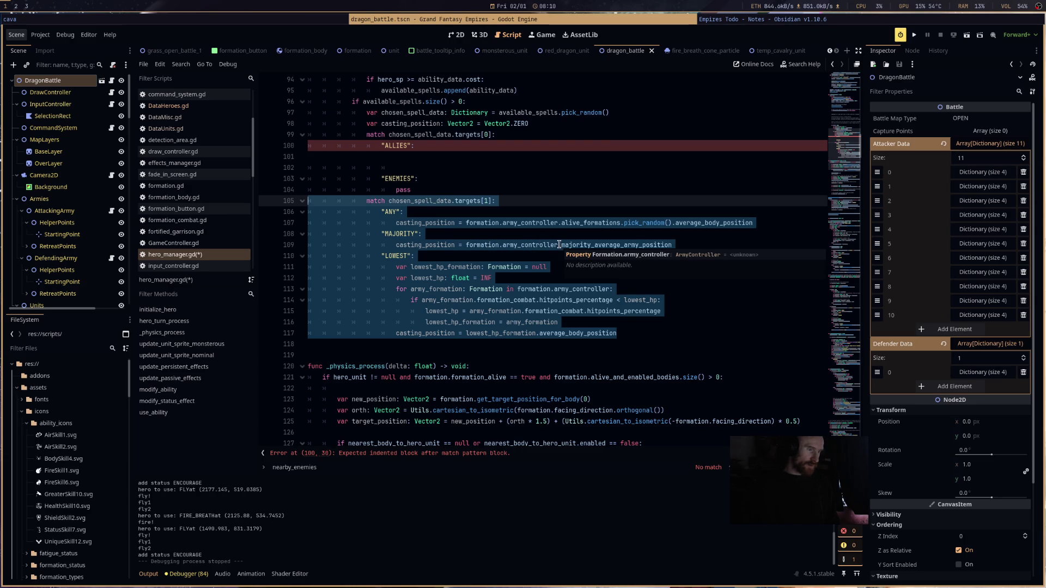
- Inspect majority_average_army_position, alive_formations and army_controller, then add blank lines above the targets[0] match
{"action": "left_click", "coordinate": [665, 244]}
{"action": "double_click", "coordinate": [670, 245]}
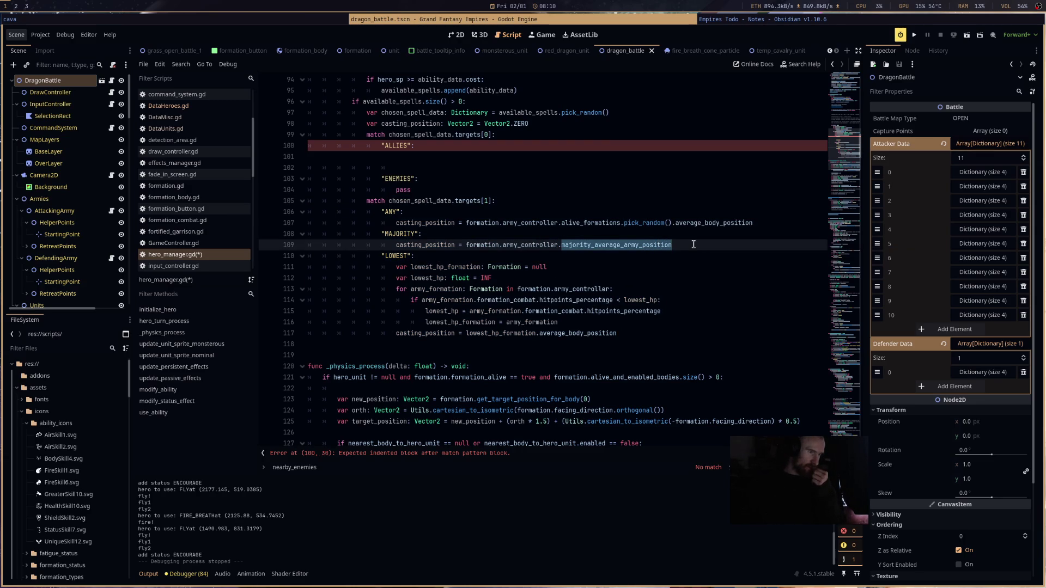
{"action": "left_click_drag", "start_coordinate": [460, 244], "coordinate": [689, 247]}
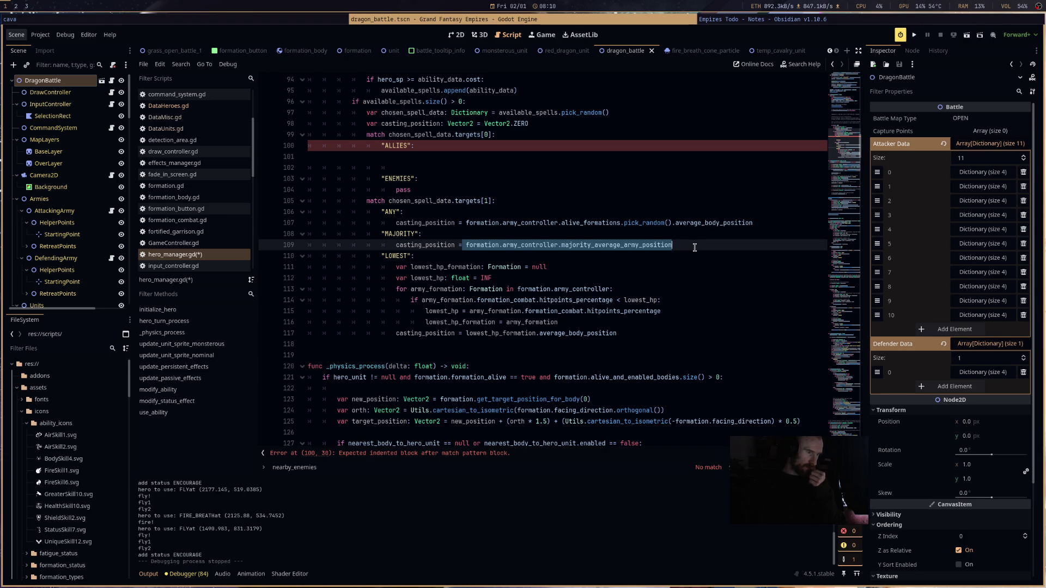
{"action": "double_click", "coordinate": [603, 221]}
{"action": "mouse_move", "coordinate": [602, 220]}
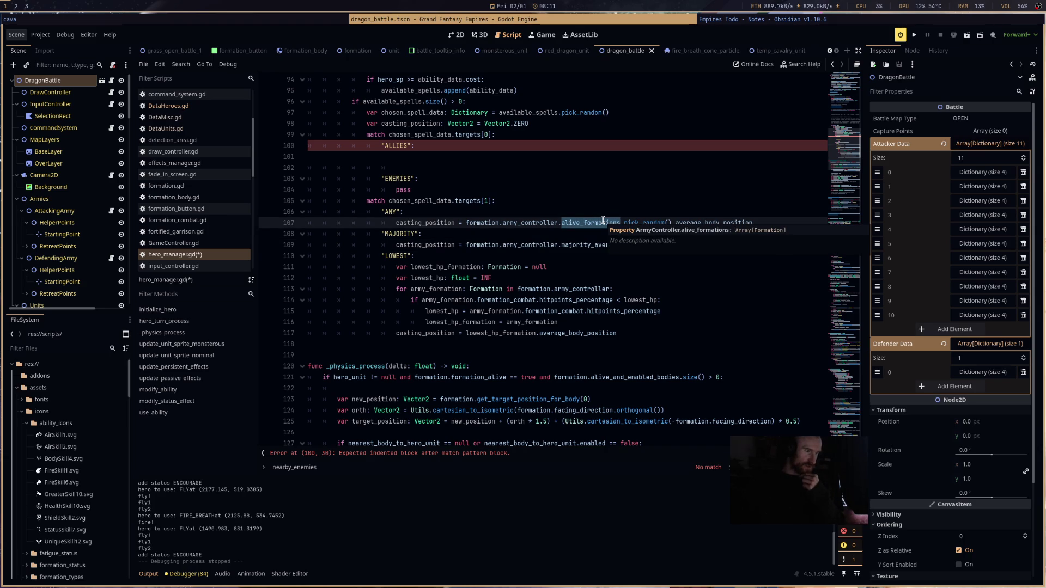
{"action": "left_click", "coordinate": [489, 223]}
{"action": "mouse_move", "coordinate": [505, 245]}
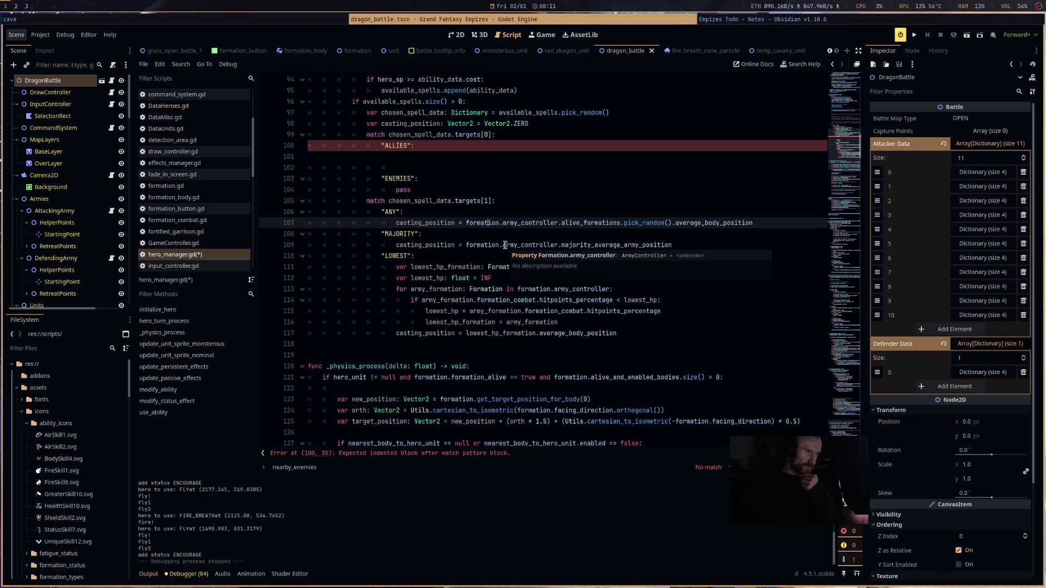
{"action": "double_click", "coordinate": [537, 223]}
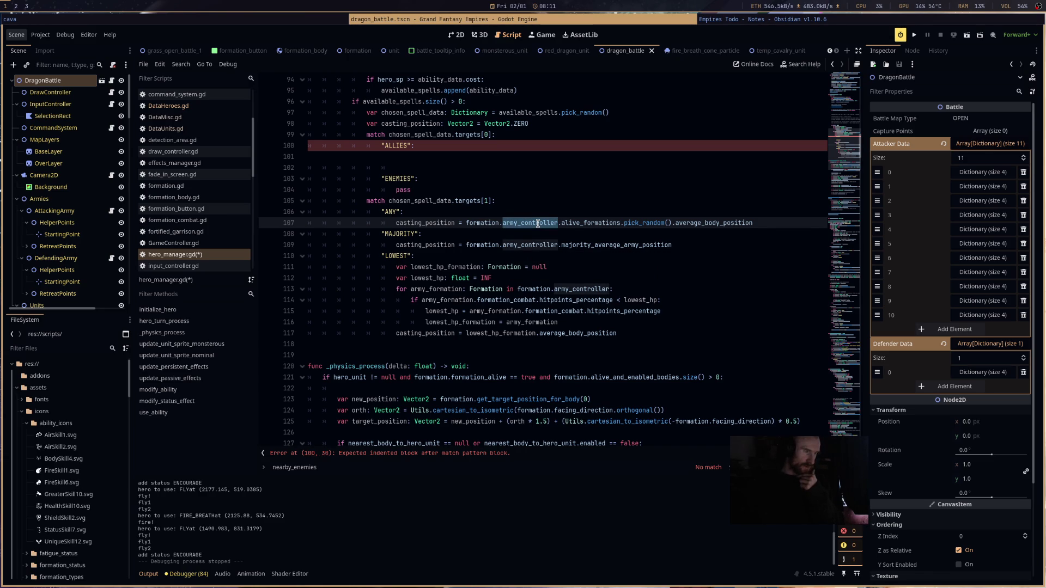
{"action": "left_click", "coordinate": [548, 125]}
{"action": "key", "text": "Return"}
{"action": "key", "text": "Return"}
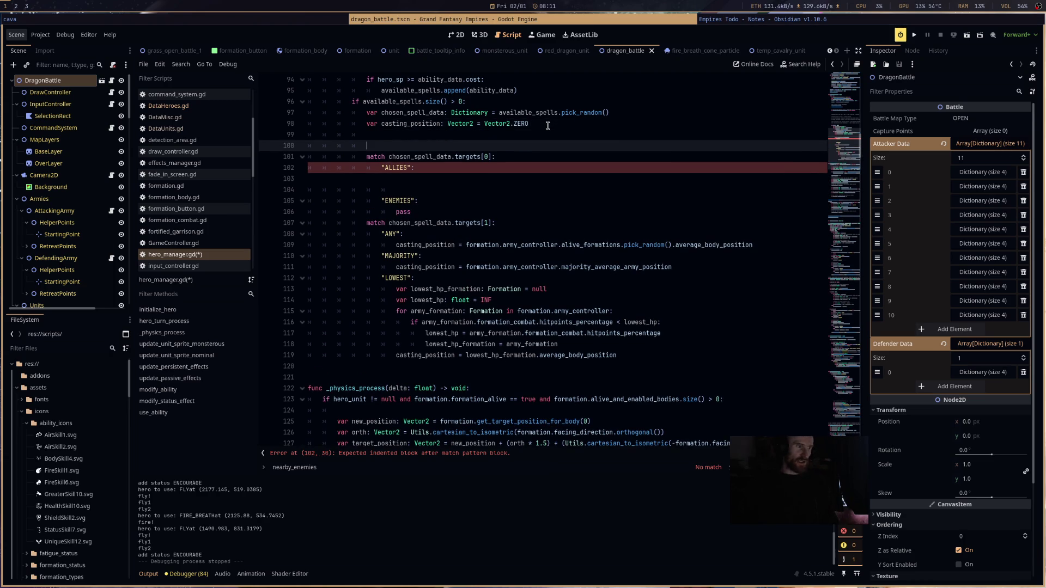
- Start the Mowgli Mixes #30 video on YouTube in Firefox, then return to Godot
{"action": "key", "text": "super+2"}
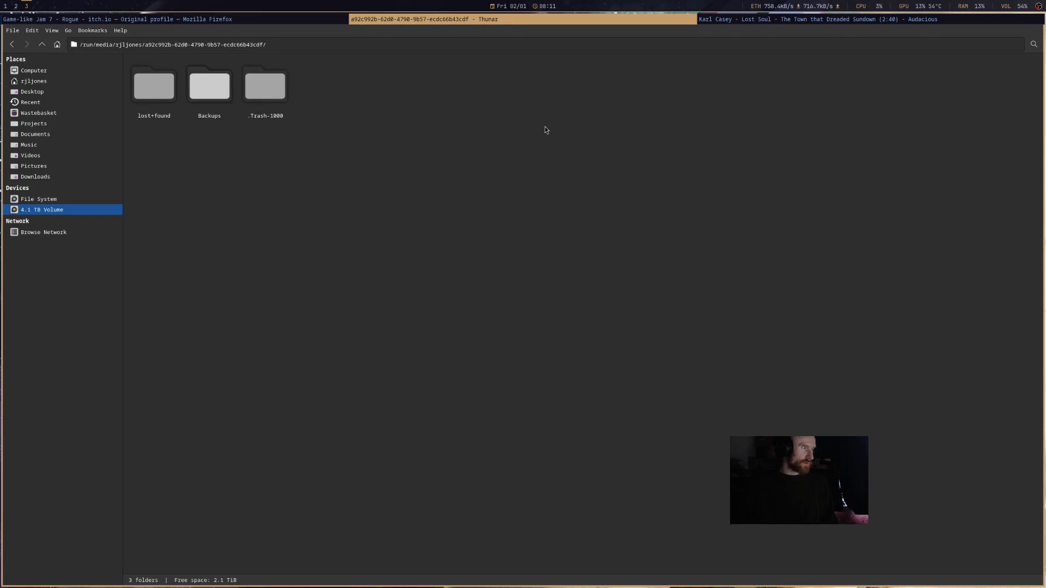
{"action": "left_click", "coordinate": [282, 23]}
{"action": "left_click", "coordinate": [63, 33]}
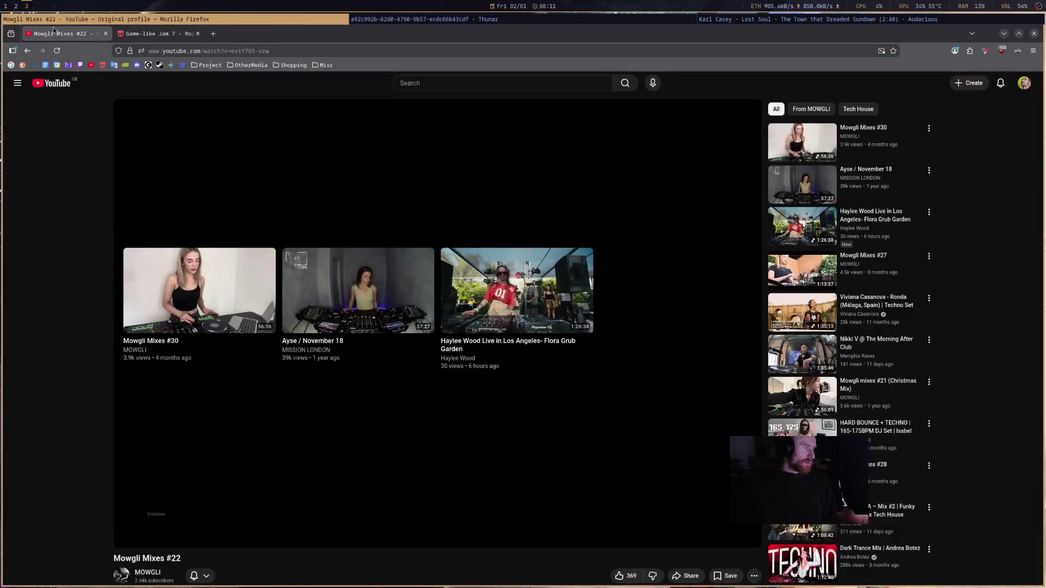
{"action": "left_click", "coordinate": [213, 315]}
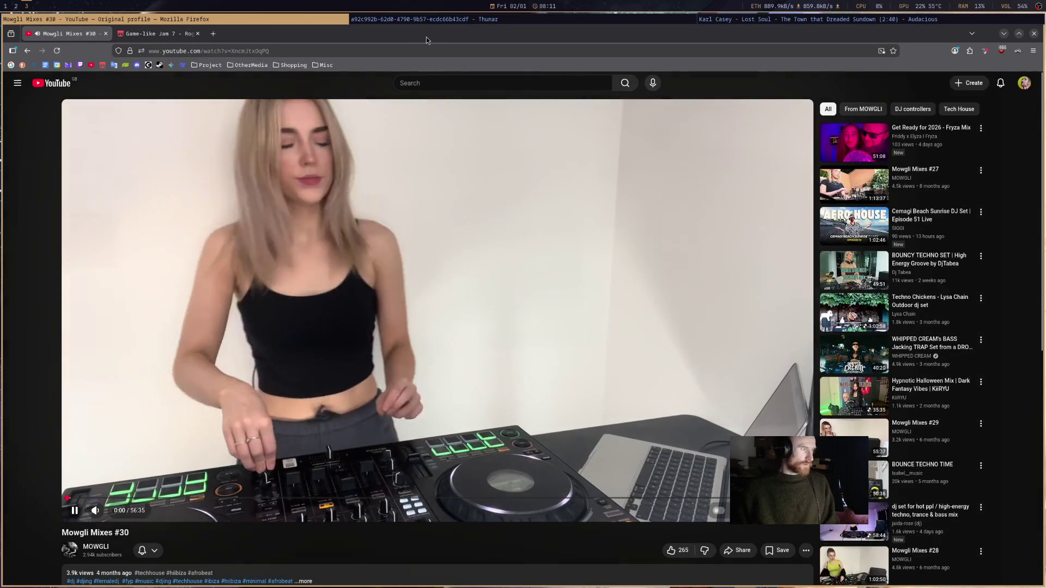
{"action": "key", "text": "super+1"}
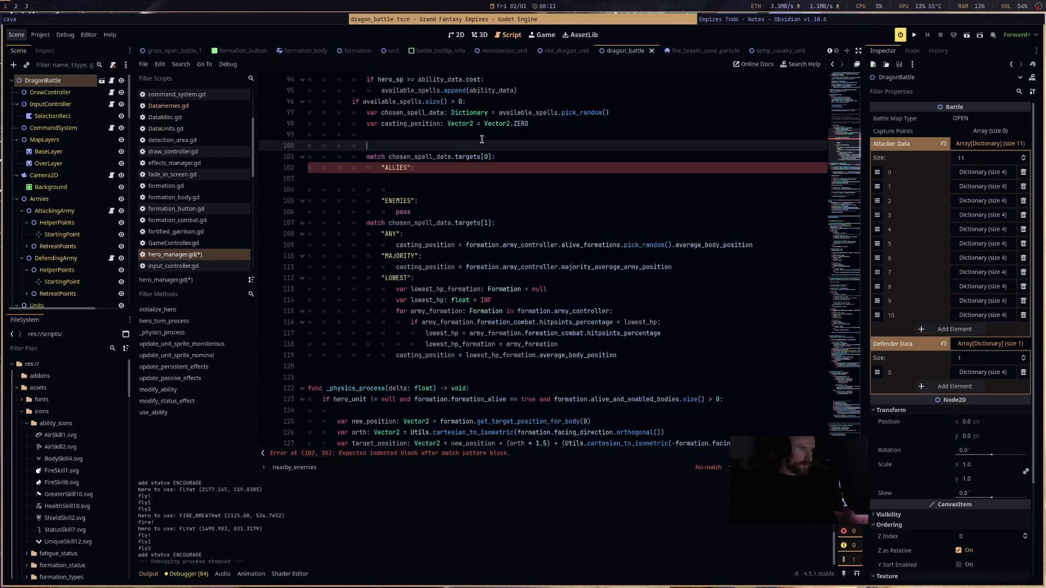
- On line 99, declare target_army_controller with type ArmyController
{"action": "left_click", "coordinate": [485, 132]}
{"action": "type", "text": "r"}
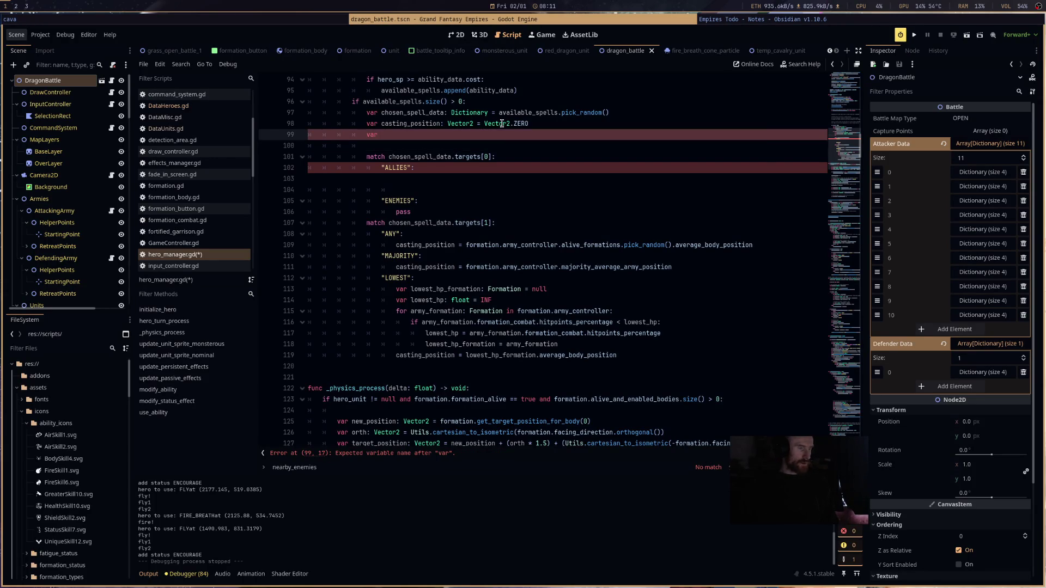
{"action": "type", "text": " ar,ycons"}
{"action": "type", "text": "ll:"}
{"action": "type", "text": "er"}
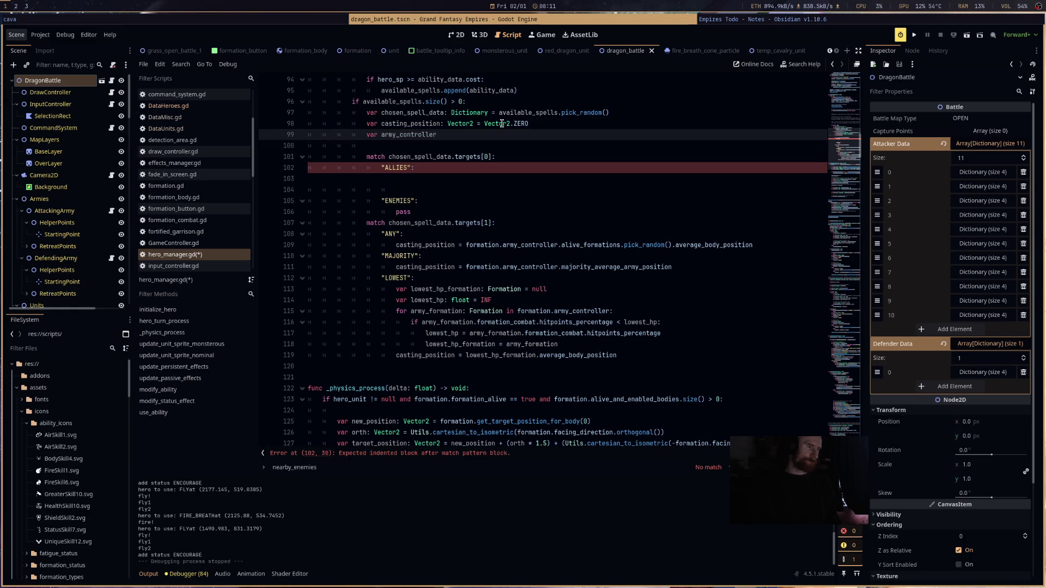
{"action": "type", "text": ":"}
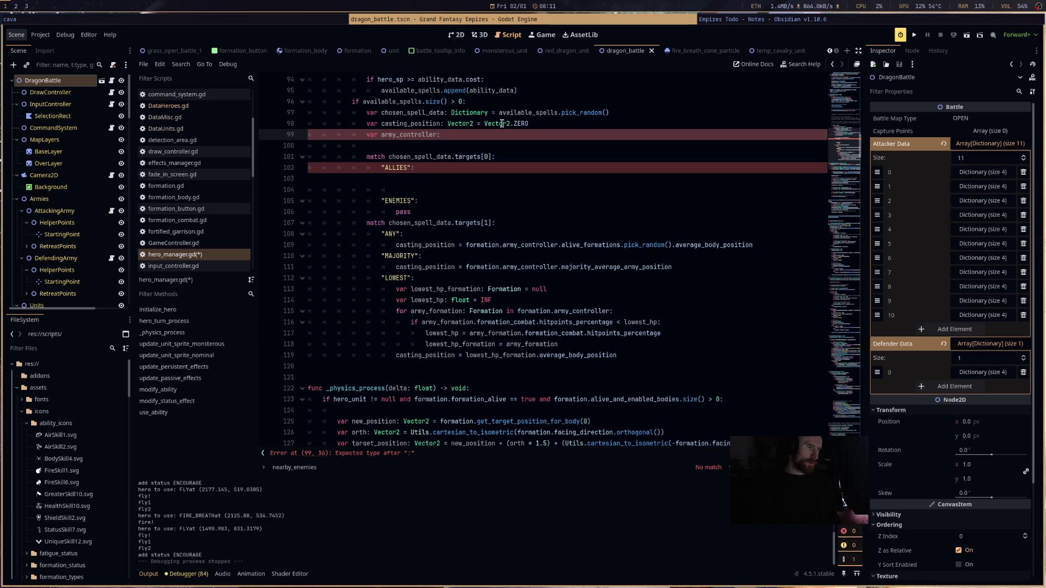
{"action": "key", "text": "BackSpace"}
{"action": "key", "text": "BackSpace"}
{"action": "key", "text": "BackSpace"}
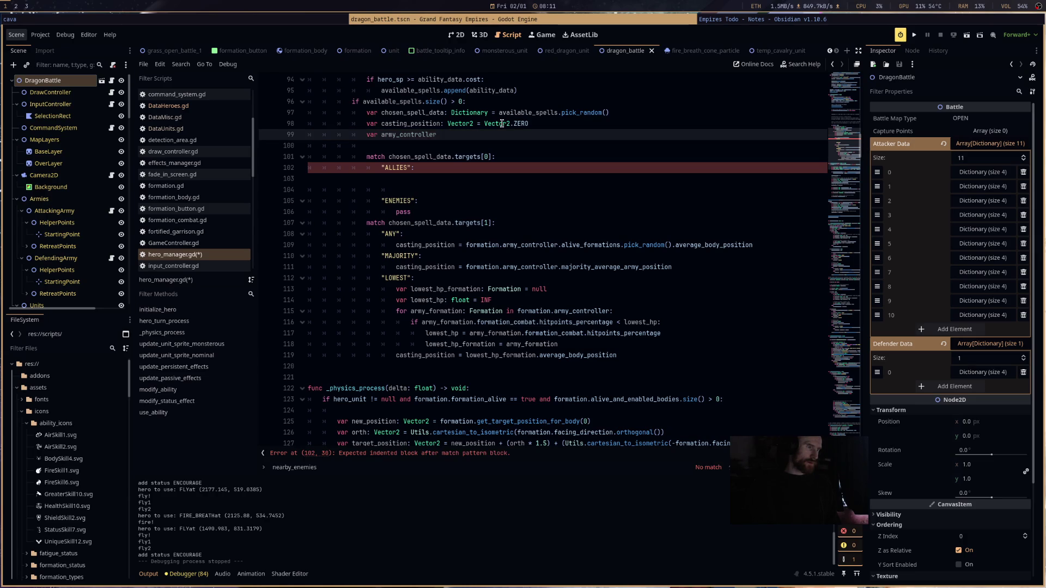
{"action": "type", "text": "_army_controll"}
{"action": "key", "text": "Return"}
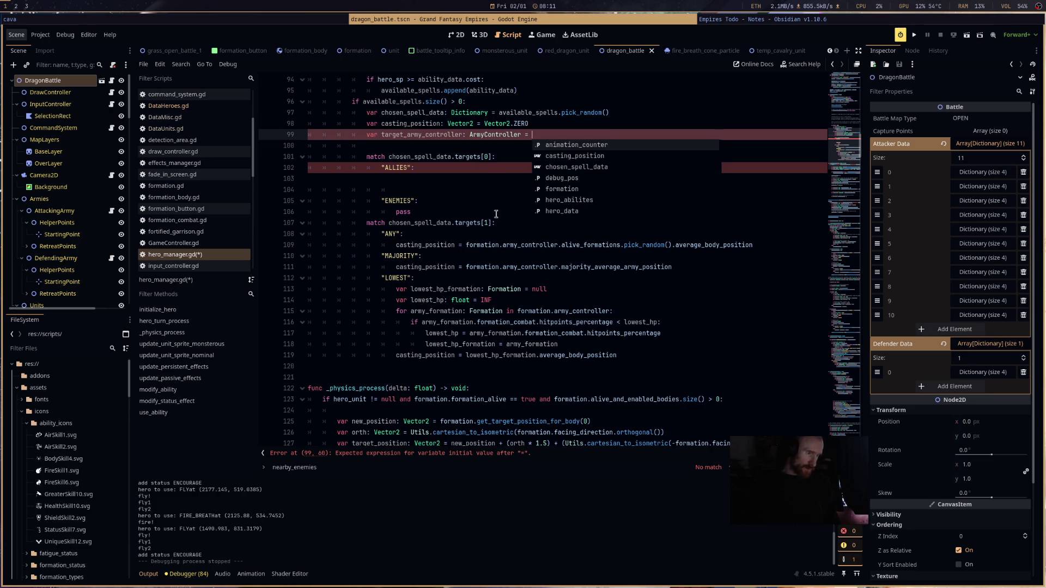
- Assign it formation.army_controller if chosen_spell_data.targets[0] == "ALLIES", else formation.army_controller.opposing_army
{"action": "left_click_drag", "start_coordinate": [466, 245], "coordinate": [557, 245]}
{"action": "key", "text": "ctrl+c"}
{"action": "left_click", "coordinate": [575, 134]}
{"action": "key", "text": "ctrl+v"}
{"action": "type", "text": "i"}
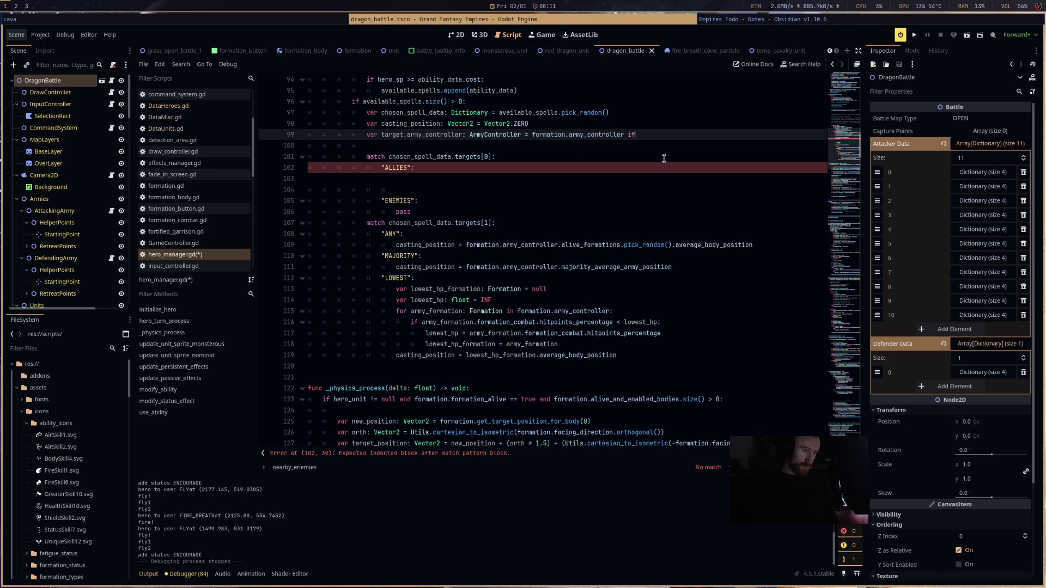
{"action": "type", "text": "f"}
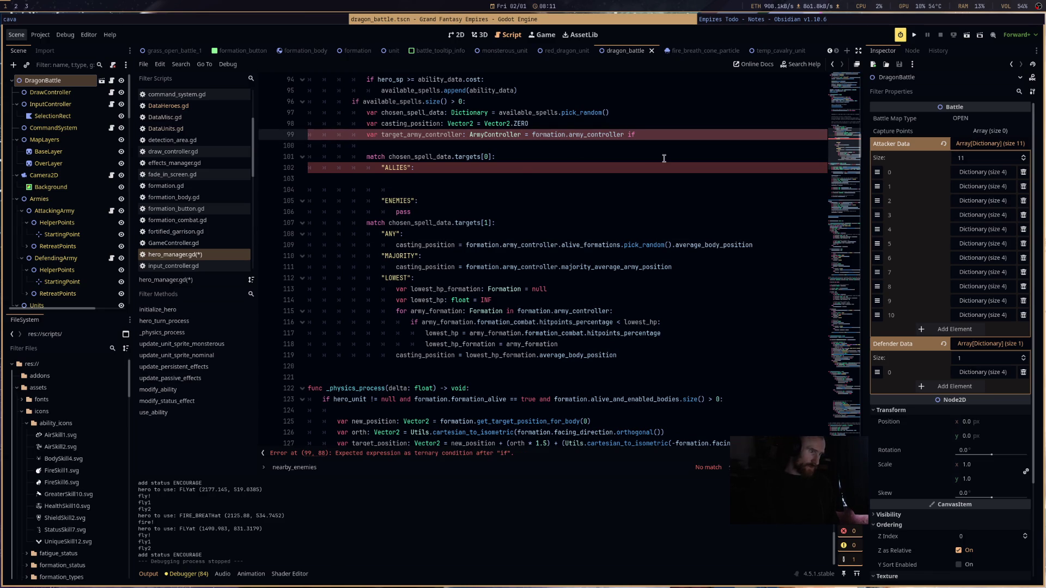
{"action": "left_click_drag", "start_coordinate": [493, 157], "coordinate": [389, 158]}
{"action": "key", "text": "ctrl+c"}
{"action": "left_click", "coordinate": [705, 136]}
{"action": "key", "text": "ctrl+v"}
{"action": "type", "text": "\"ALL"}
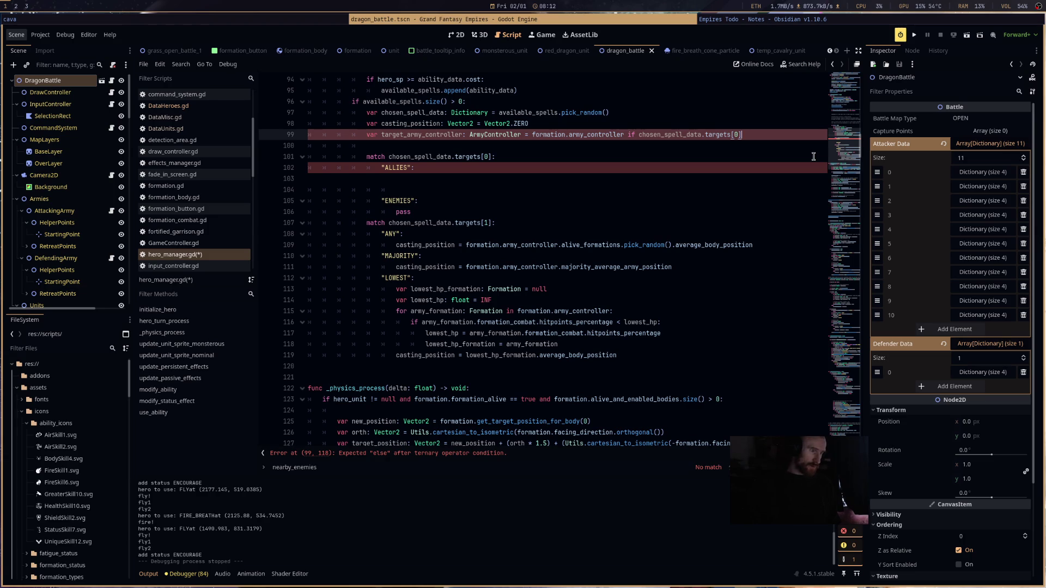
{"action": "type", "text": "IES\" el"}
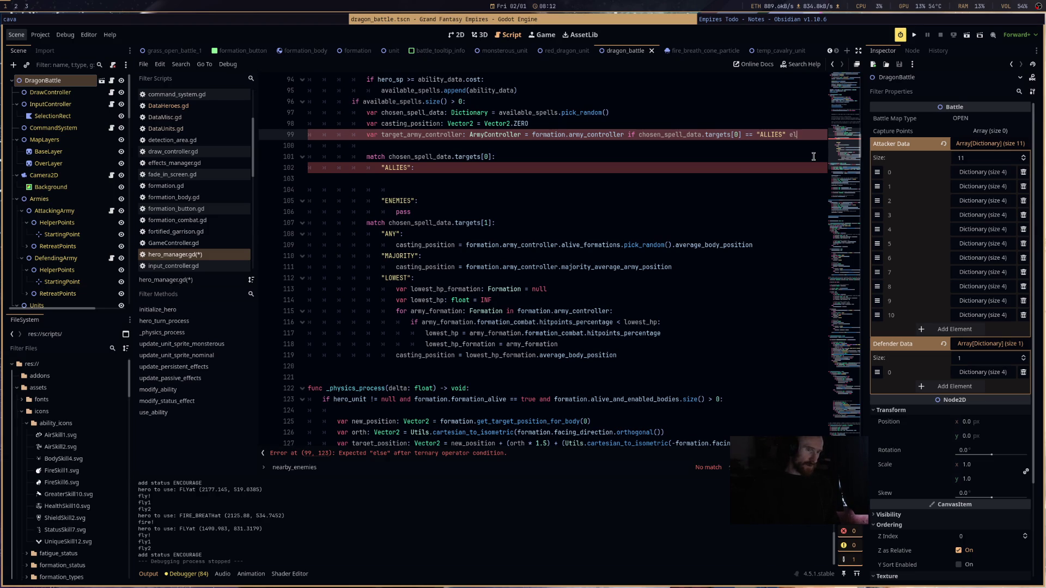
{"action": "type", "text": "se "}
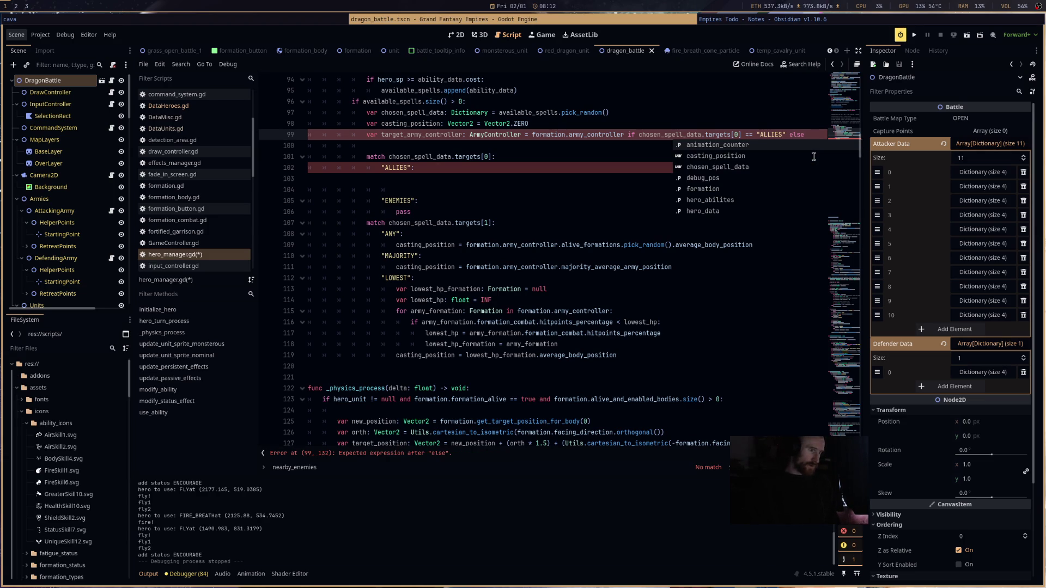
{"action": "type", "text": "formation.army_controller.opposing_army"}
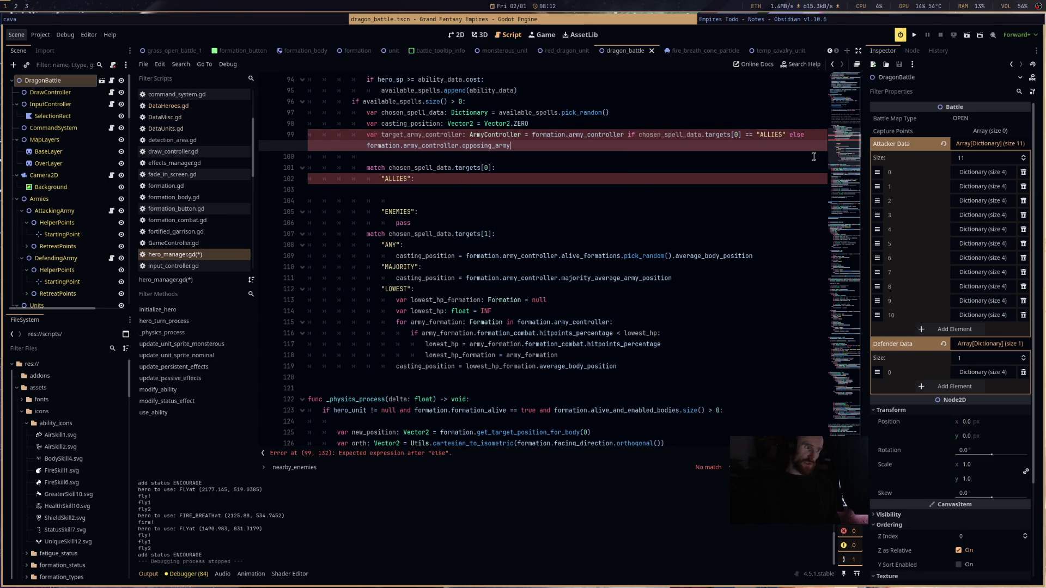
{"action": "key", "text": "shift+Up"}
{"action": "key", "text": "shift+Up"}
{"action": "key", "text": "shift+Up"}
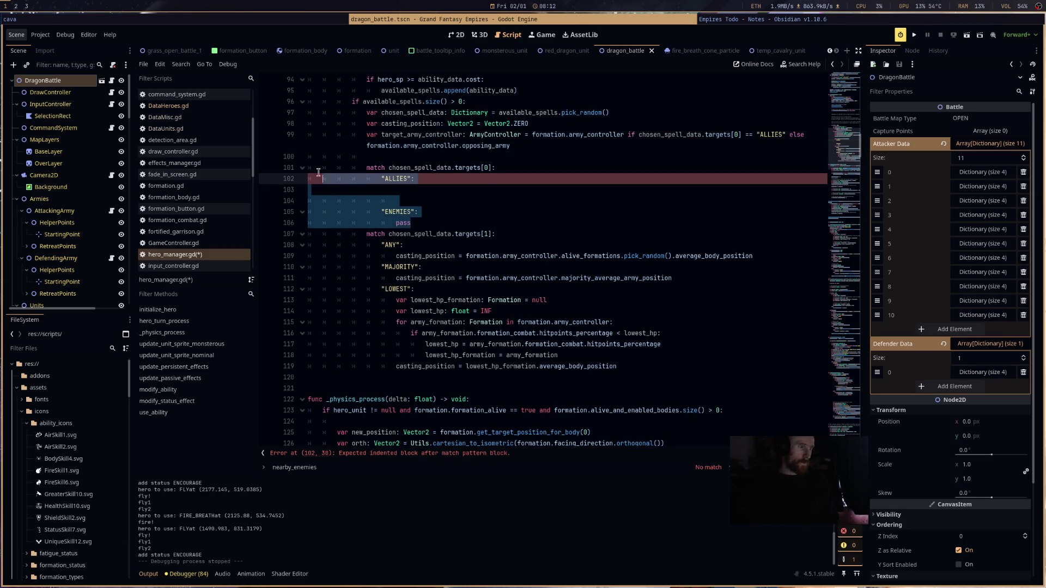
- Remove the targets[0] match, use target_army_controller in the ANY, MAJORITY and LOWEST cases, and save
{"action": "key", "text": "BackSpace"}
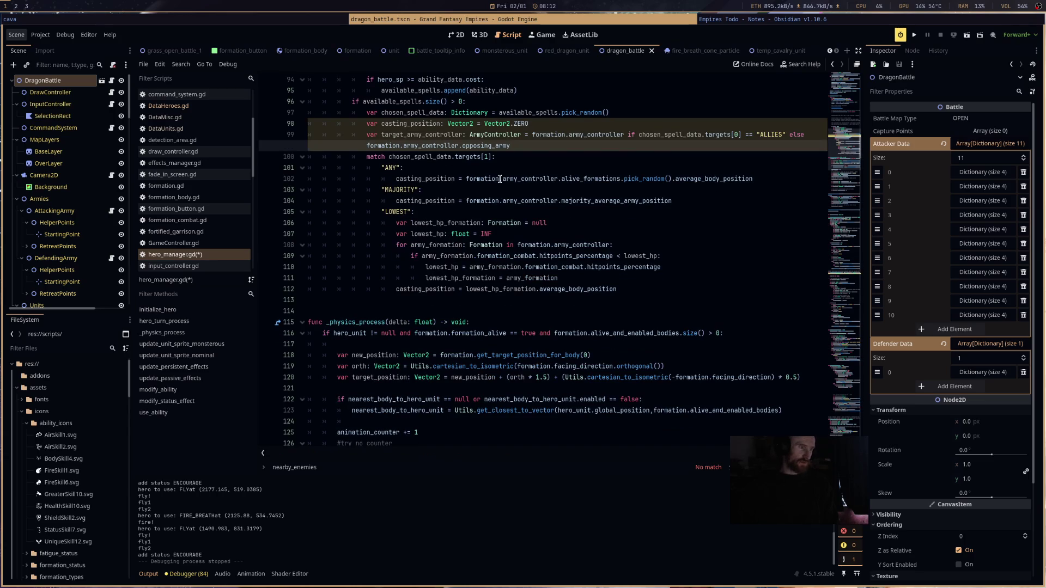
{"action": "double_click", "coordinate": [420, 136]}
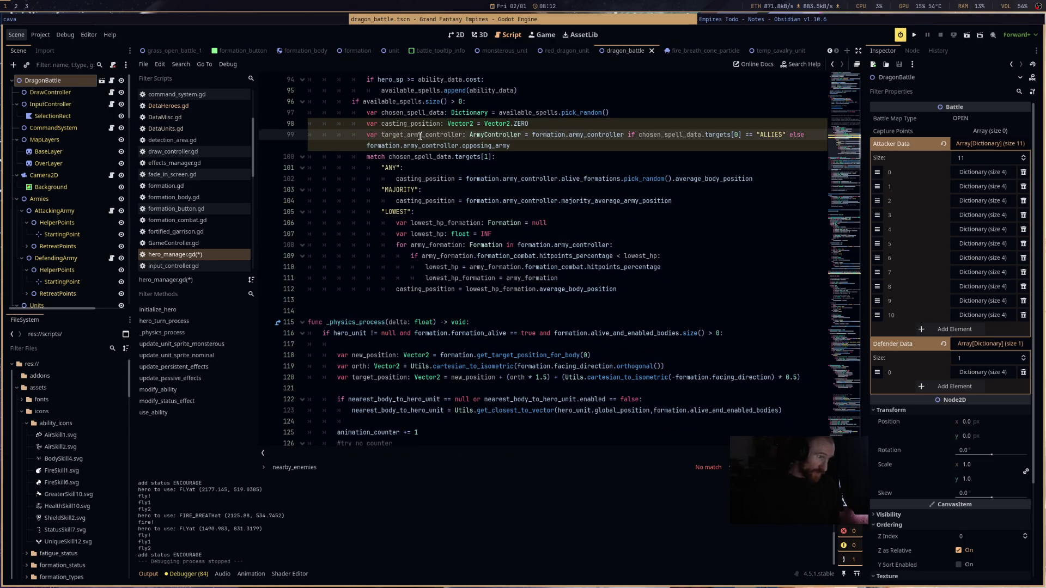
{"action": "left_click_drag", "start_coordinate": [556, 179], "coordinate": [465, 179]}
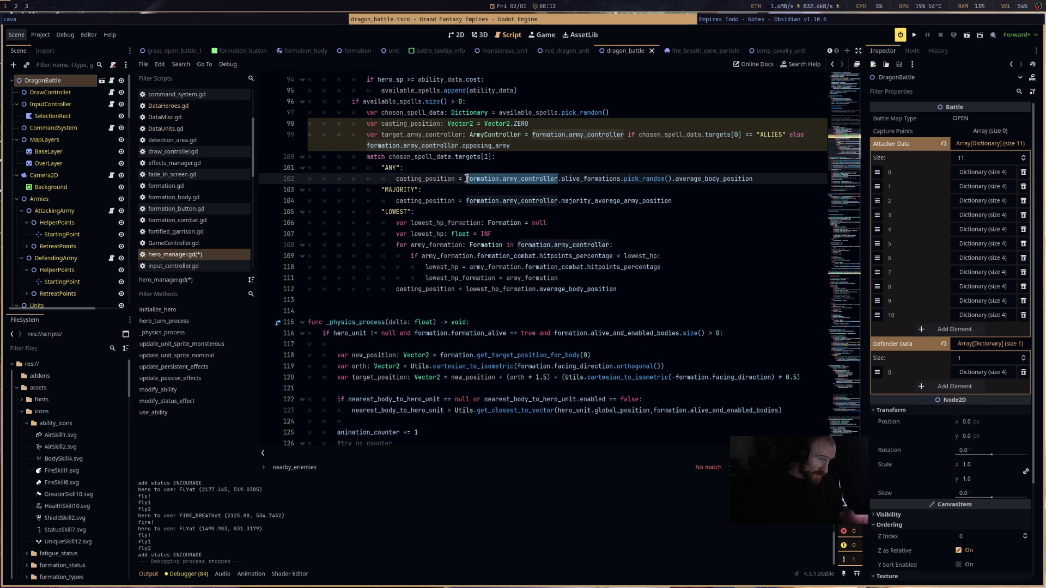
{"action": "key", "text": "ctrl+d"}
{"action": "key", "text": "ctrl+d"}
{"action": "key", "text": "ctrl+v"}
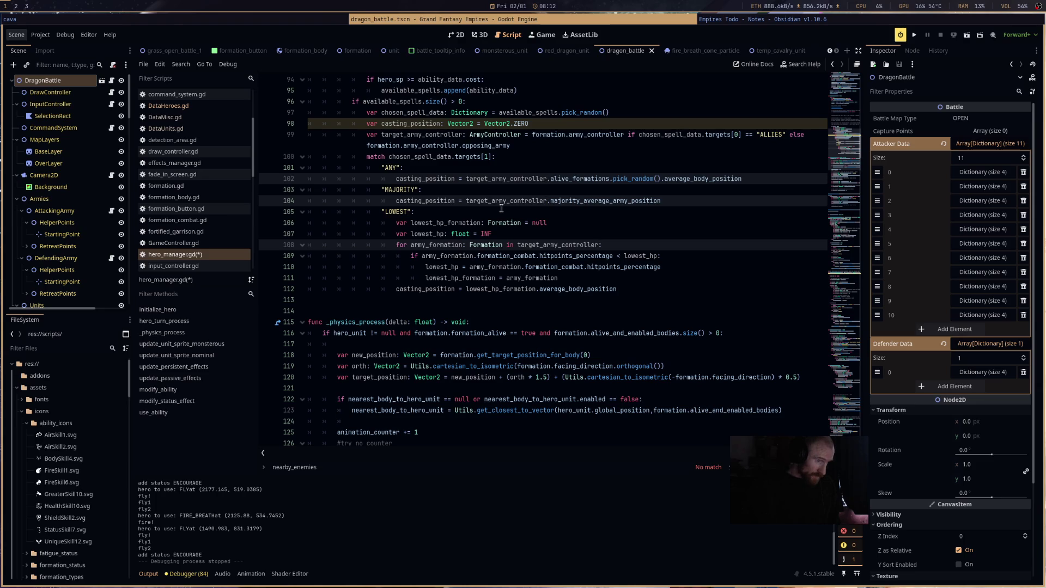
{"action": "left_click", "coordinate": [714, 253]}
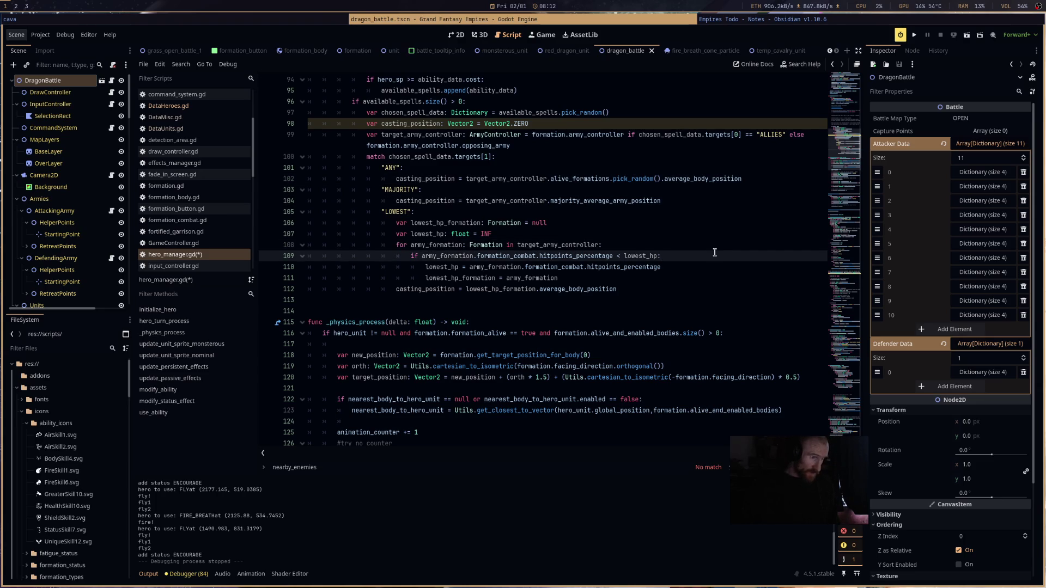
{"action": "key", "text": "ctrl+s"}
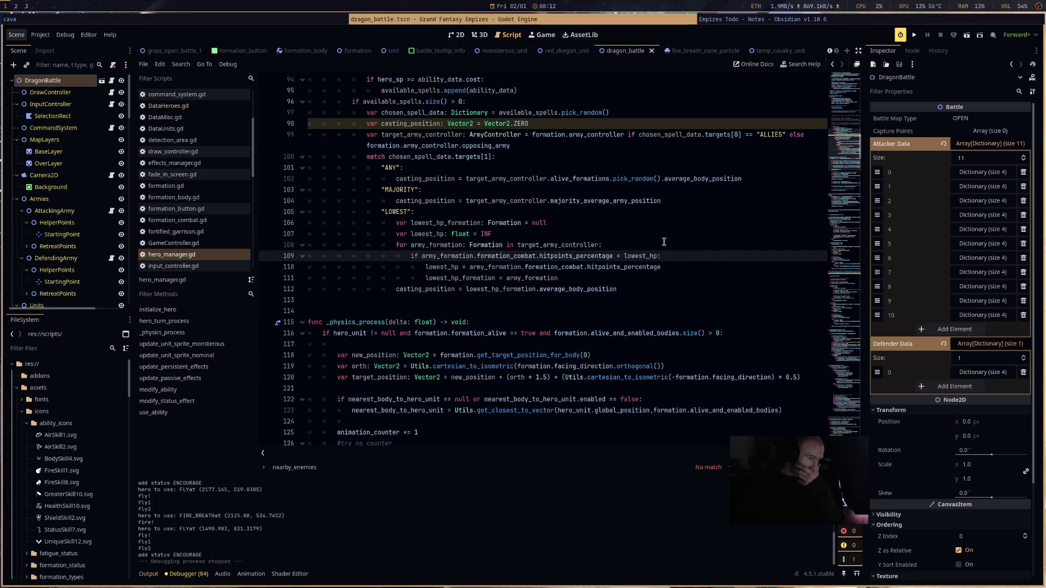
{"action": "left_click", "coordinate": [220, 108]}
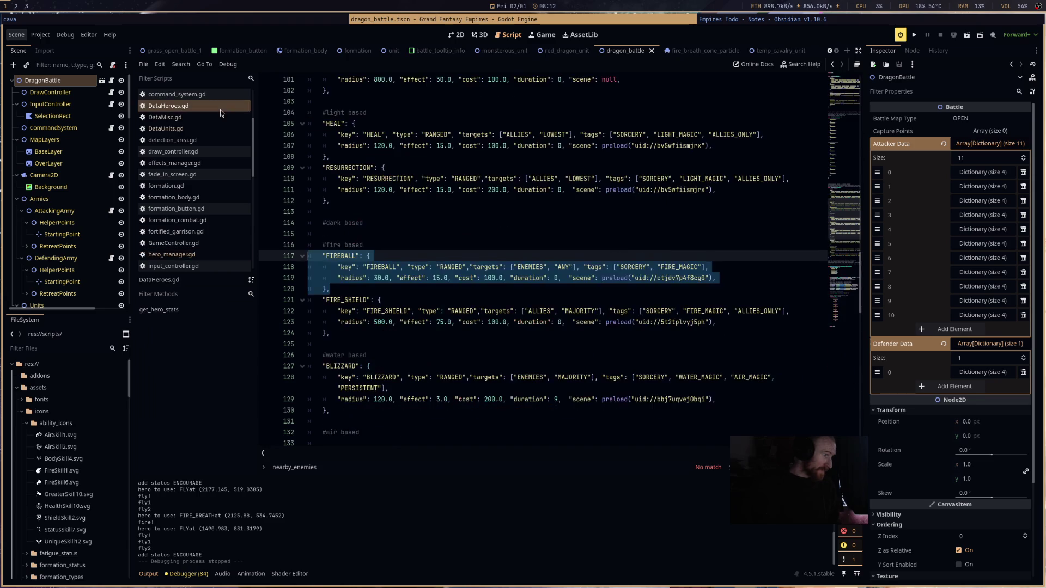
- Review the spell target keywords in DataHeroes.gd, selecting FLY's RANGED target
{"action": "left_click", "coordinate": [471, 210]}
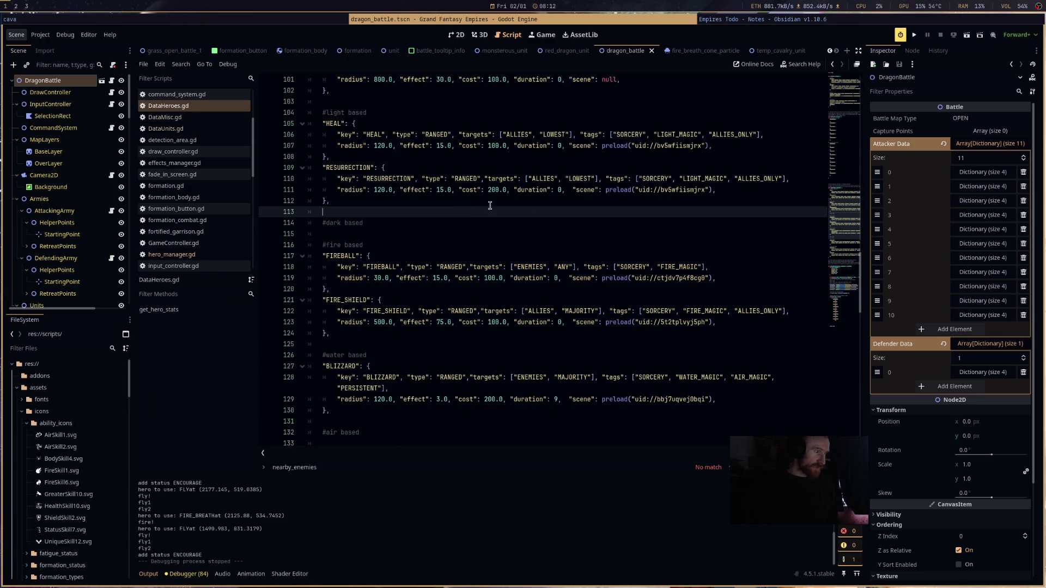
{"action": "double_click", "coordinate": [580, 179]}
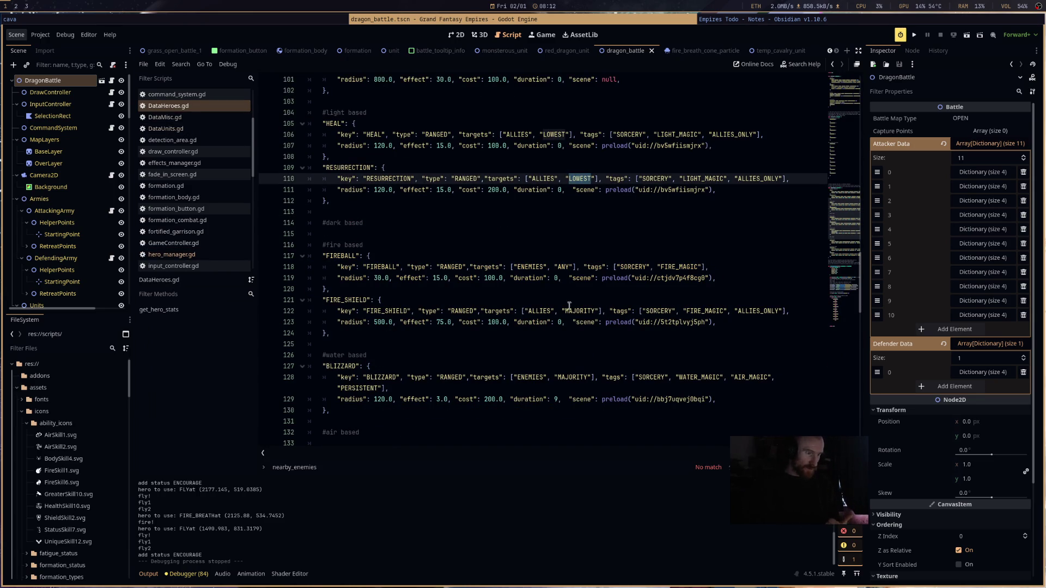
{"action": "scroll", "coordinate": [577, 320], "scroll_direction": "up", "scroll_amount": 5}
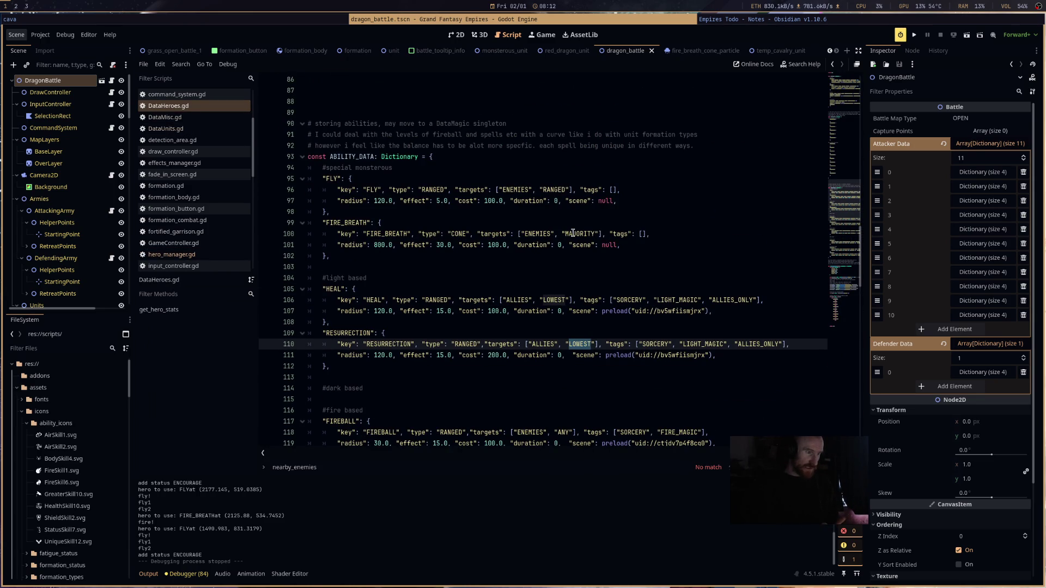
{"action": "double_click", "coordinate": [545, 189]}
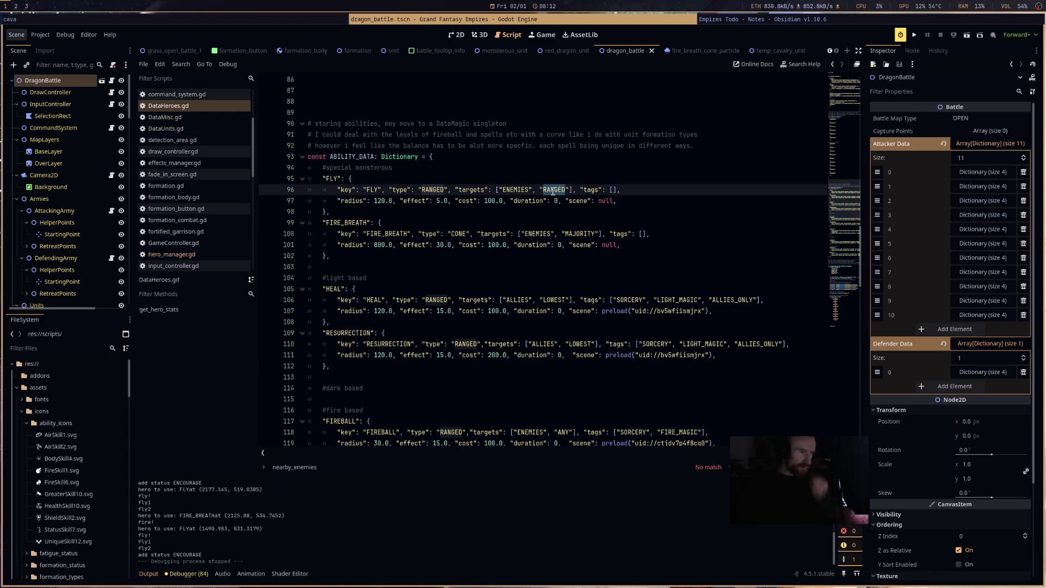
{"action": "left_click", "coordinate": [200, 255]}
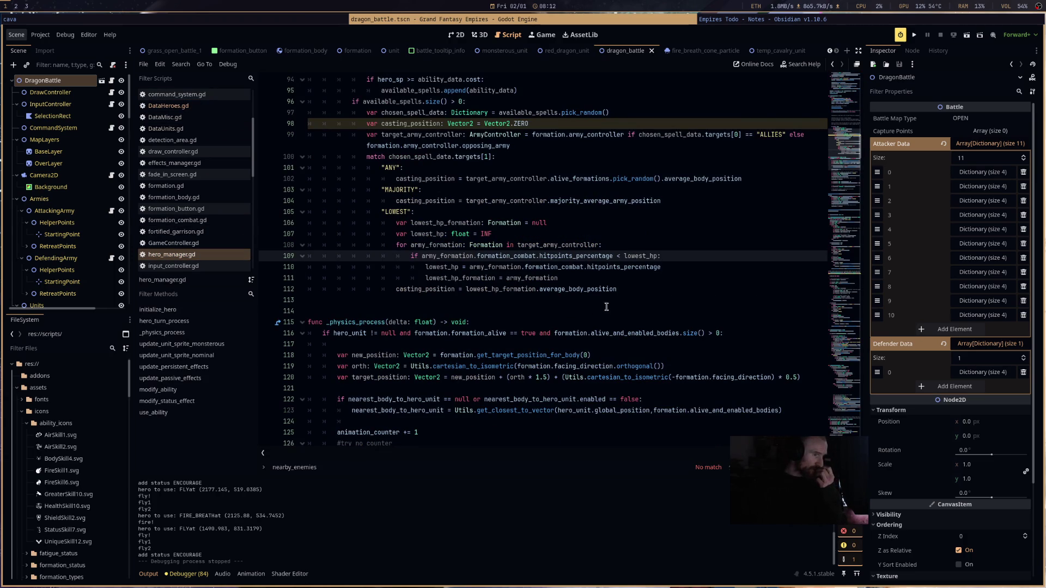
- Check where average_body_position is used in hero_manager.gd and glance at DataMisc.gd
{"action": "double_click", "coordinate": [577, 289]}
{"action": "left_click", "coordinate": [641, 290]}
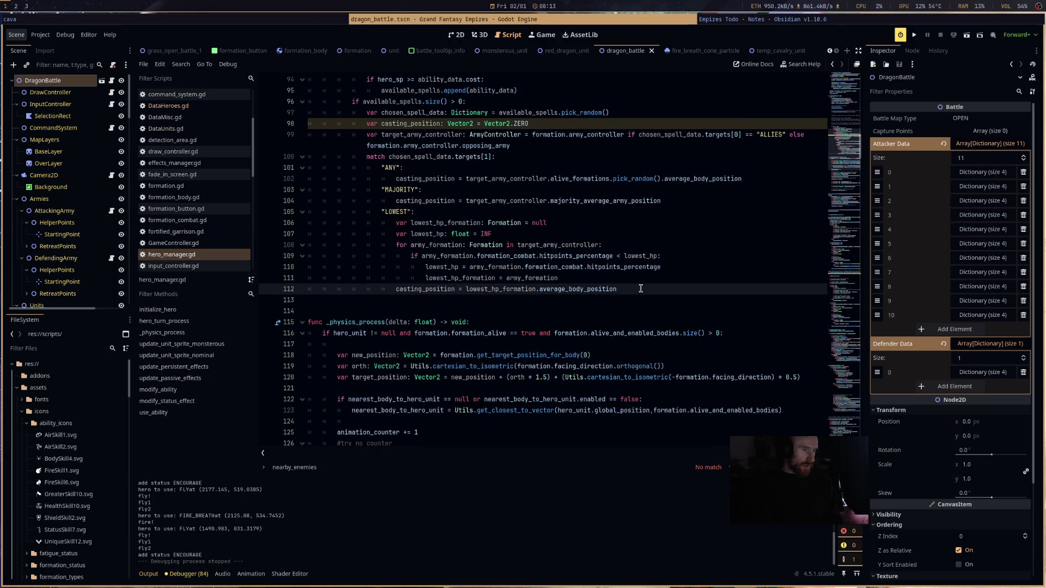
{"action": "left_click", "coordinate": [207, 117]}
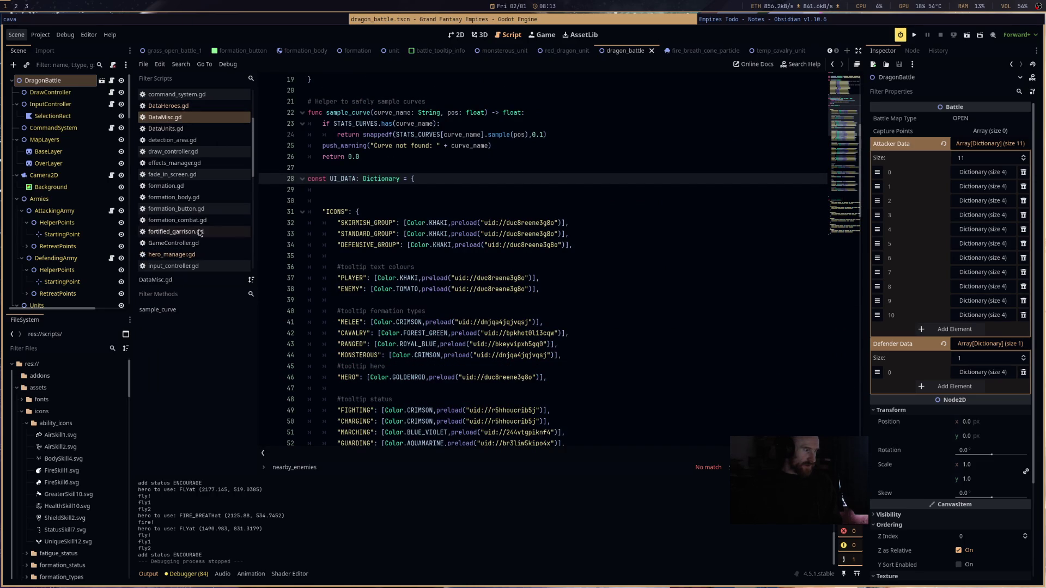
{"action": "left_click", "coordinate": [201, 254]}
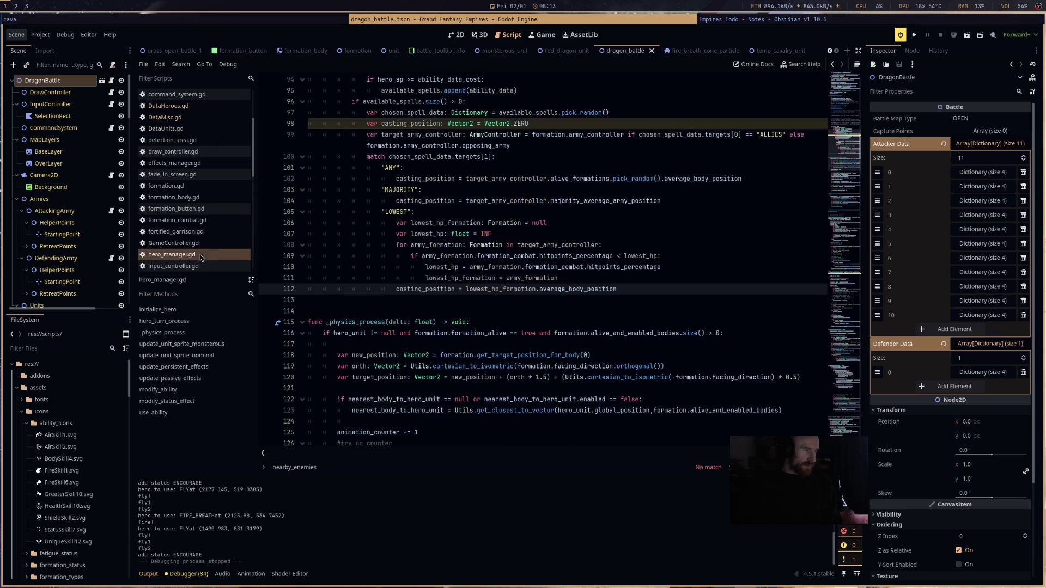
- Change FLY's RANGED target to ANY in DataHeroes.gd and return to hero_manager.gd
{"action": "left_click", "coordinate": [169, 106]}
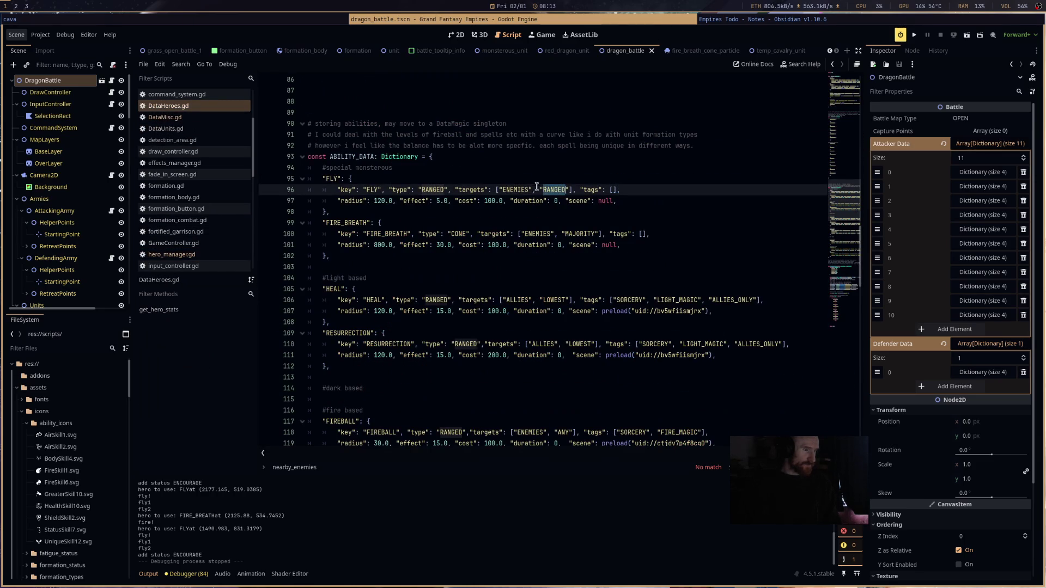
{"action": "type", "text": "ANY"}
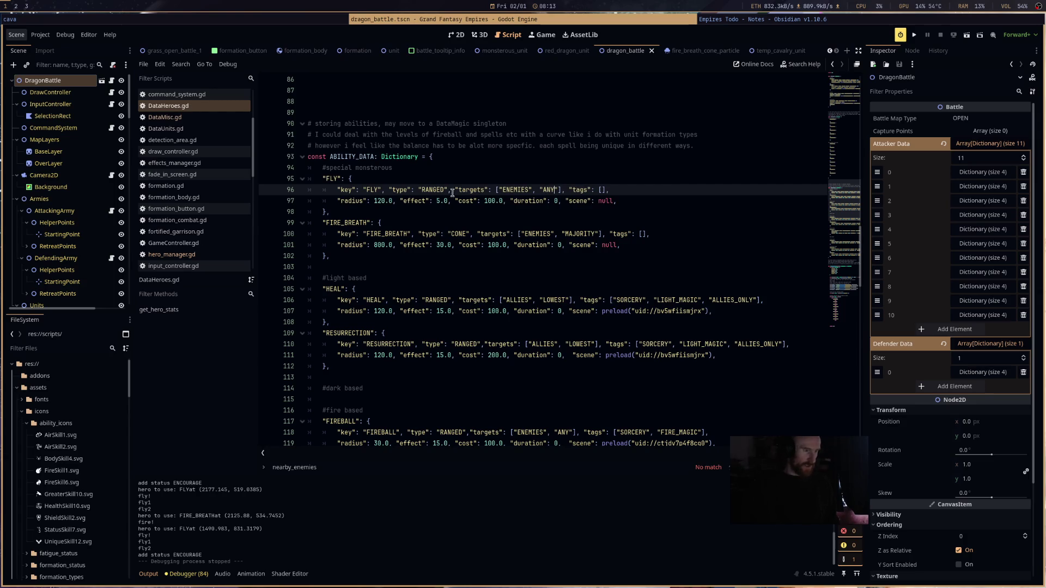
{"action": "scroll", "coordinate": [621, 326], "scroll_direction": "down", "scroll_amount": 9}
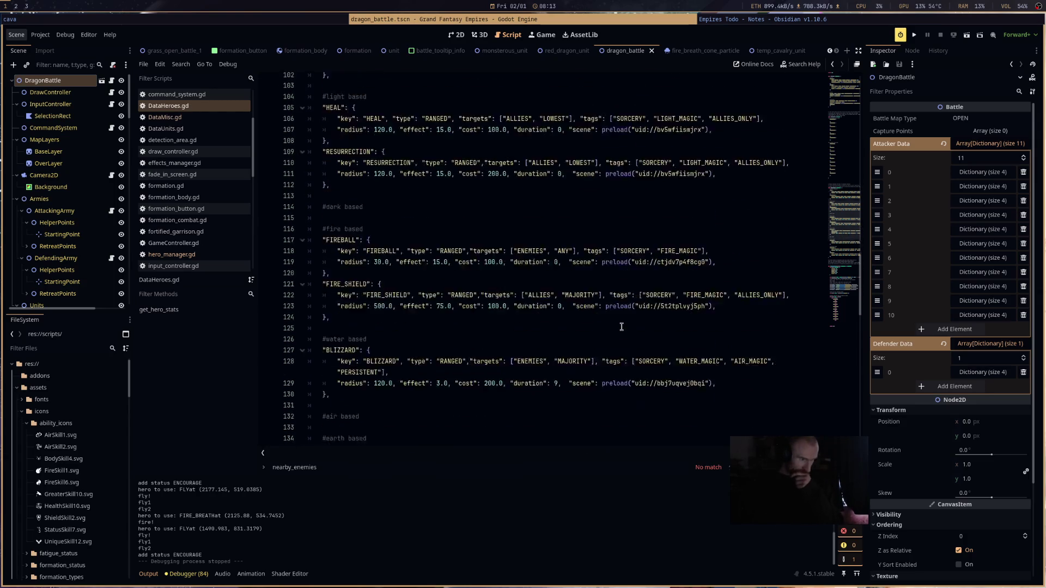
{"action": "scroll", "coordinate": [621, 326], "scroll_direction": "down", "scroll_amount": 4}
{"action": "scroll", "coordinate": [621, 326], "scroll_direction": "up", "scroll_amount": 5}
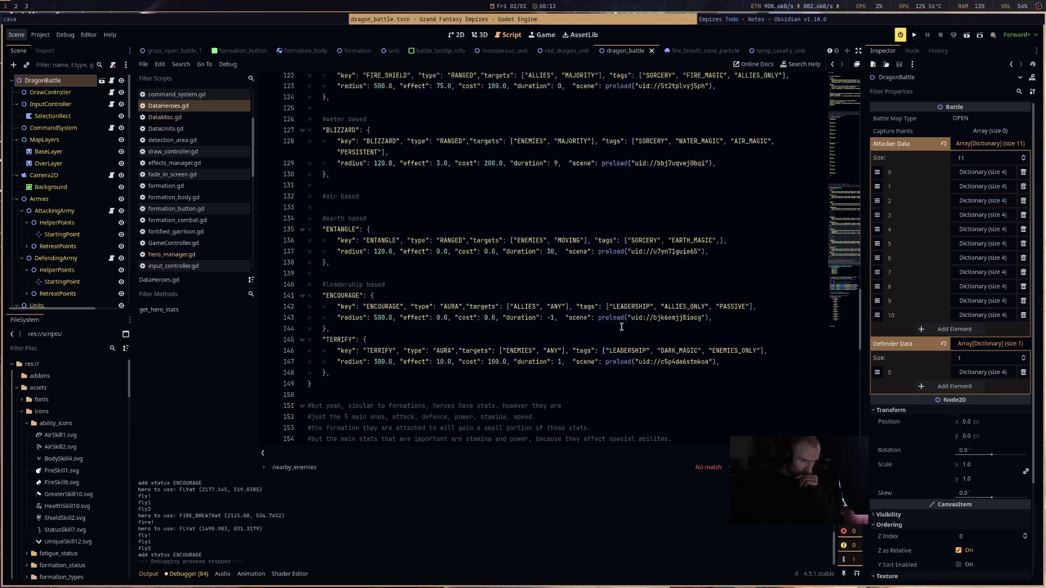
{"action": "scroll", "coordinate": [622, 326], "scroll_direction": "up", "scroll_amount": 12}
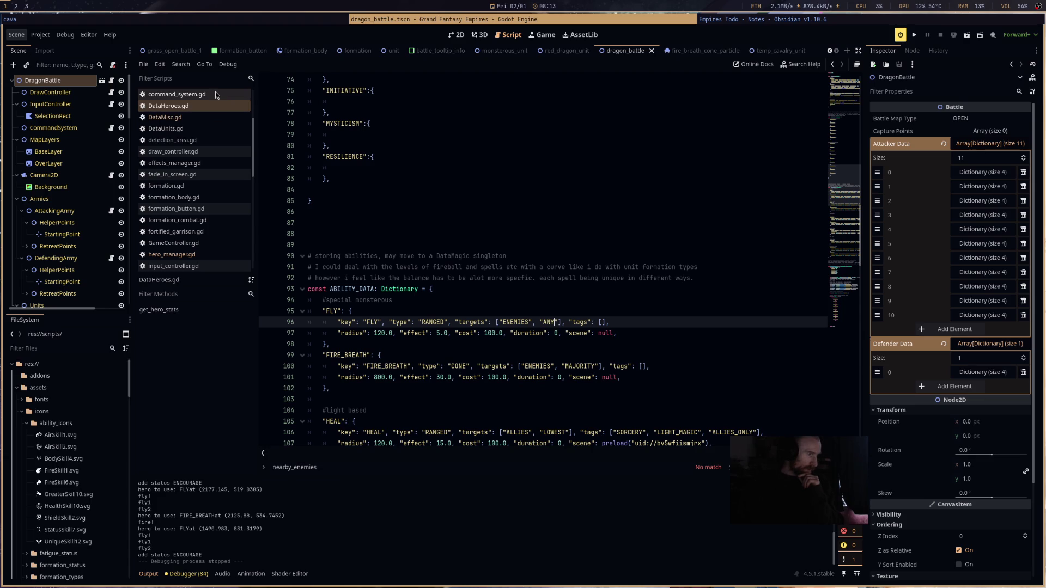
{"action": "left_click", "coordinate": [195, 253]}
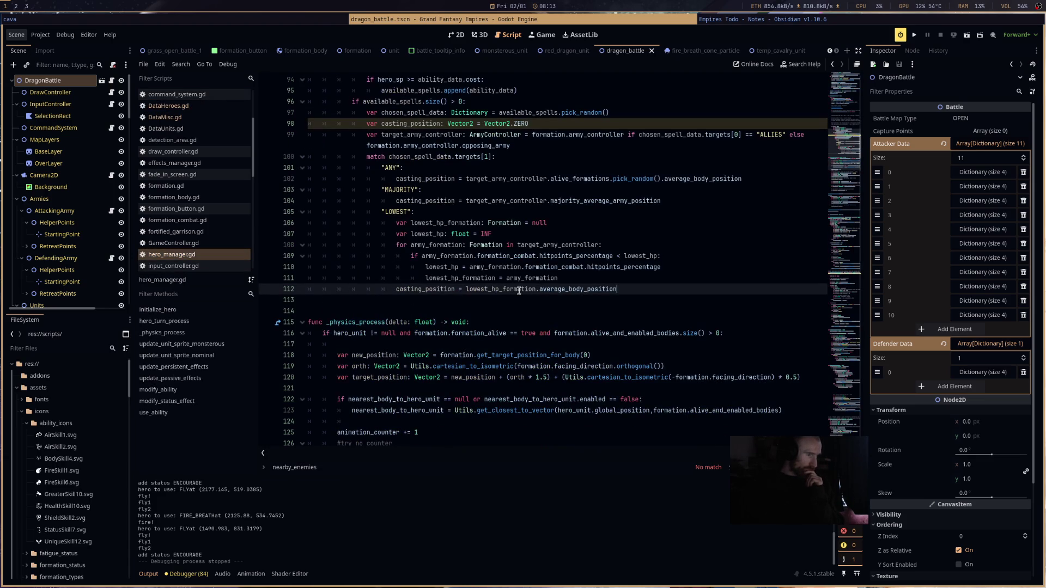
- Add an indented empty line 113 after the LOWEST casting_position assignment and review the surrounding code
{"action": "left_click_drag", "start_coordinate": [381, 135], "coordinate": [678, 297]}
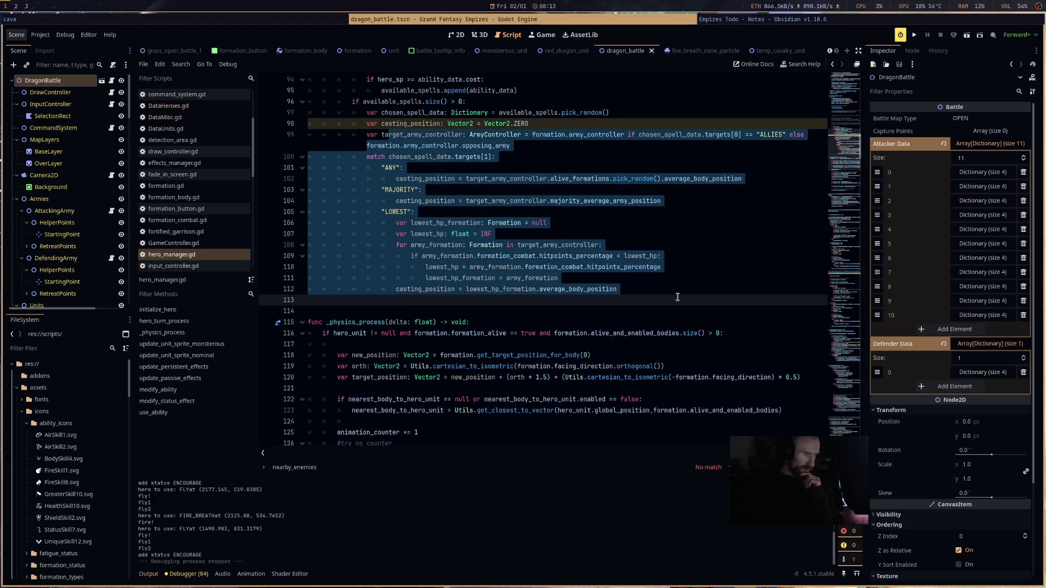
{"action": "left_click", "coordinate": [681, 293]}
{"action": "key", "text": "Return"}
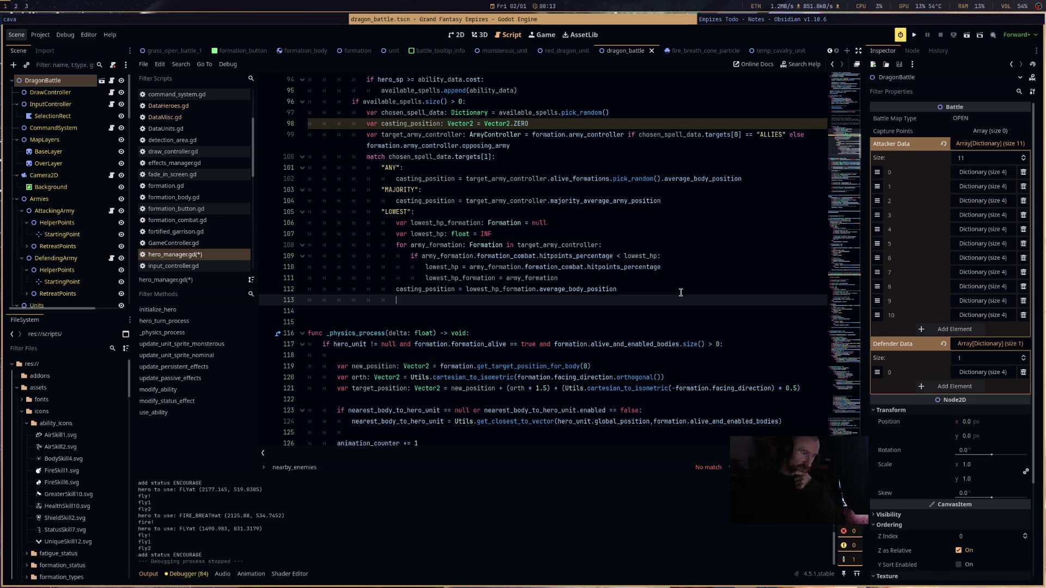
{"action": "scroll", "coordinate": [680, 293], "scroll_direction": "up", "scroll_amount": 3}
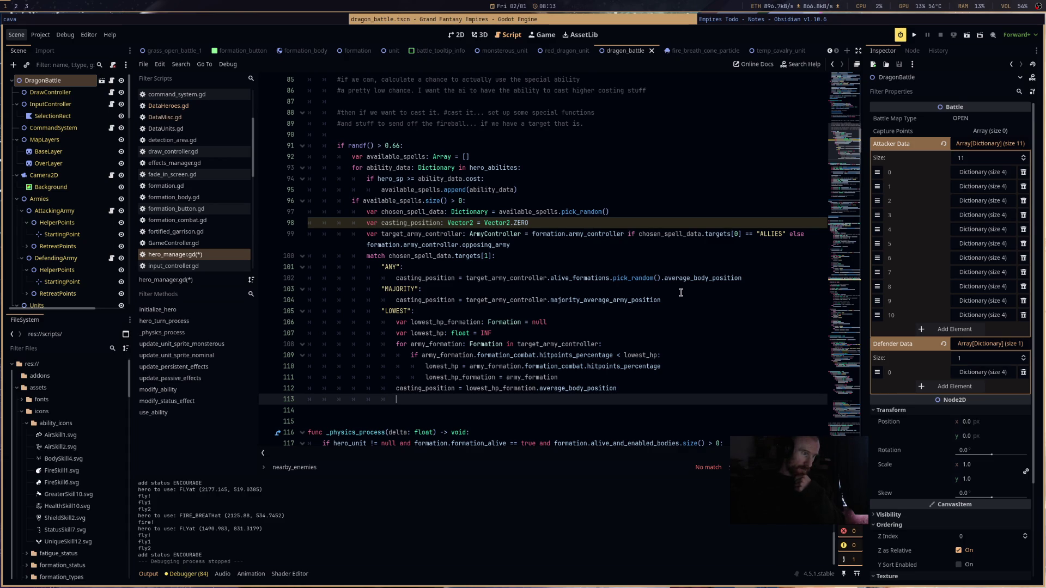
{"action": "scroll", "coordinate": [681, 292], "scroll_direction": "down", "scroll_amount": 2}
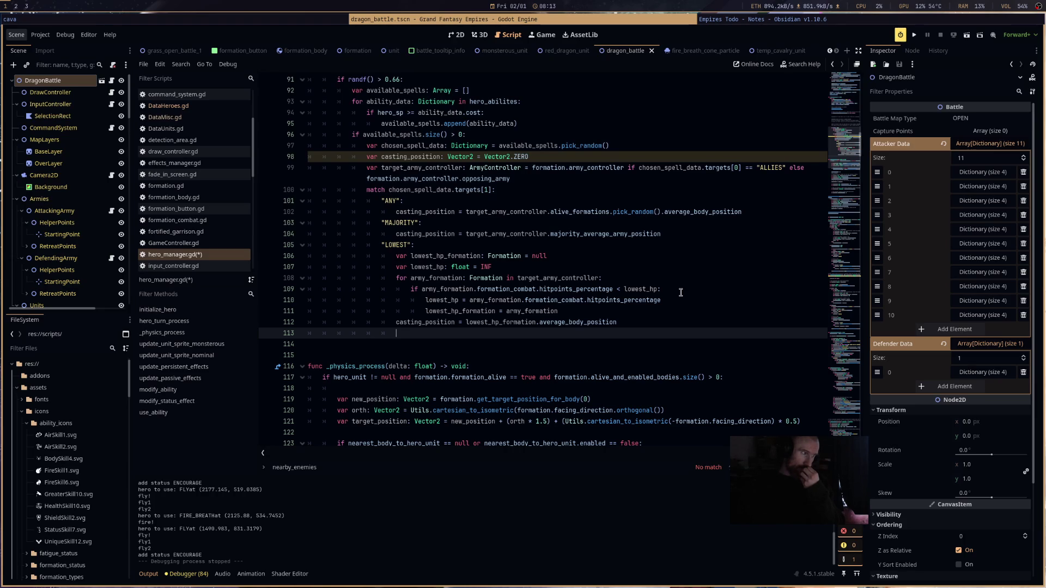
{"action": "scroll", "coordinate": [681, 292], "scroll_direction": "down", "scroll_amount": 12}
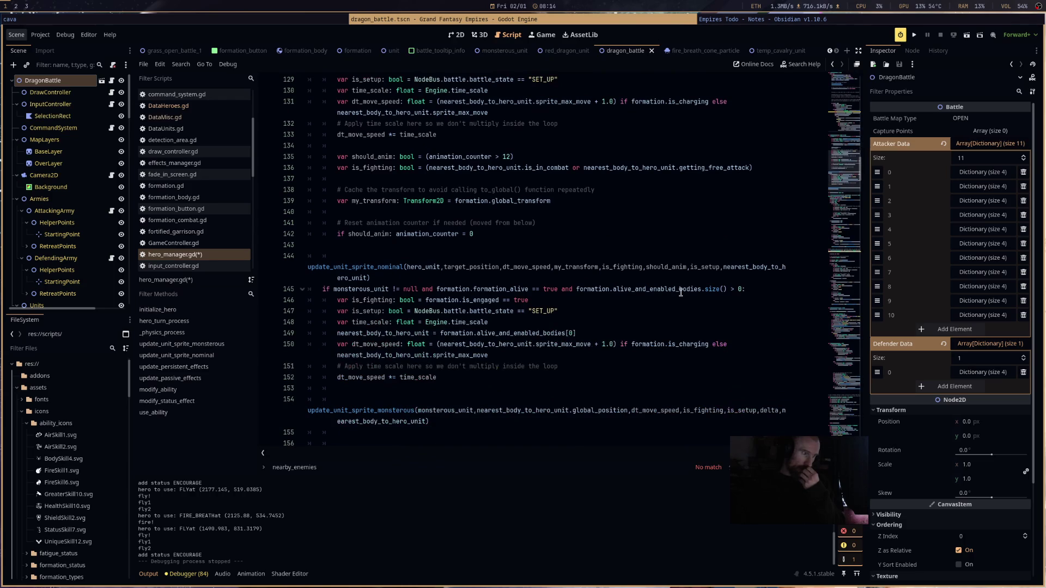
- Scroll down to use_ability and highlight where casting_position is used
{"action": "scroll", "coordinate": [680, 292], "scroll_direction": "down", "scroll_amount": 10}
{"action": "scroll", "coordinate": [680, 293], "scroll_direction": "down", "scroll_amount": 4}
{"action": "scroll", "coordinate": [680, 293], "scroll_direction": "down", "scroll_amount": 5}
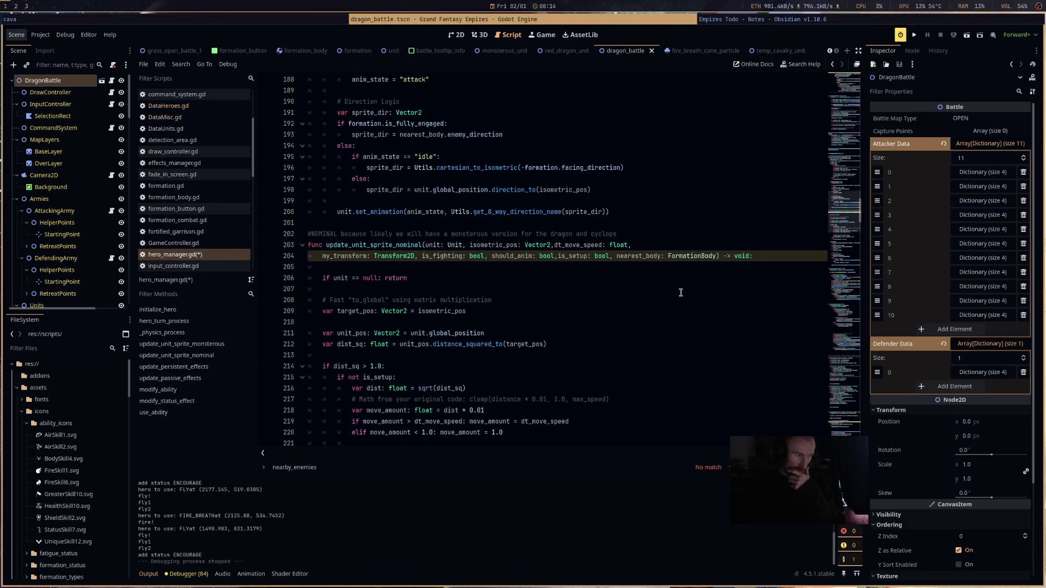
{"action": "scroll", "coordinate": [681, 292], "scroll_direction": "down", "scroll_amount": 4}
{"action": "scroll", "coordinate": [681, 292], "scroll_direction": "down", "scroll_amount": 15}
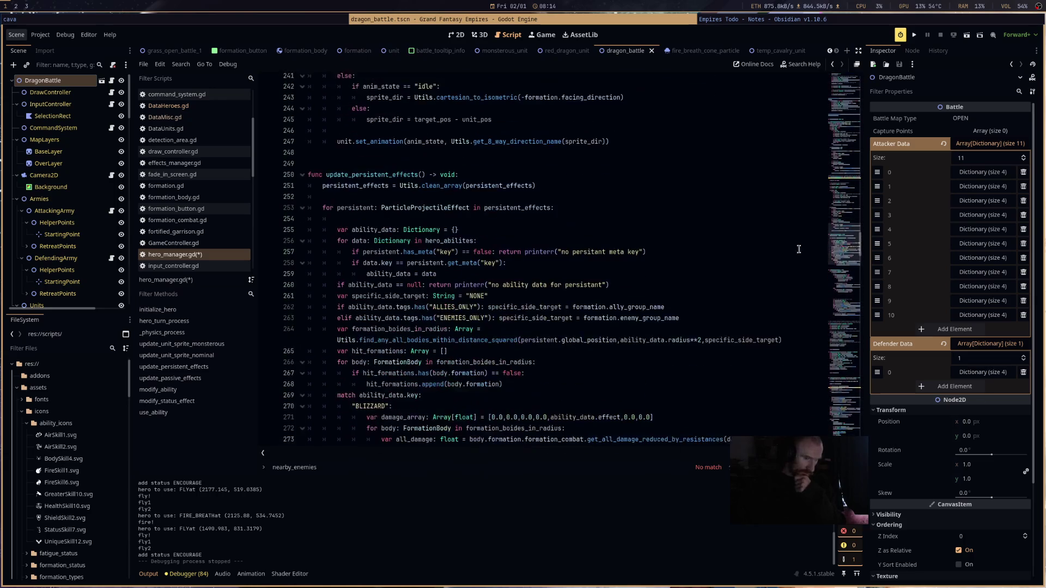
{"action": "left_click_drag", "start_coordinate": [857, 251], "coordinate": [859, 318]}
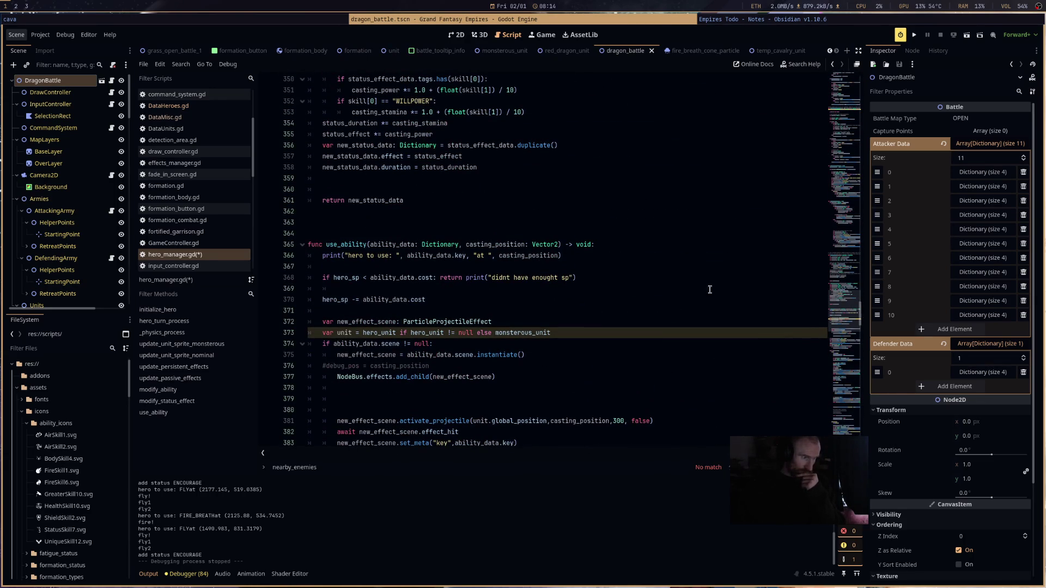
{"action": "double_click", "coordinate": [494, 244]}
- Review the fire breath cone-effect code, then return to the casting_position code near line 98
{"action": "scroll", "coordinate": [606, 338], "scroll_direction": "down", "scroll_amount": 4}
{"action": "scroll", "coordinate": [606, 338], "scroll_direction": "down", "scroll_amount": 10}
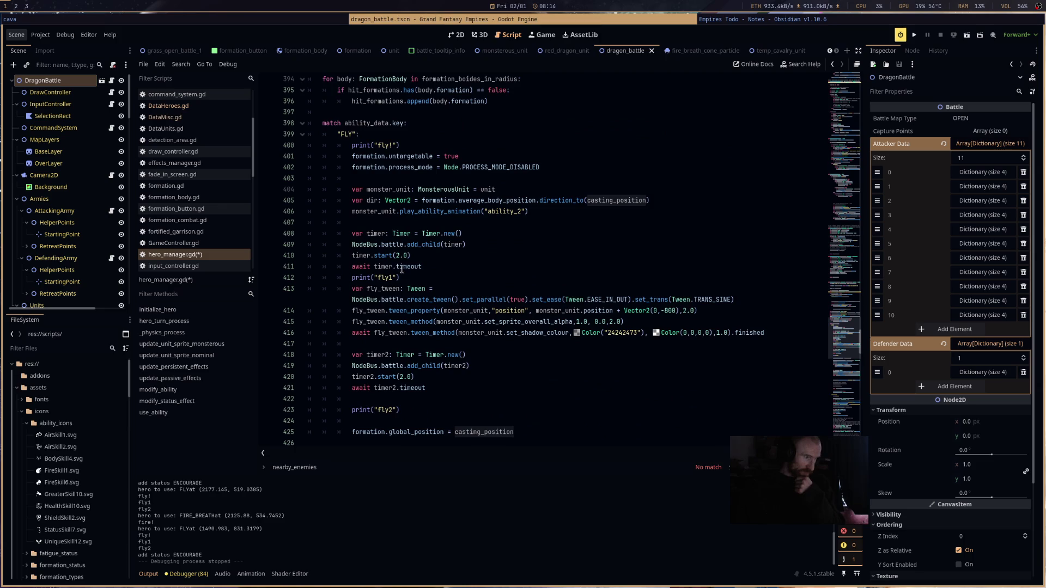
{"action": "scroll", "coordinate": [375, 183], "scroll_direction": "down", "scroll_amount": 4}
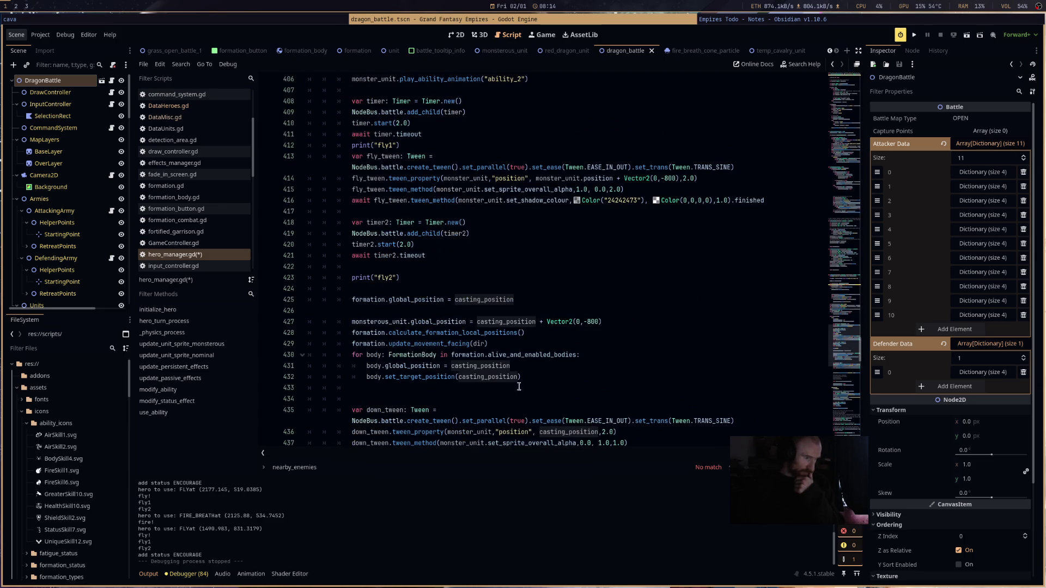
{"action": "scroll", "coordinate": [657, 344], "scroll_direction": "down", "scroll_amount": 15}
{"action": "scroll", "coordinate": [657, 345], "scroll_direction": "down", "scroll_amount": 1}
{"action": "left_click_drag", "start_coordinate": [349, 118], "coordinate": [698, 295]}
{"action": "scroll", "coordinate": [696, 295], "scroll_direction": "down", "scroll_amount": 2}
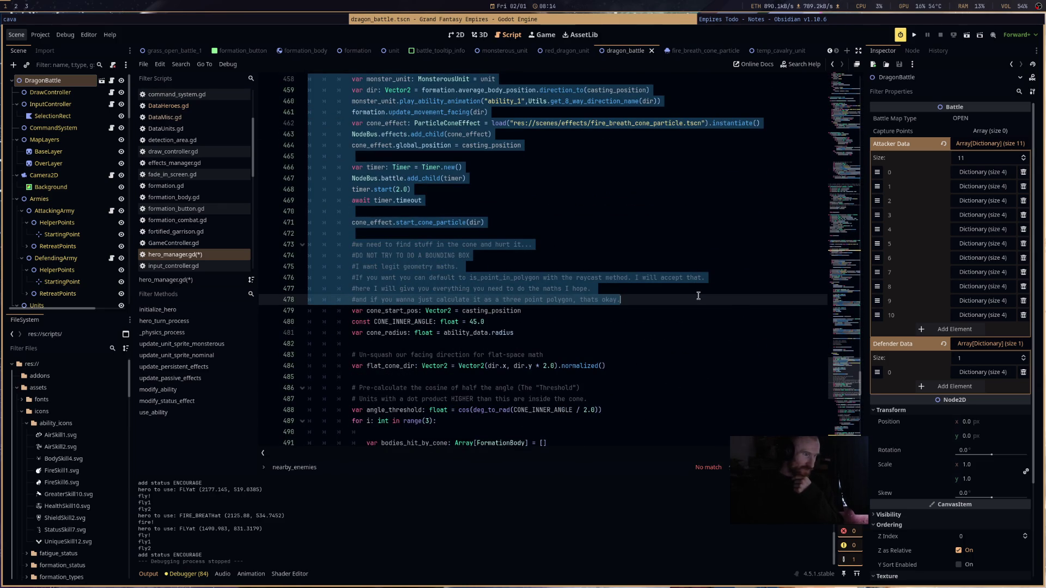
{"action": "scroll", "coordinate": [701, 296], "scroll_direction": "up", "scroll_amount": 2}
{"action": "left_click", "coordinate": [690, 255]}
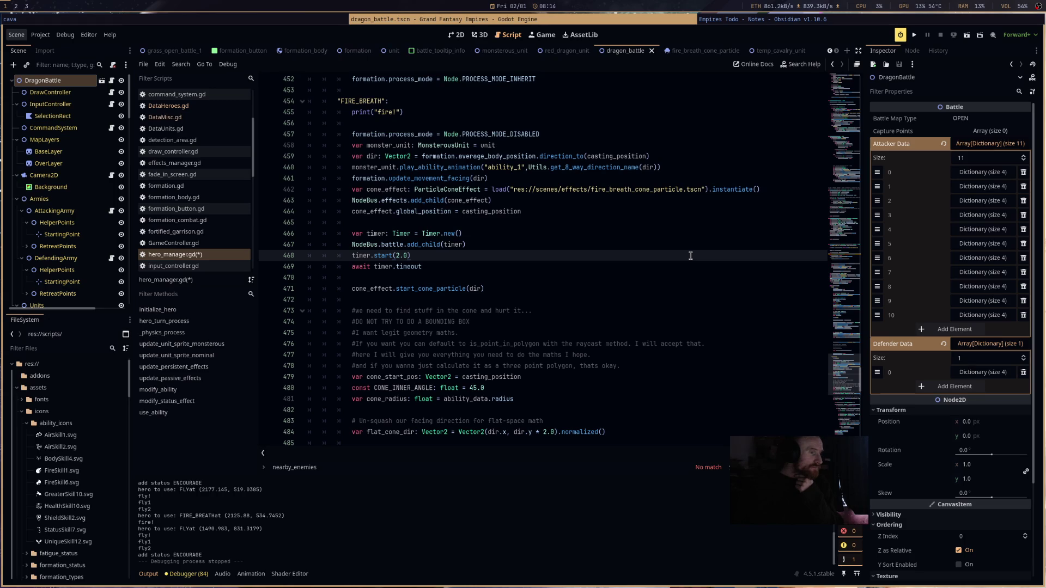
{"action": "left_click_drag", "start_coordinate": [848, 376], "coordinate": [855, 179]}
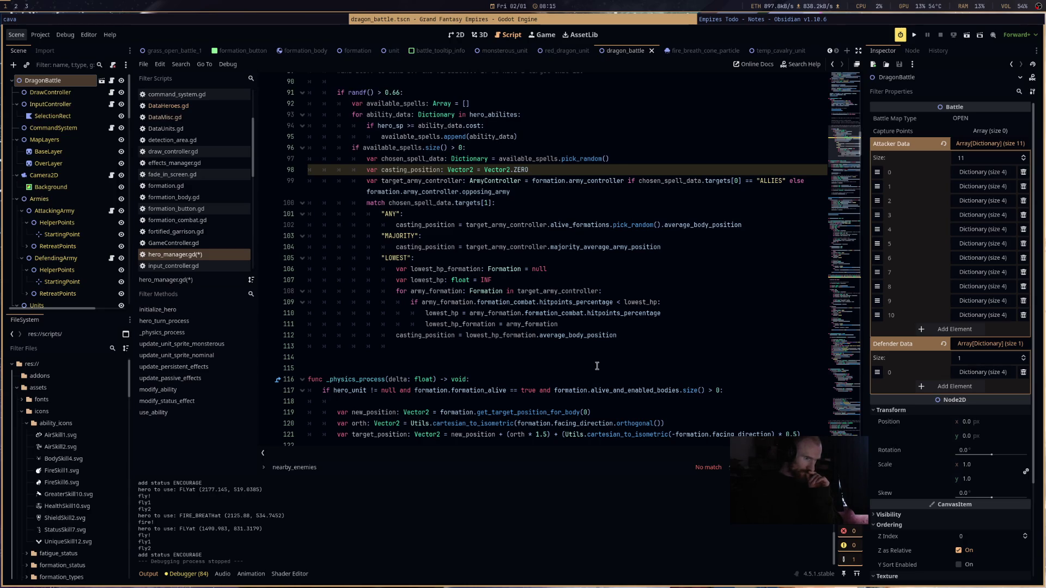
- On line 113, write an if checking chosen_spell_data.type for "CONE" or "MELEE"
{"action": "left_click", "coordinate": [615, 346]}
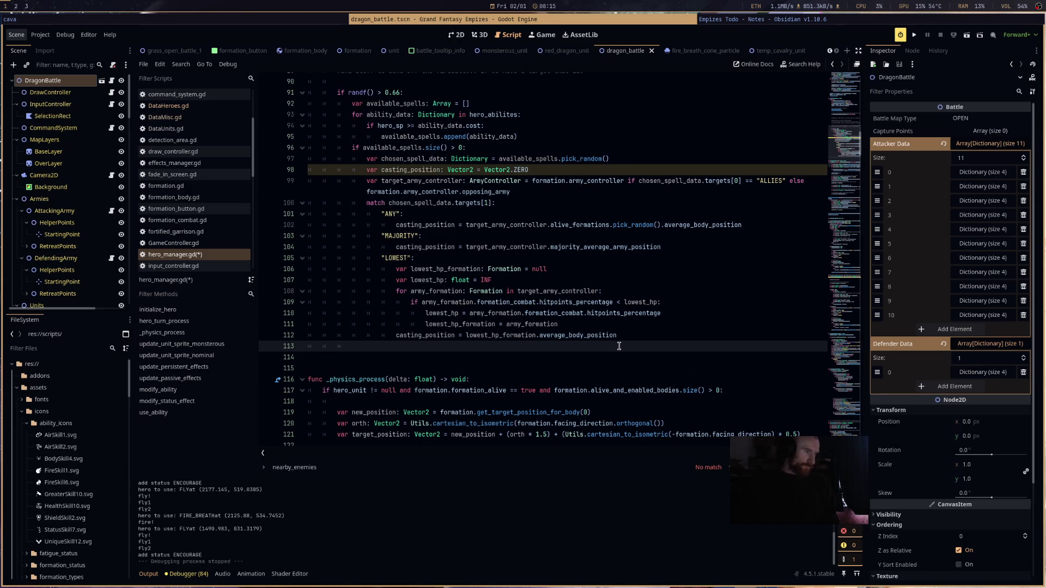
{"action": "type", "text": "if "}
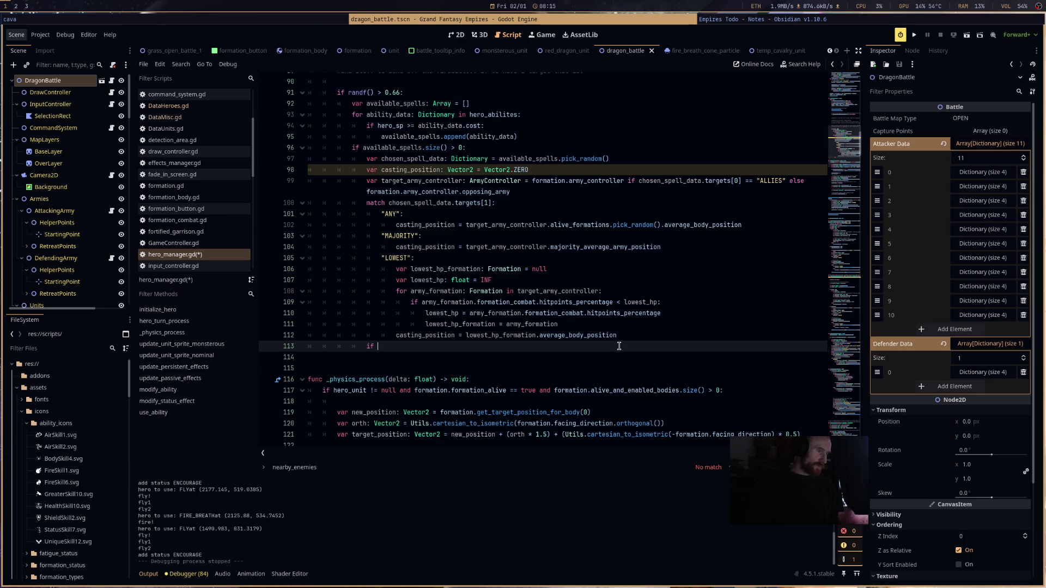
{"action": "type", "text": "ch"}
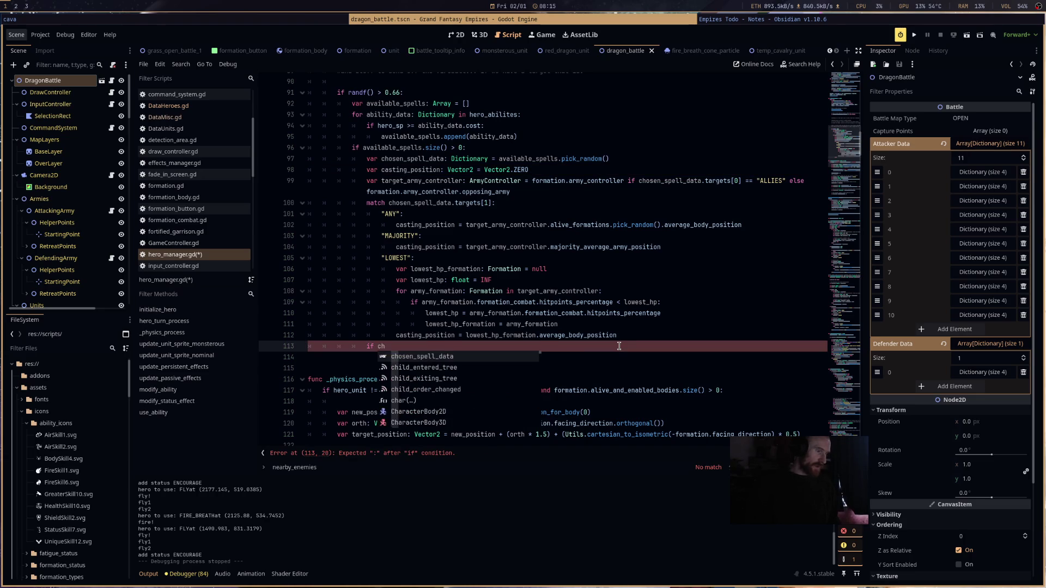
{"action": "key", "text": "Return"}
{"action": "type", "text": ".type == \"CONE\" or"}
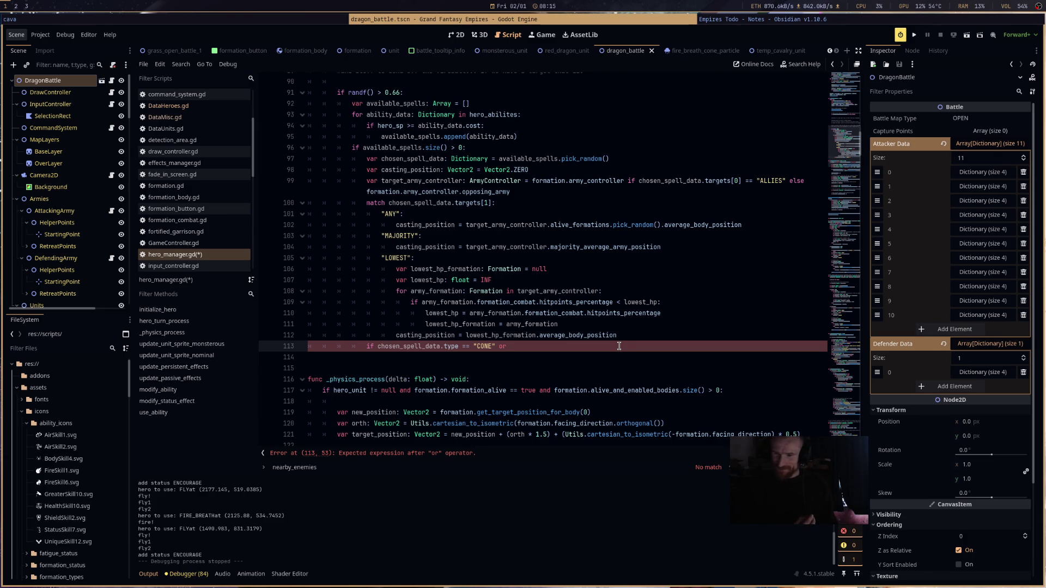
{"action": "type", "text": "\"MELEE\":"}
{"action": "key", "text": "Return"}
{"action": "type", "text": "var d"}
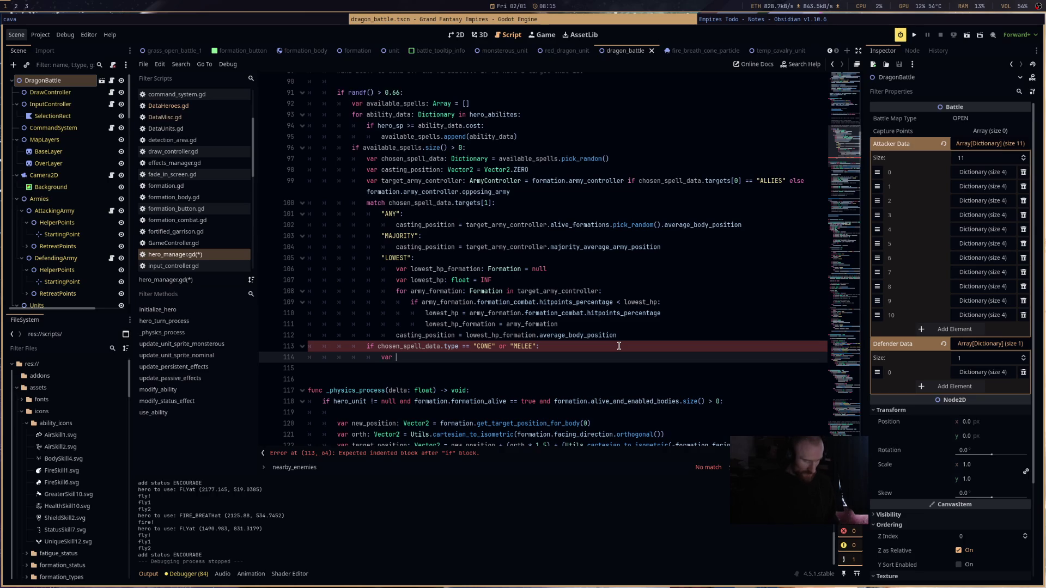
- Declare direction_to_cast: Vector2 as formation.average_body_position.direction_to(casting_position)
{"action": "type", "text": "irection_to_"}
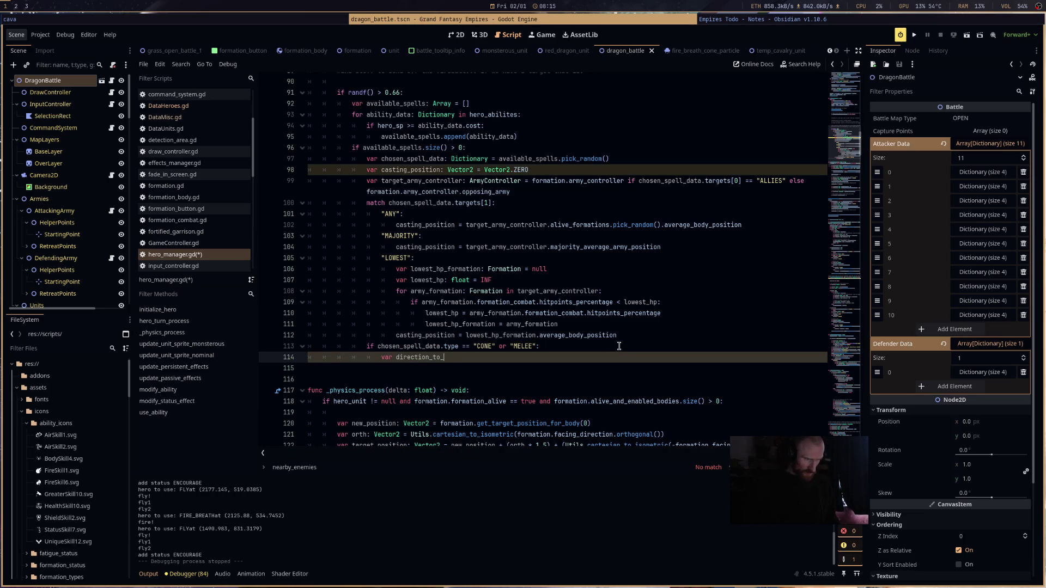
{"action": "type", "text": "cast:"}
{"action": "type", "text": " Vect"}
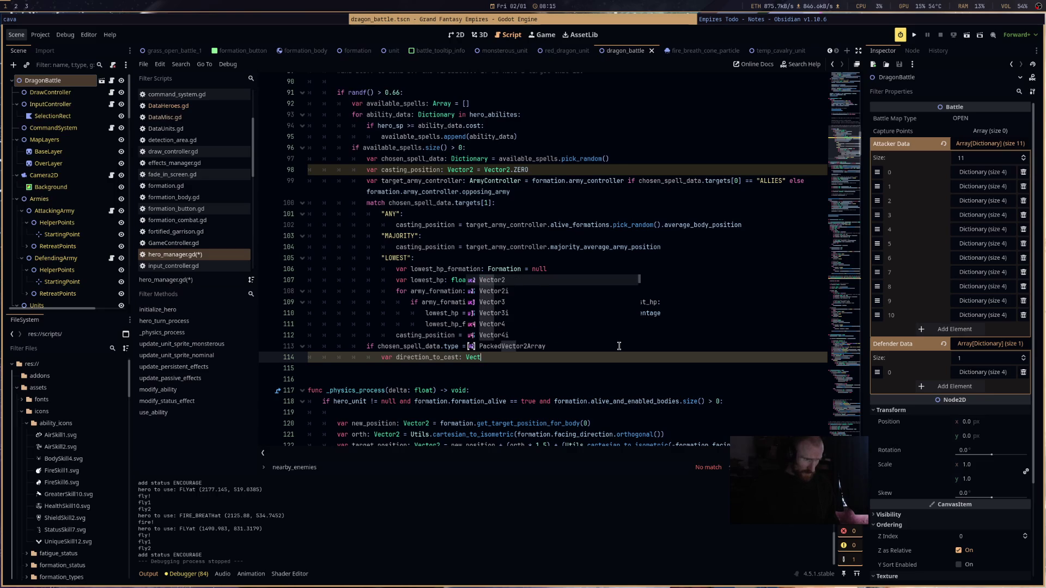
{"action": "key", "text": "Return"}
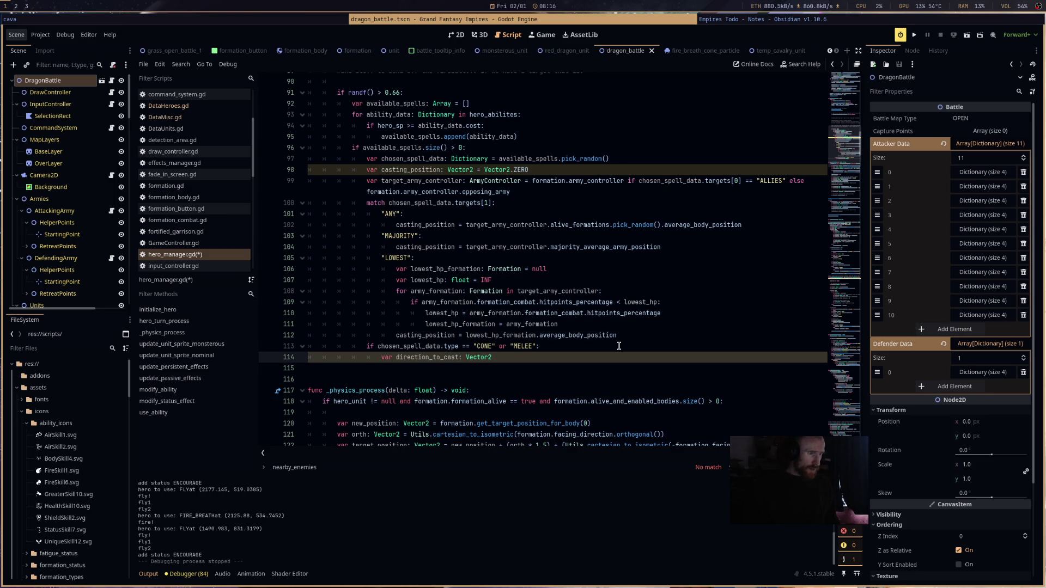
{"action": "type", "text": "atio"}
{"action": "type", "text": "f"}
{"action": "type", "text": "ormation.av"}
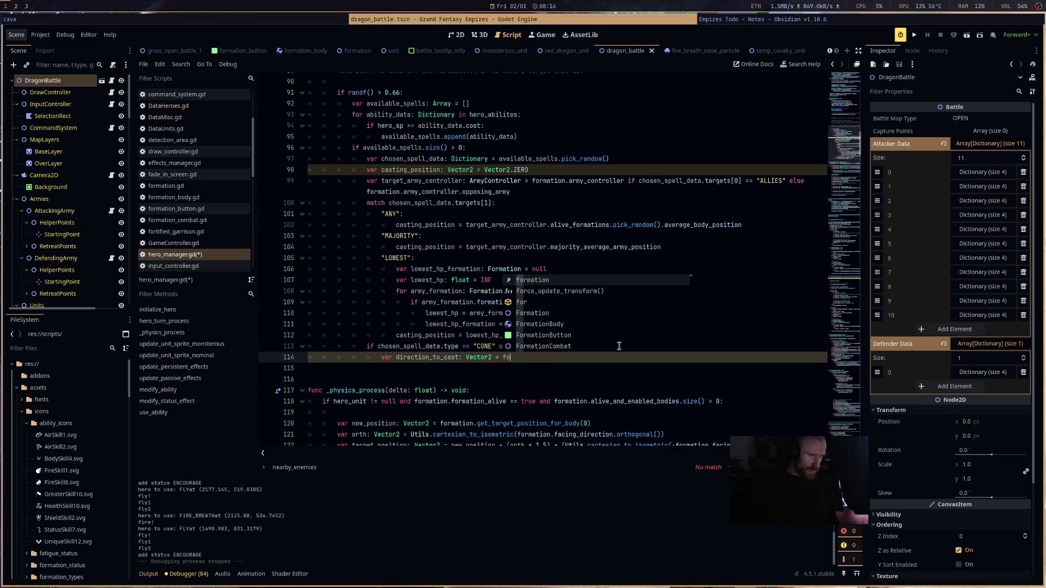
{"action": "key", "text": "Return"}
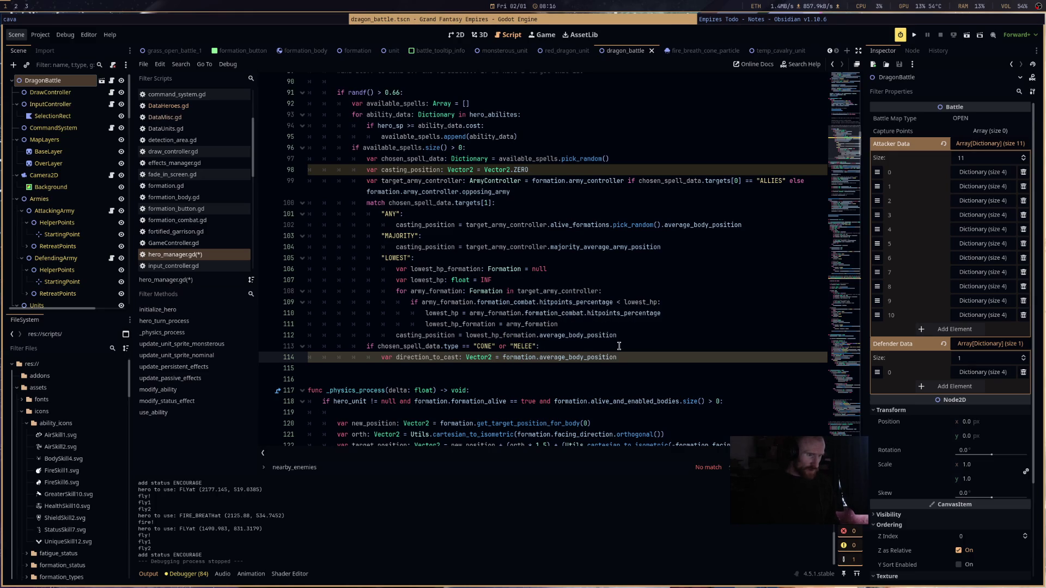
{"action": "type", "text": ".di"}
{"action": "key", "text": "Return"}
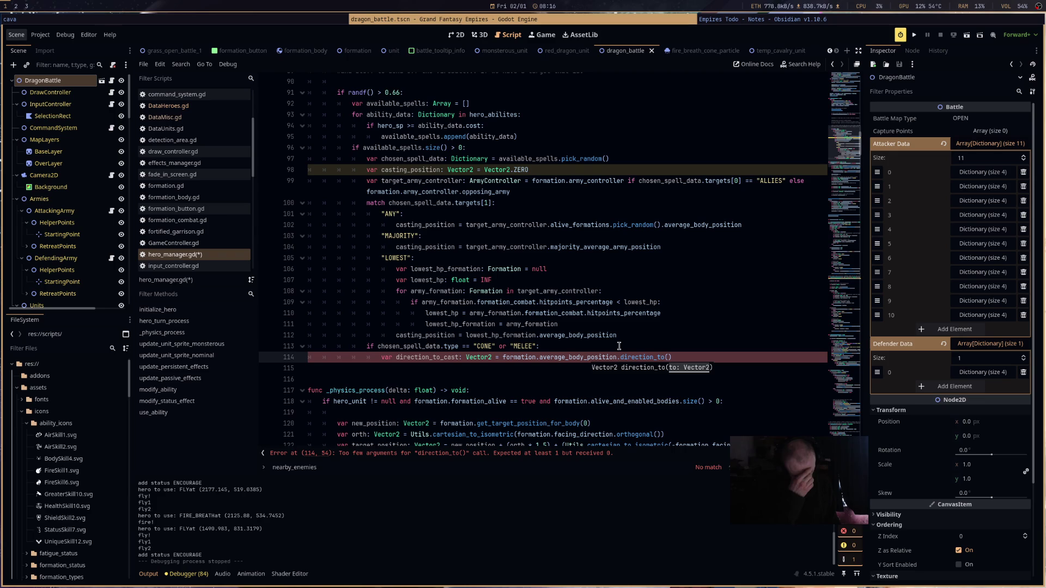
{"action": "type", "text": "cas"}
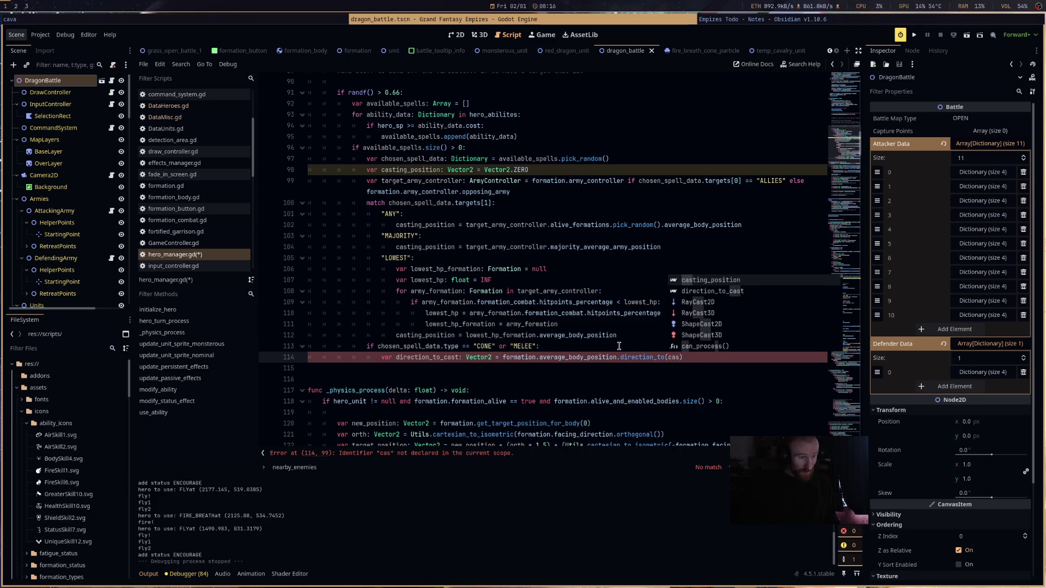
{"action": "key", "text": "Return"}
{"action": "key", "text": "End"}
- Set casting_position to formation.average_body_position plus direction_to_cast * 30, and save
{"action": "key", "text": "Return"}
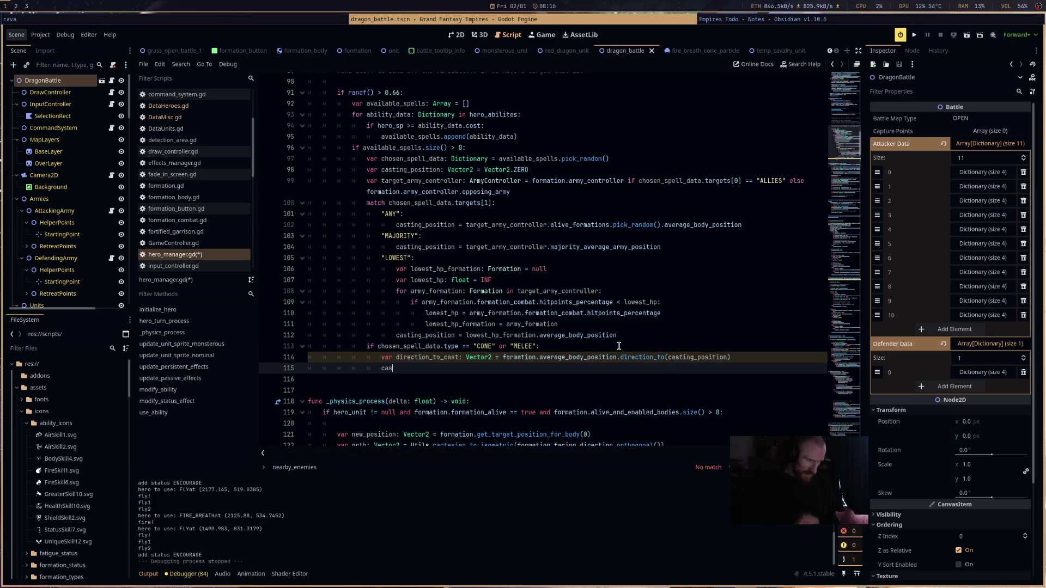
{"action": "key", "text": "Return"}
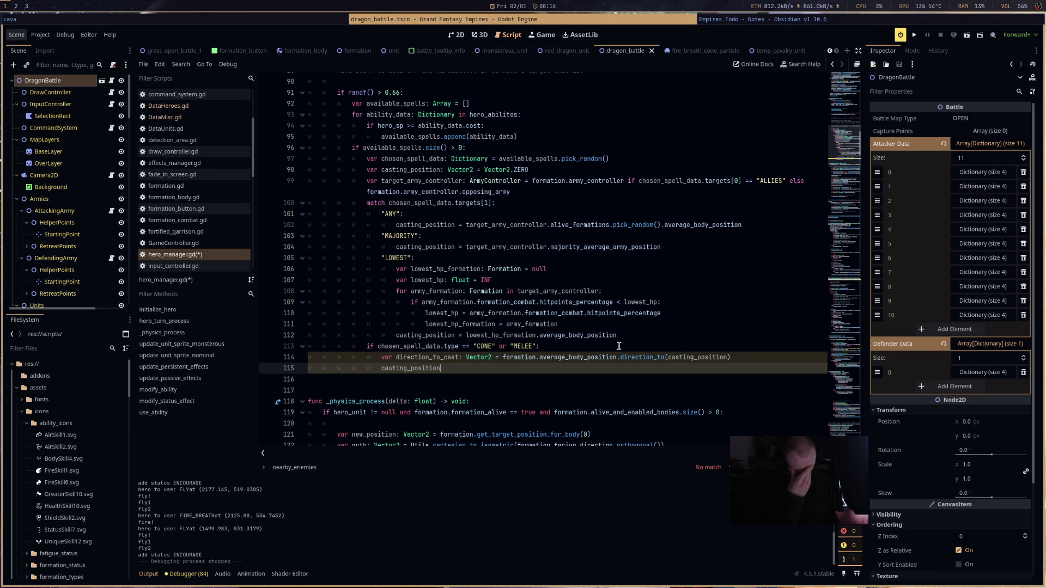
{"action": "type", "text": " ="}
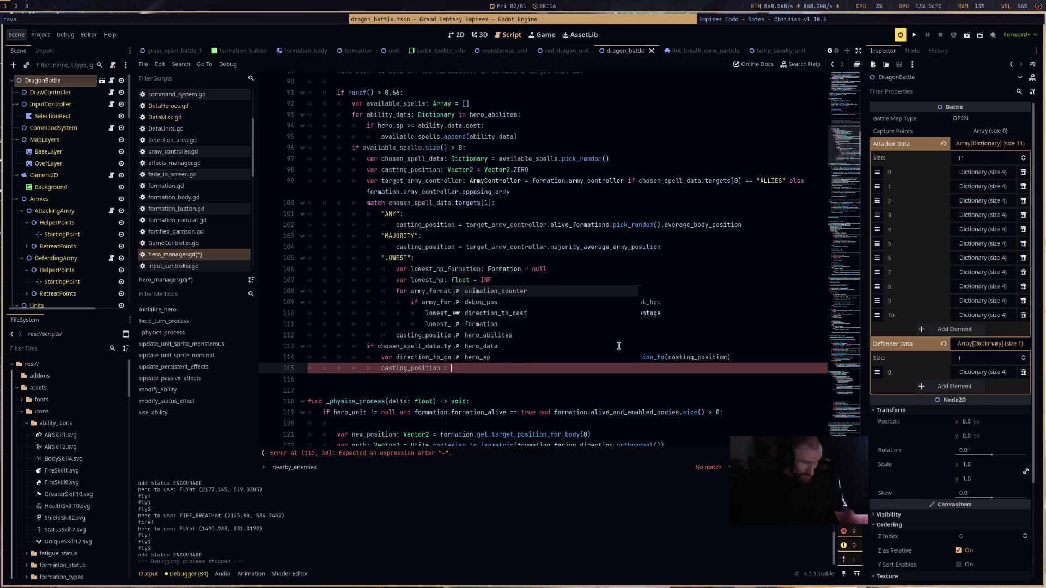
{"action": "type", "text": "formation.av"}
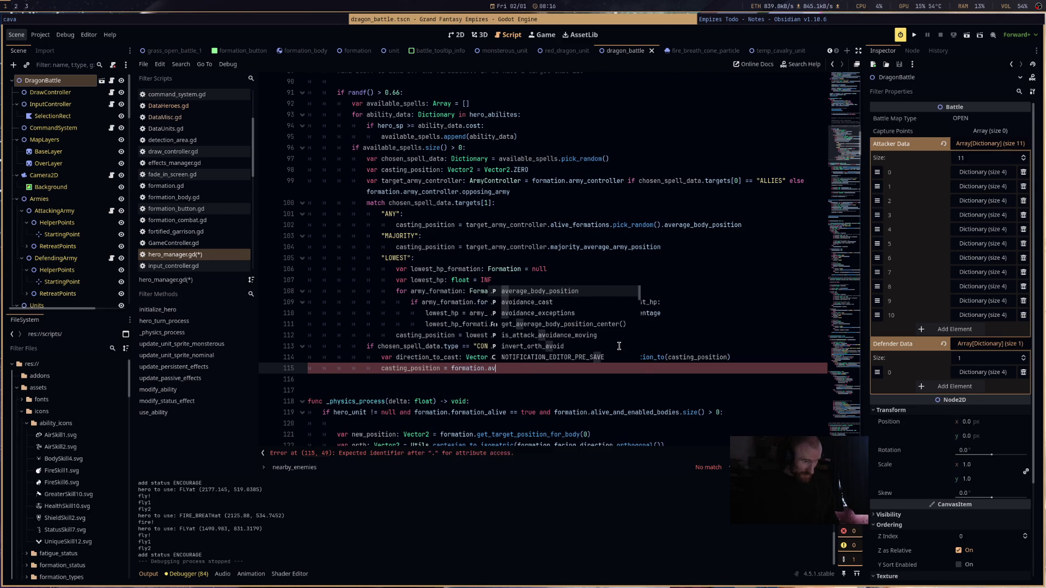
{"action": "key", "text": "Return"}
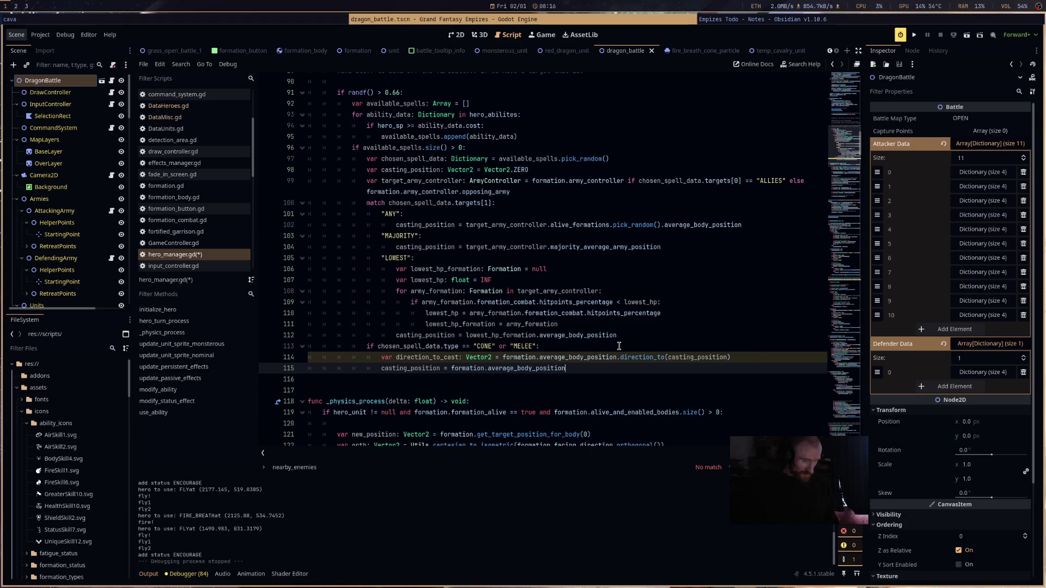
{"action": "key", "text": "BackSpace"}
{"action": "type", "text": "+ ("}
{"action": "type", "text": "dir"}
{"action": "key", "text": "Return"}
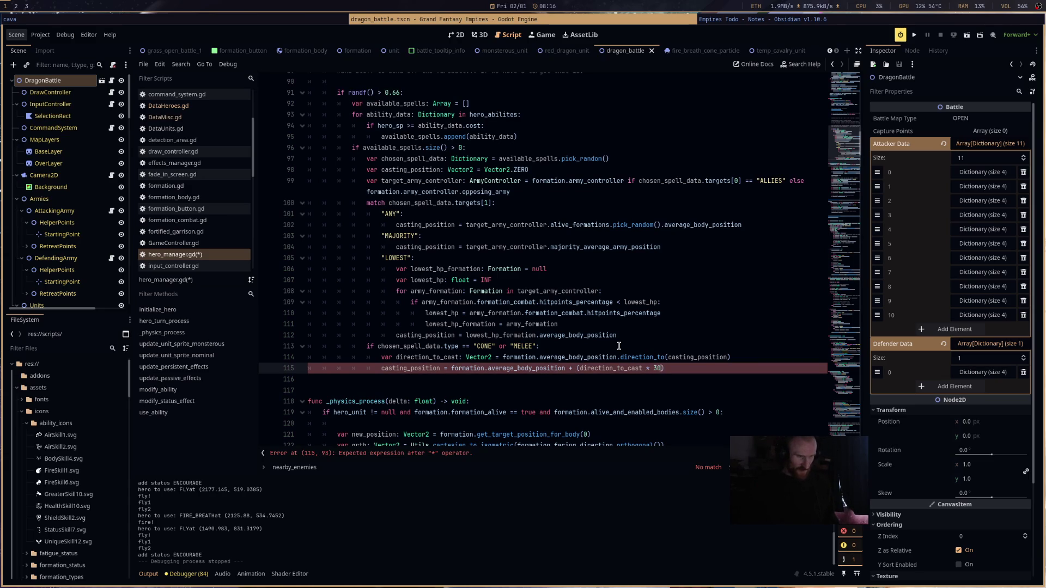
{"action": "key", "text": "ctrl+s"}
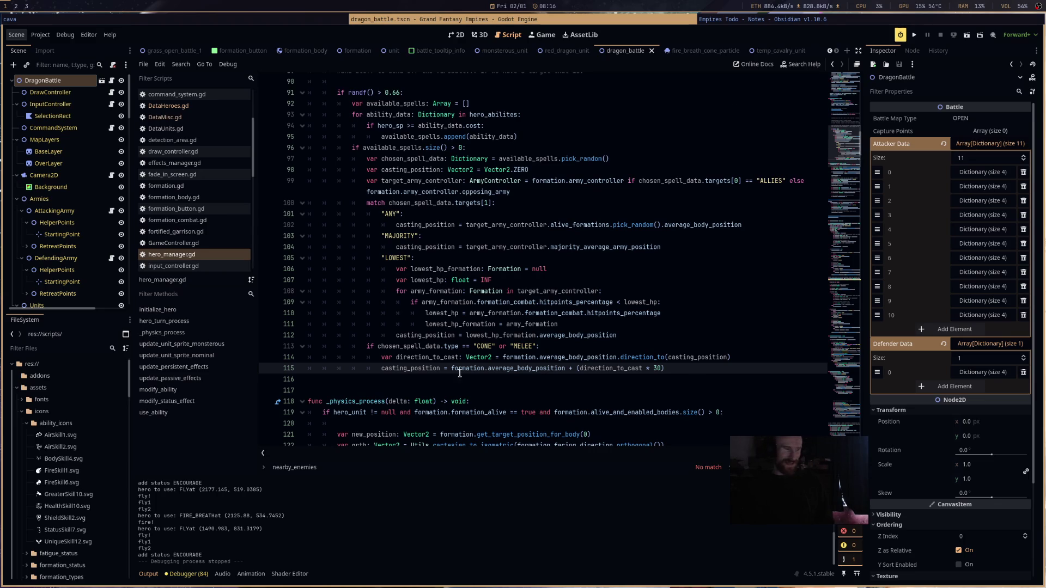
- Parenthesize the direction_to expression on line 114 and reduce the offset multiplier from 30 to 3
{"action": "left_click_drag", "start_coordinate": [502, 357], "coordinate": [753, 357]}
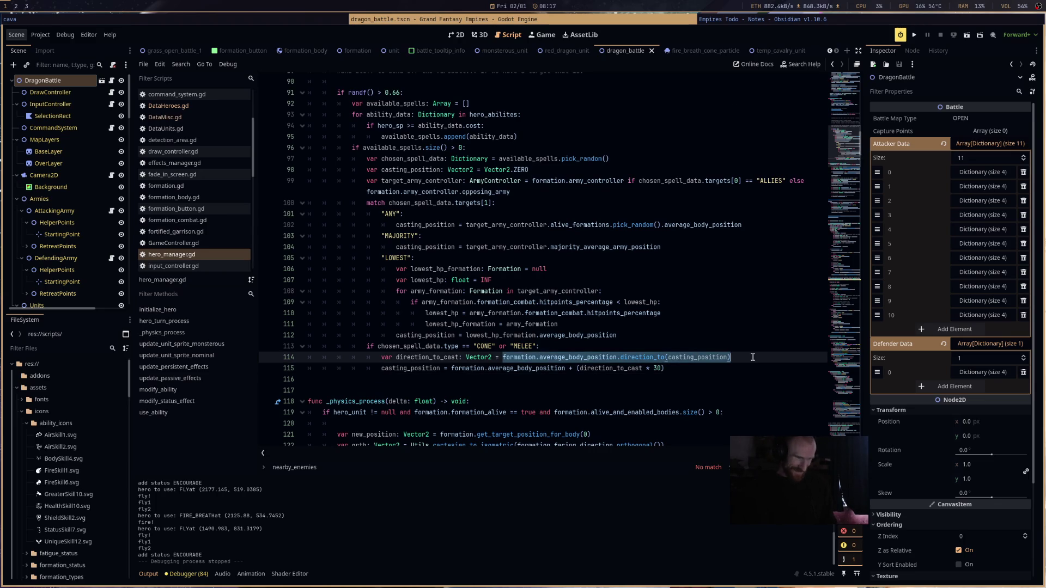
{"action": "type", "text": "("}
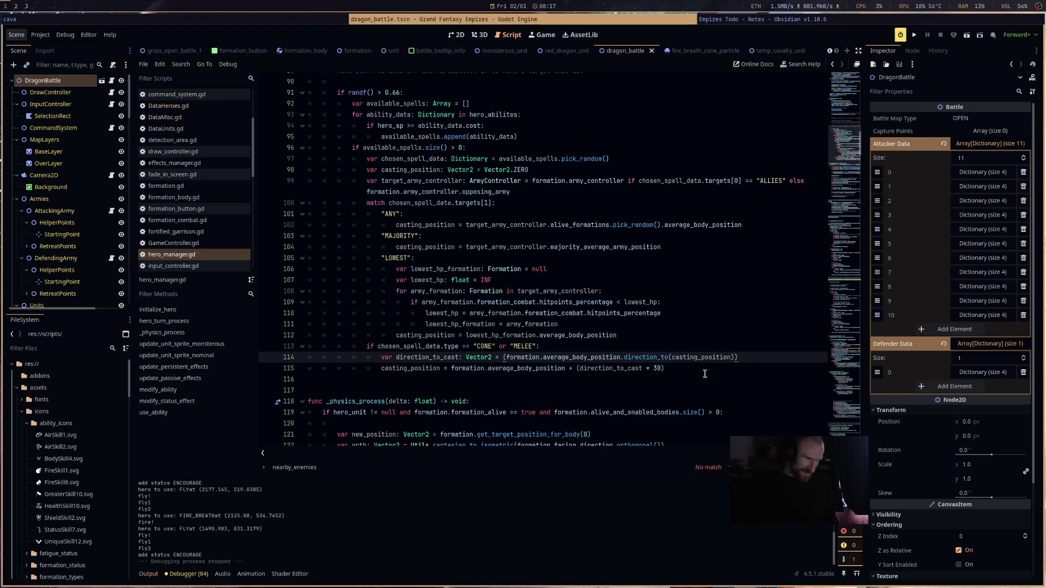
{"action": "left_click", "coordinate": [657, 371]}
{"action": "key", "text": "BackSpace"}
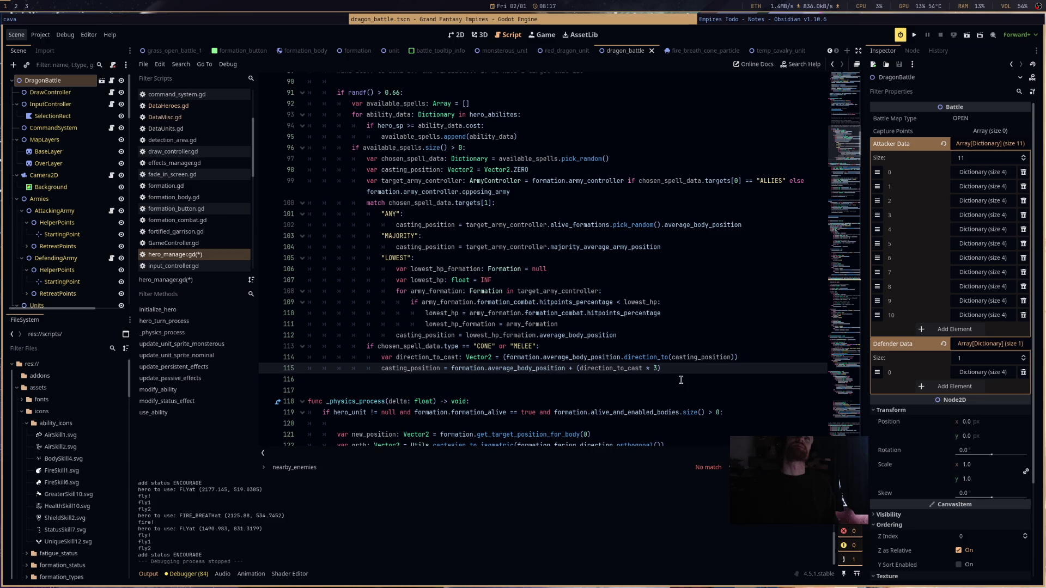
- Prefix it with Utils.cartesian_to_isometric, save the script, and run the current scene
{"action": "left_click", "coordinate": [504, 358]}
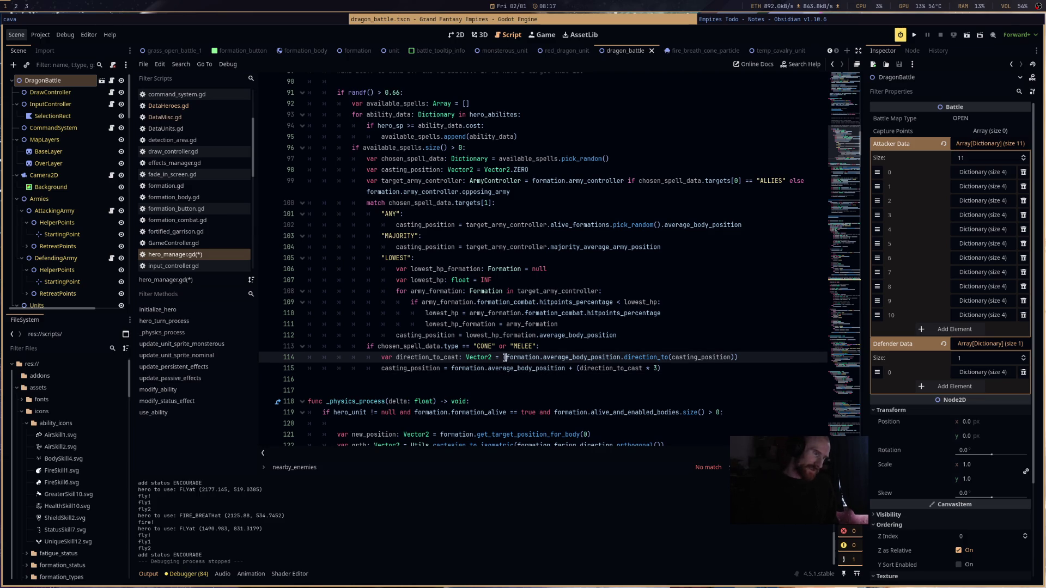
{"action": "type", "text": "Utils.("}
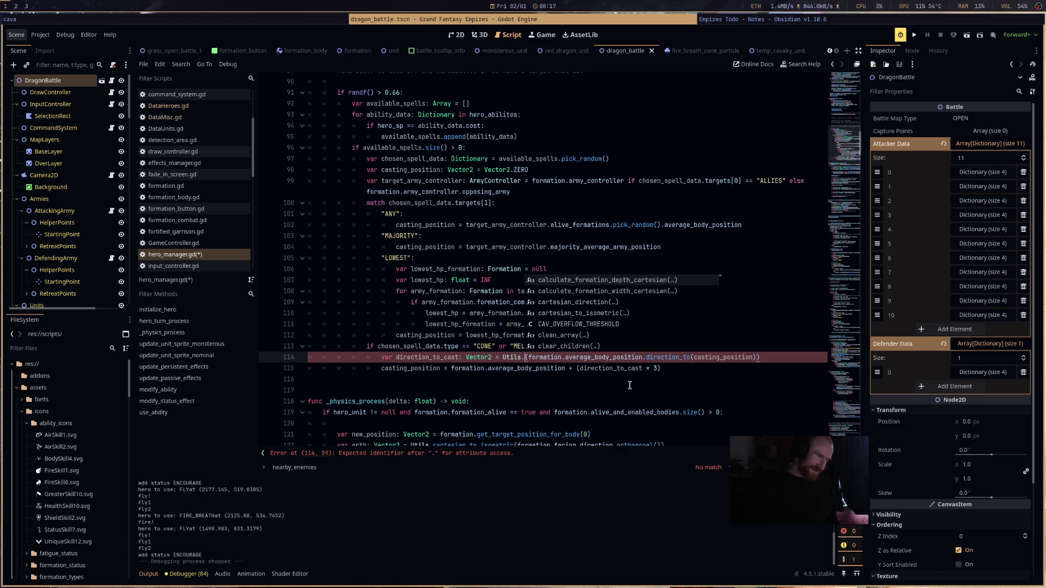
{"action": "key", "text": "Down"}
{"action": "key", "text": "Down"}
{"action": "key", "text": "Down"}
{"action": "key", "text": "Return"}
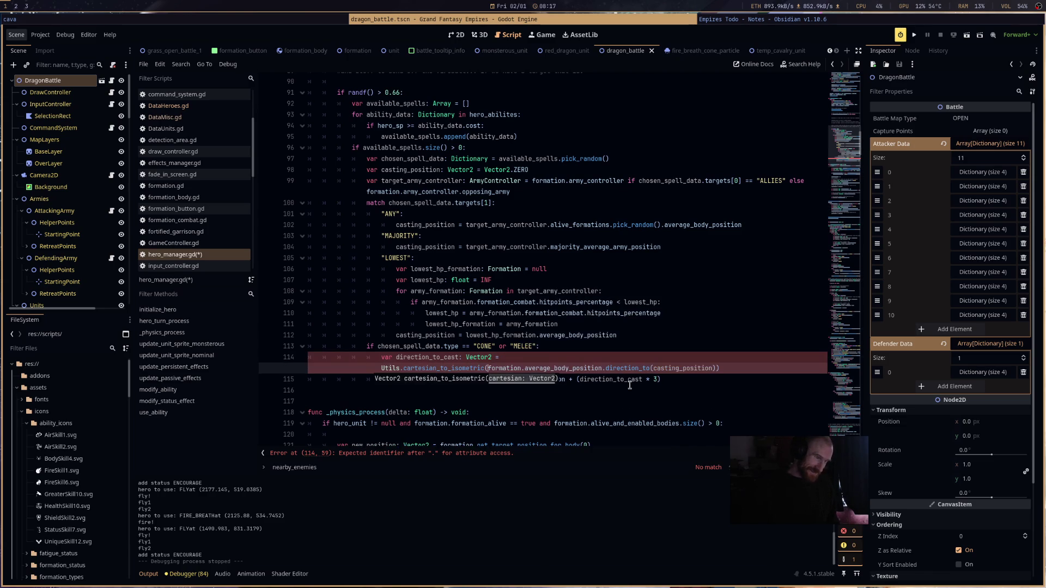
{"action": "key", "text": "ctrl+s"}
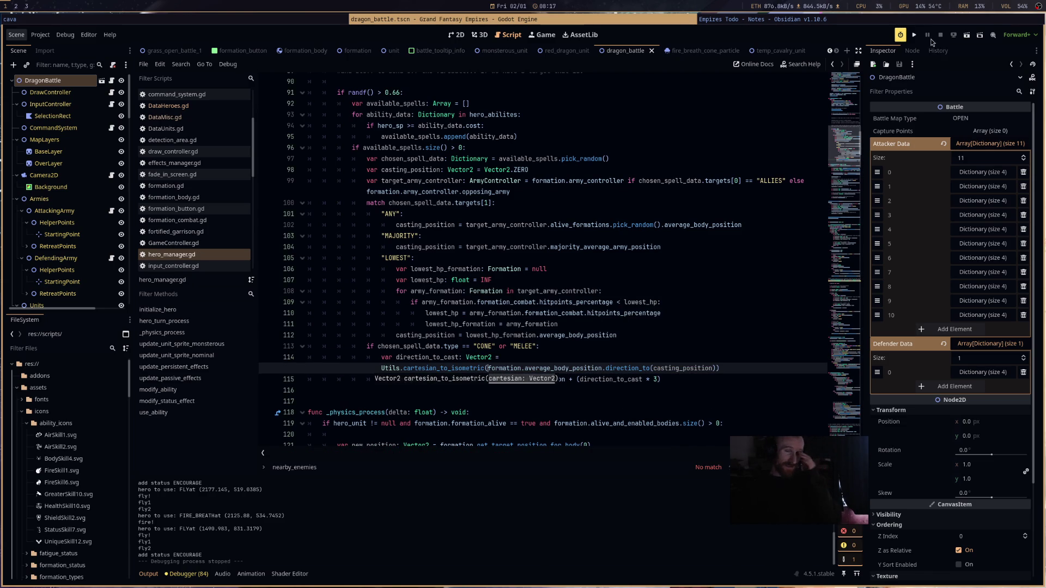
{"action": "left_click", "coordinate": [972, 41]}
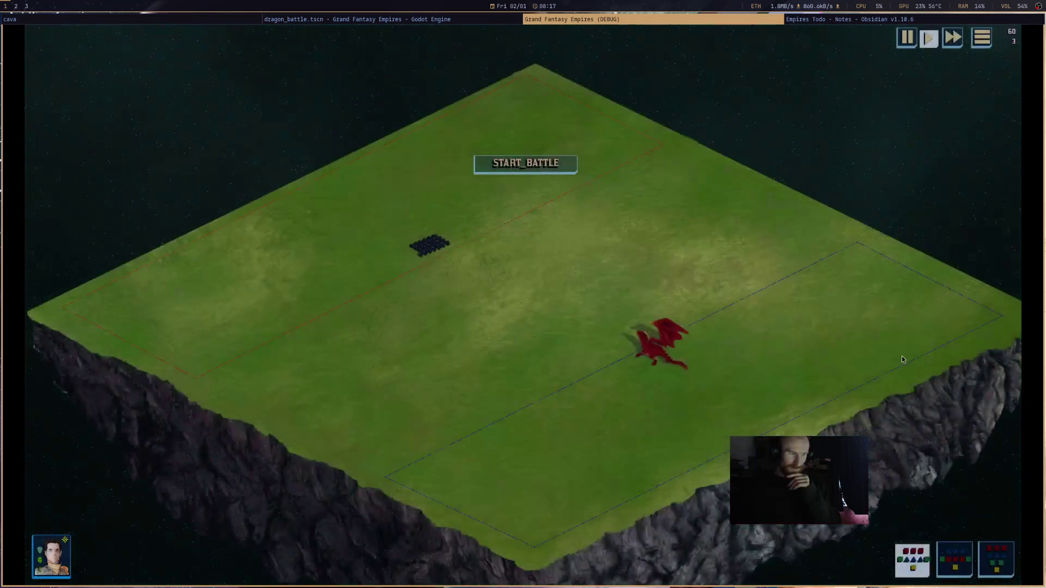
- Select the red dragon and start the battle
{"action": "scroll", "coordinate": [583, 303], "scroll_direction": "up", "scroll_amount": 5}
{"action": "scroll", "coordinate": [564, 301], "scroll_direction": "down", "scroll_amount": 2}
{"action": "scroll", "coordinate": [695, 374], "scroll_direction": "up", "scroll_amount": 3}
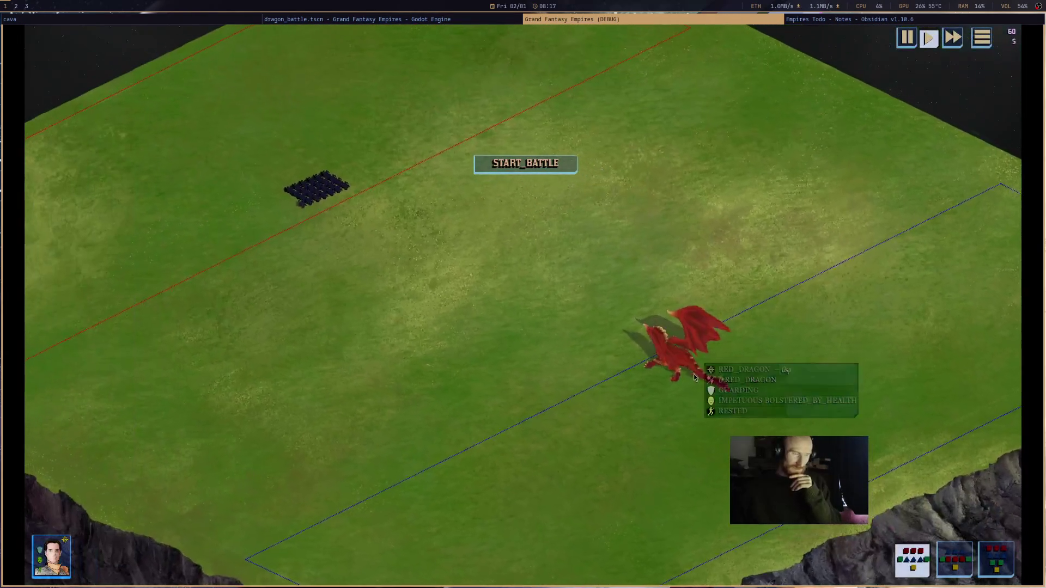
{"action": "left_click", "coordinate": [688, 367]}
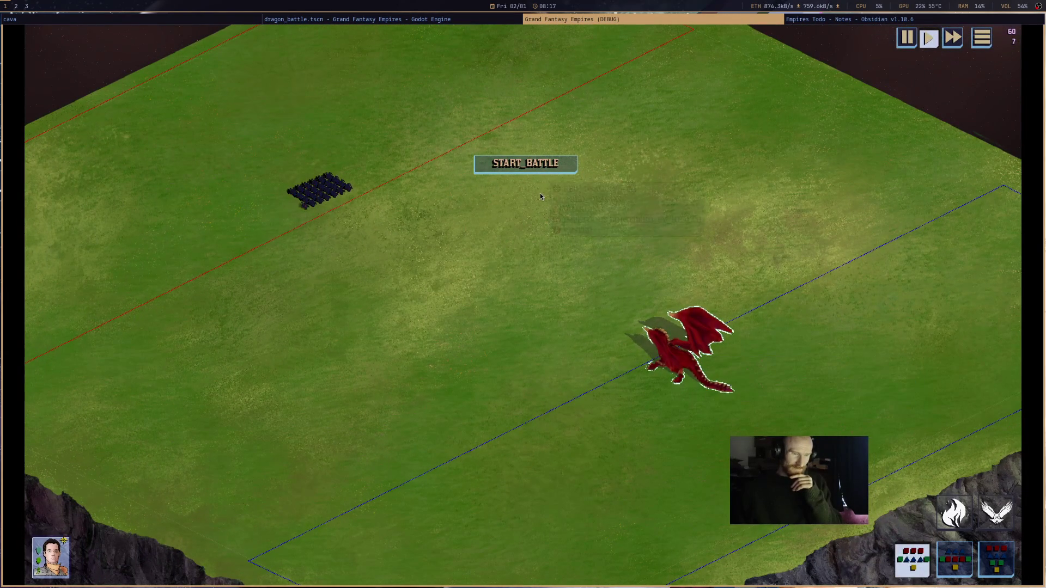
{"action": "left_click", "coordinate": [542, 172]}
- Use the dragon's fly ability to land it among the enemy cavalry
{"action": "left_click", "coordinate": [376, 182]}
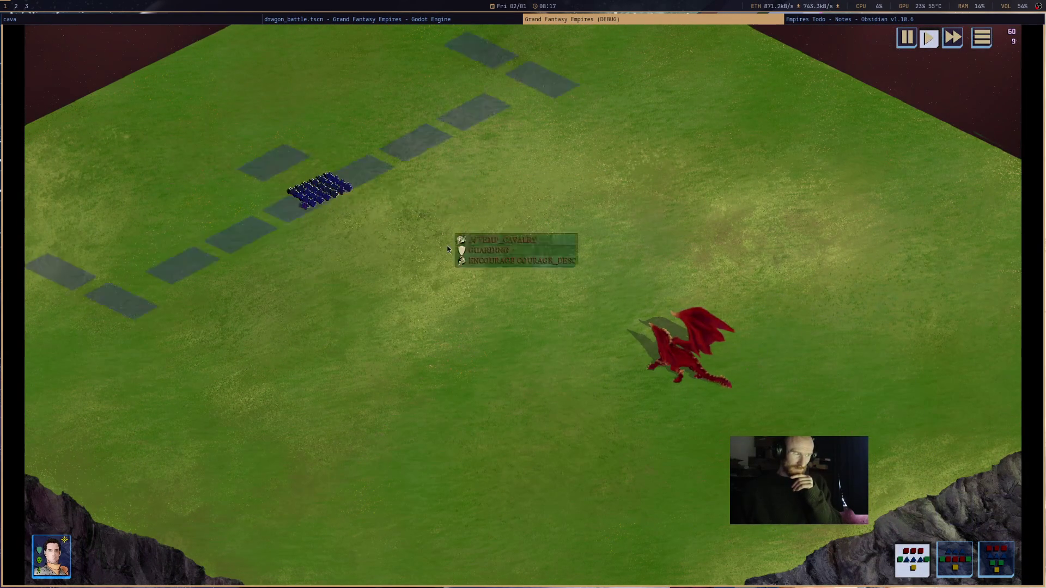
{"action": "left_click_drag", "start_coordinate": [592, 378], "coordinate": [774, 285]}
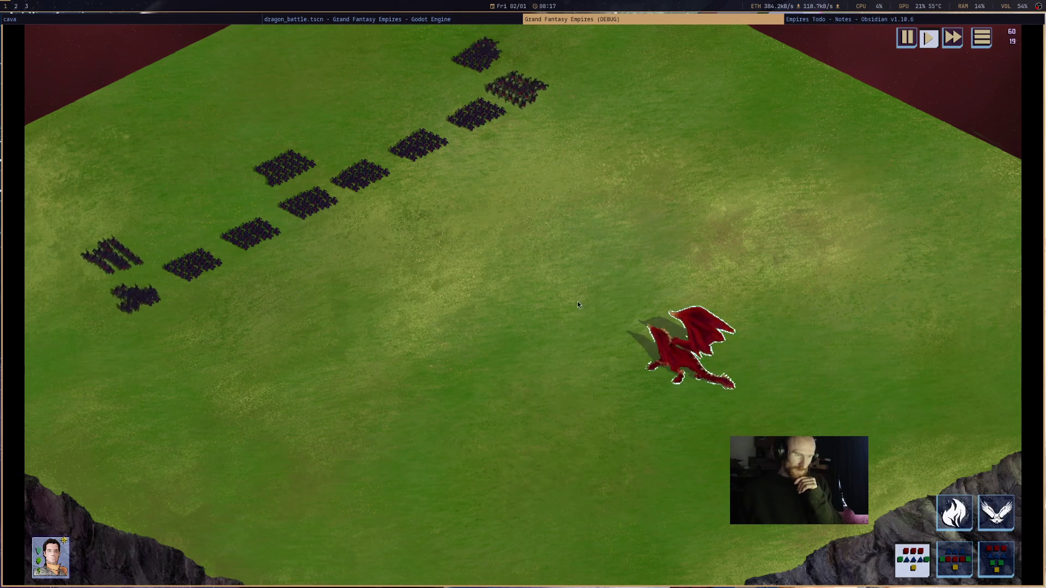
{"action": "key", "text": "w"}
{"action": "left_click", "coordinate": [996, 512]}
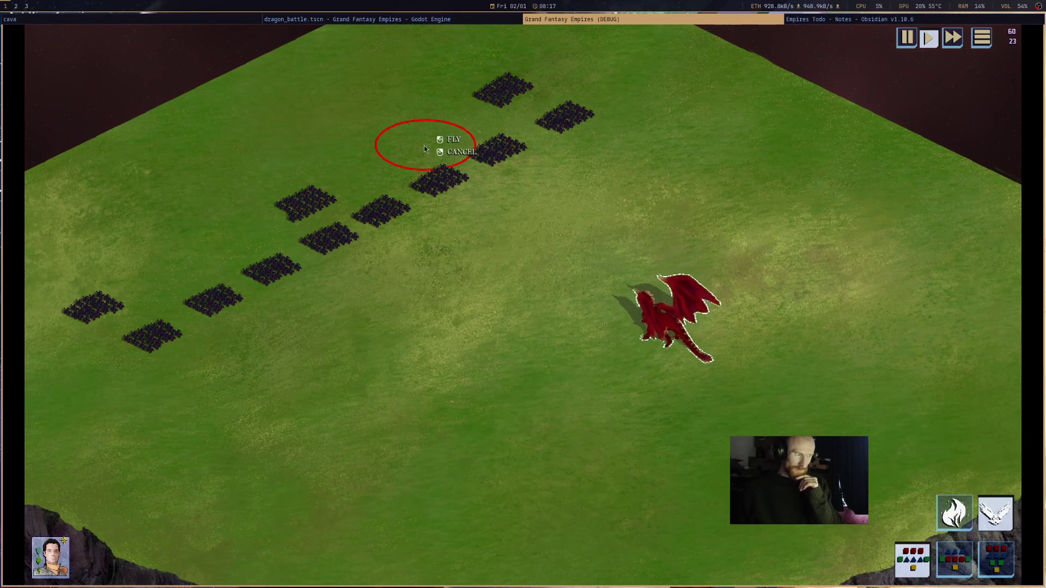
{"action": "left_click", "coordinate": [243, 314]}
{"action": "left_click_drag", "start_coordinate": [421, 327], "coordinate": [684, 332]}
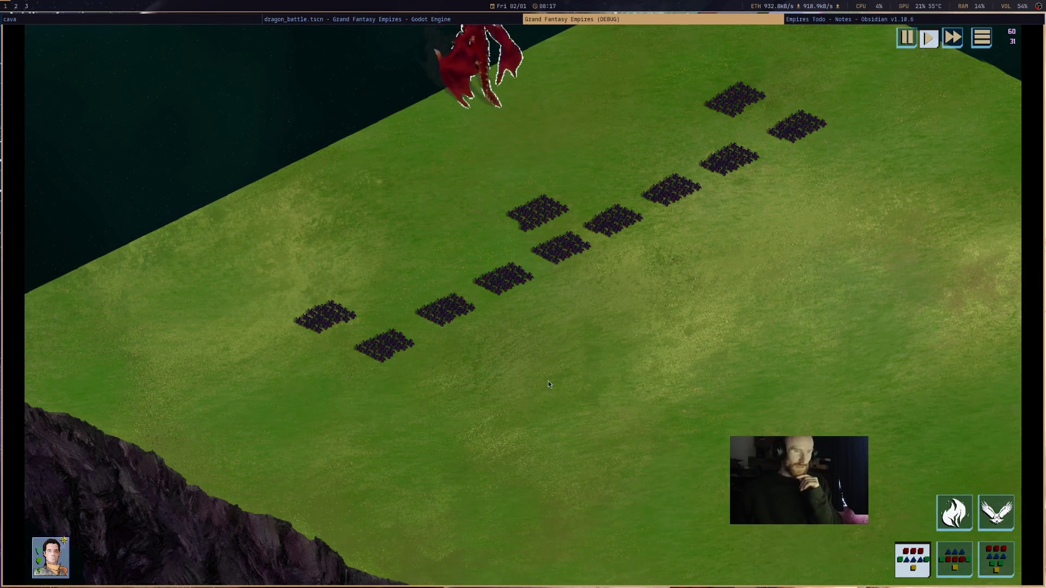
{"action": "mouse_move", "coordinate": [499, 274]}
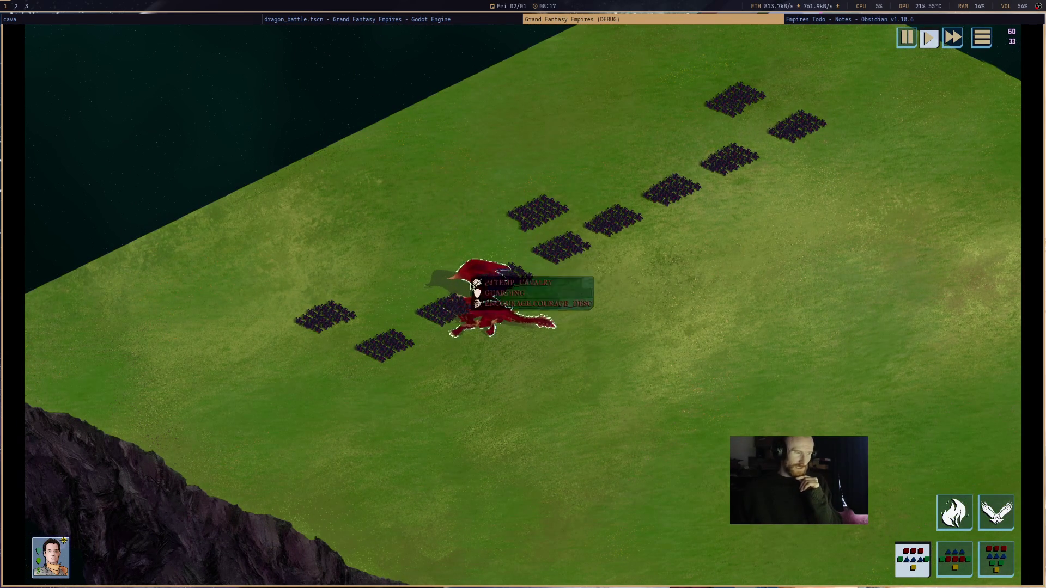
{"action": "scroll", "coordinate": [519, 338], "scroll_direction": "up", "scroll_amount": 2}
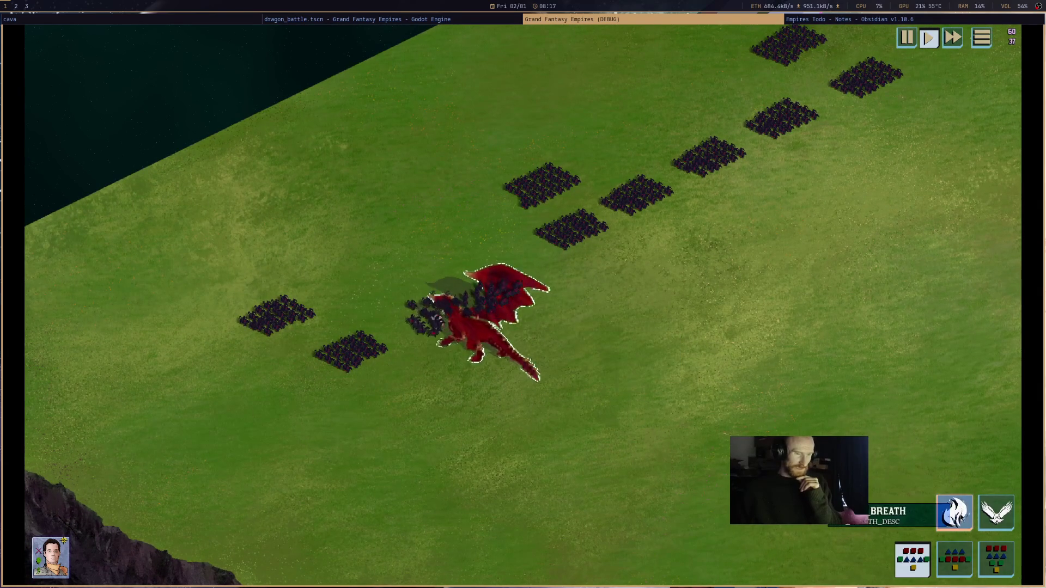
- Breathe fire on the cavalry with the dragon, then order it to move right
{"action": "left_click", "coordinate": [956, 517]}
{"action": "left_click", "coordinate": [618, 251]}
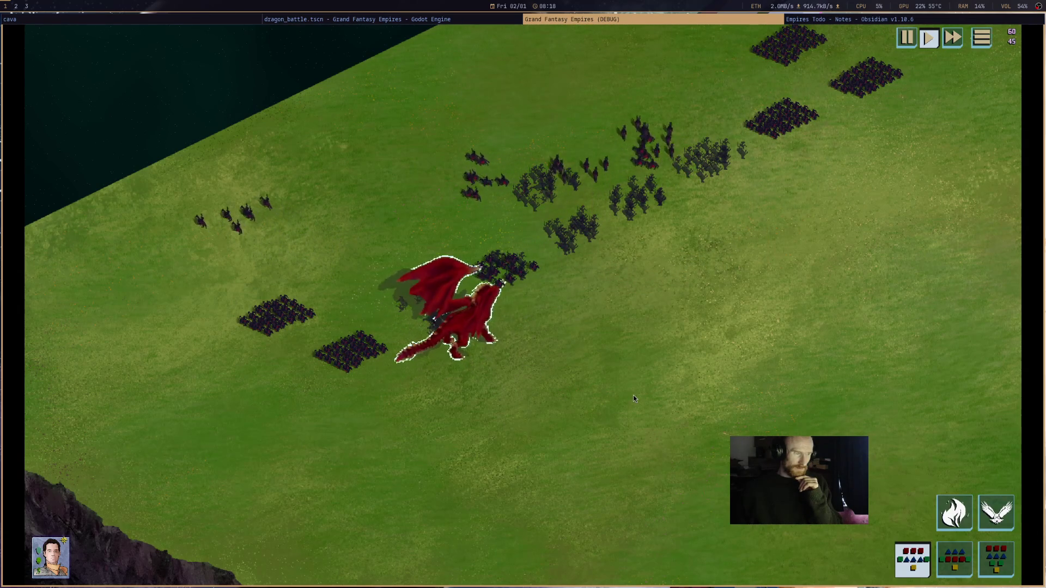
{"action": "mouse_move", "coordinate": [449, 313]}
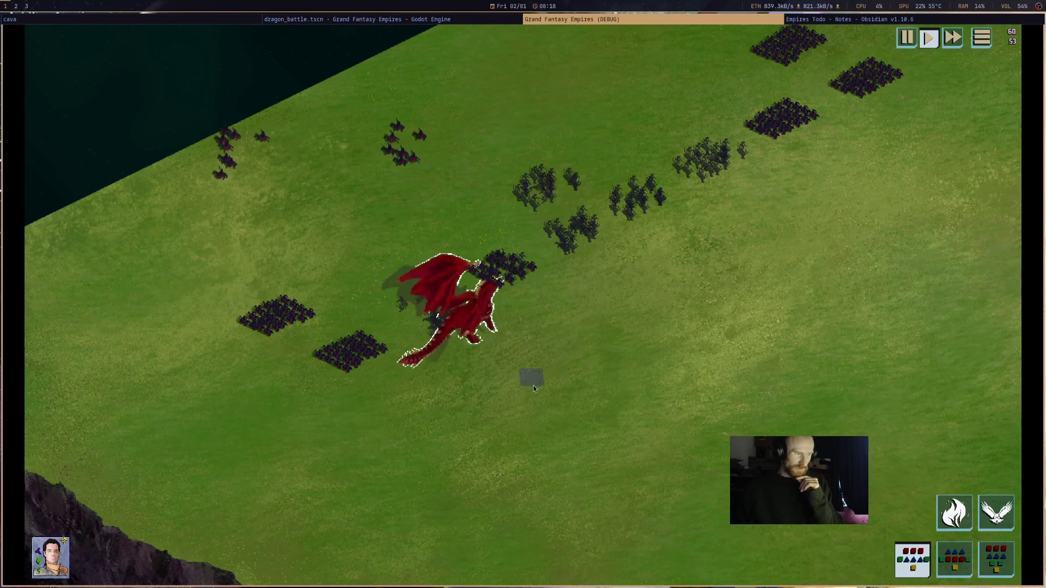
{"action": "right_click", "coordinate": [621, 335]}
{"action": "right_click", "coordinate": [614, 310]}
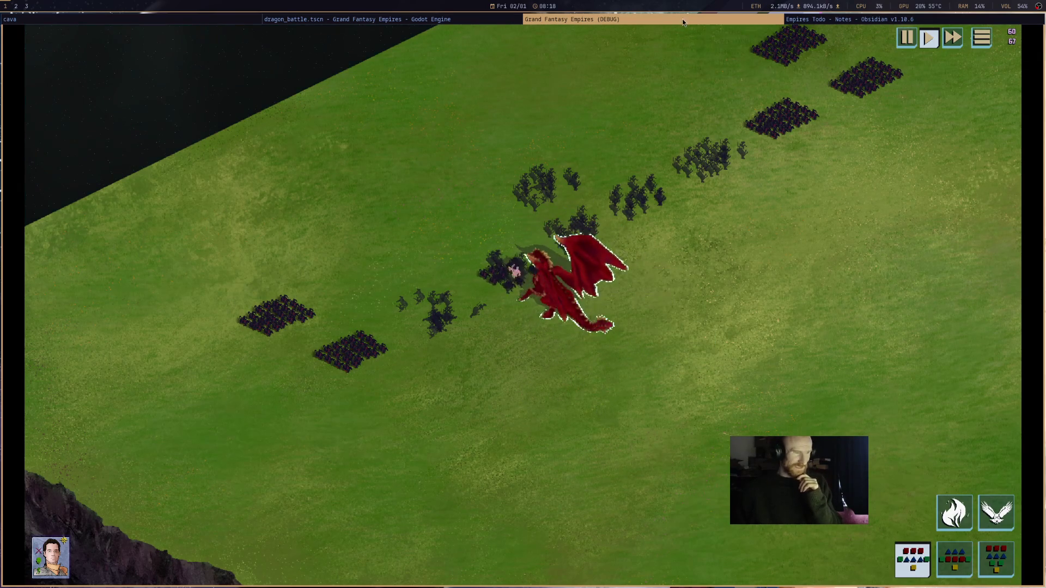
- Close the debug run and return to the CONE/MELEE code on line 113
{"action": "scroll", "coordinate": [730, 229], "scroll_direction": "down", "scroll_amount": 5}
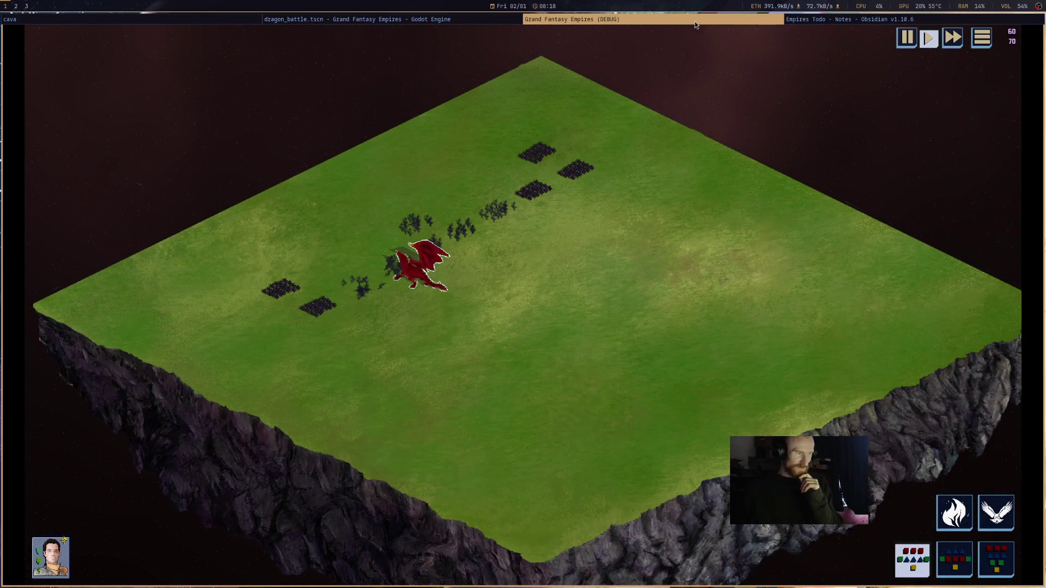
{"action": "middle_click", "coordinate": [695, 21]}
{"action": "left_click", "coordinate": [651, 349]}
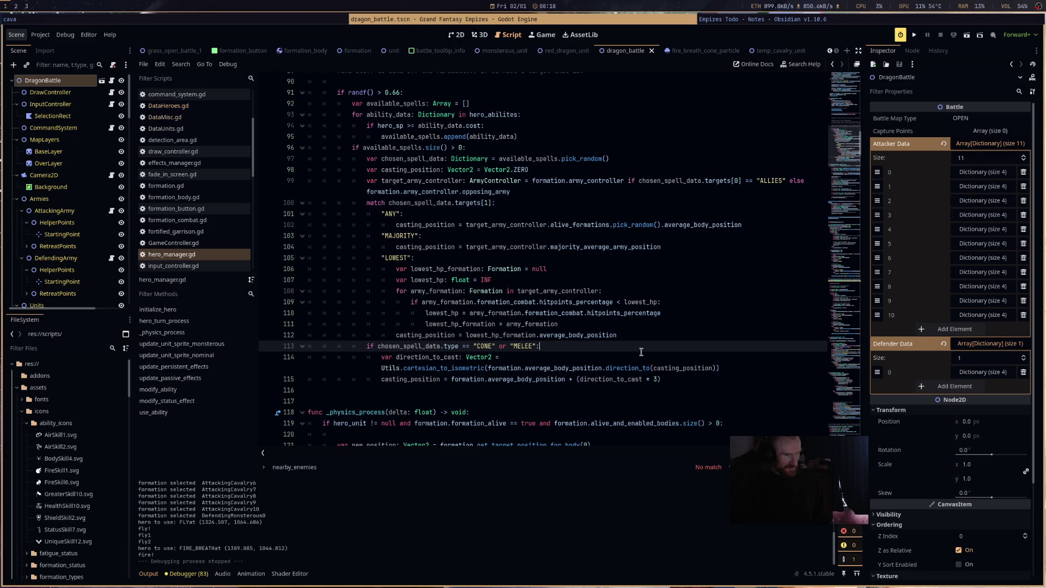
{"action": "scroll", "coordinate": [635, 266], "scroll_direction": "down", "scroll_amount": 2}
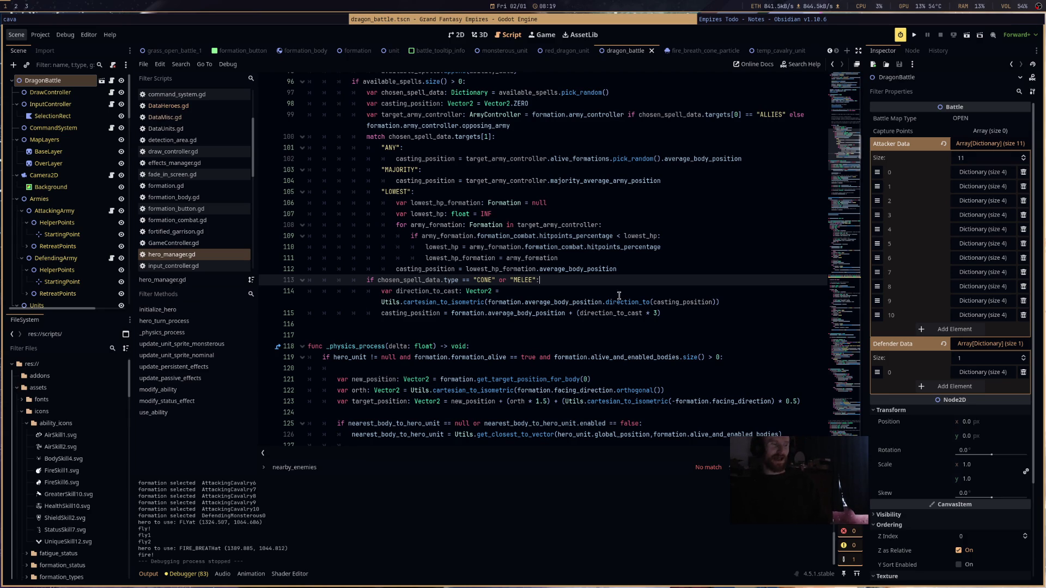
{"action": "key", "text": "Down"}
{"action": "key", "text": "Down"}
{"action": "left_click", "coordinate": [711, 314]}
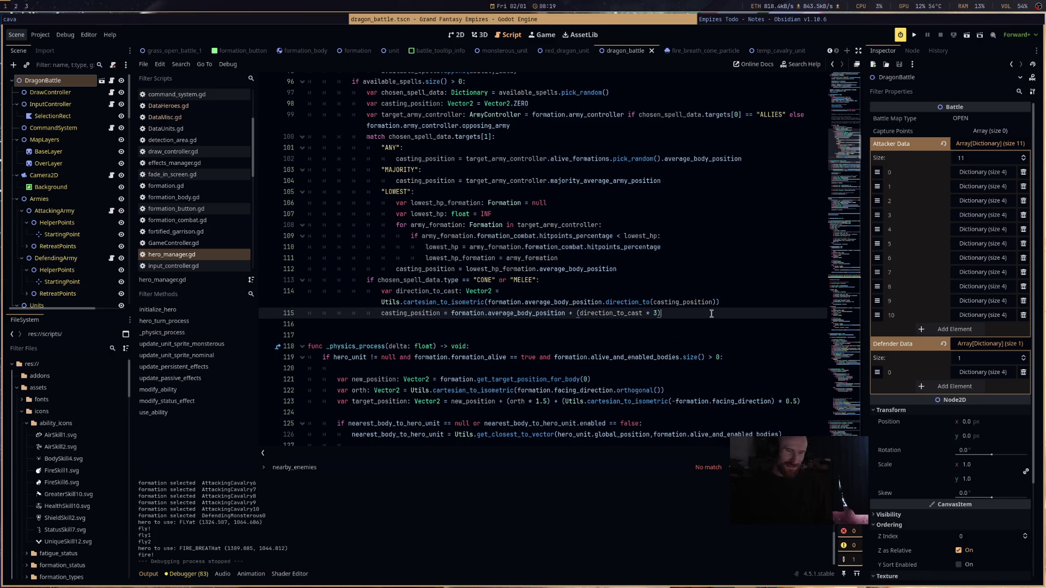
{"action": "scroll", "coordinate": [710, 314], "scroll_direction": "down", "scroll_amount": 1}
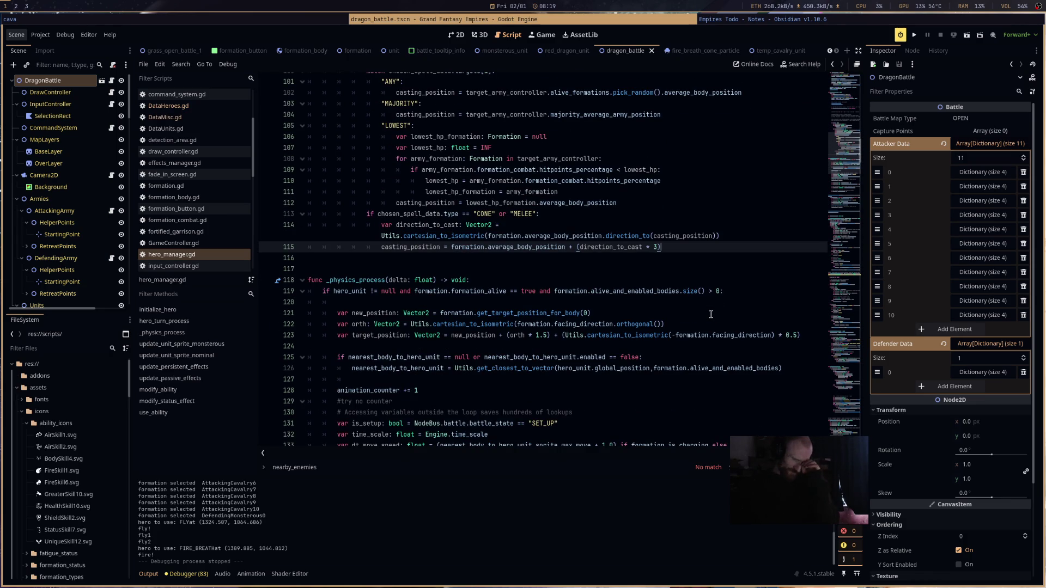
{"action": "scroll", "coordinate": [711, 313], "scroll_direction": "up", "scroll_amount": 3}
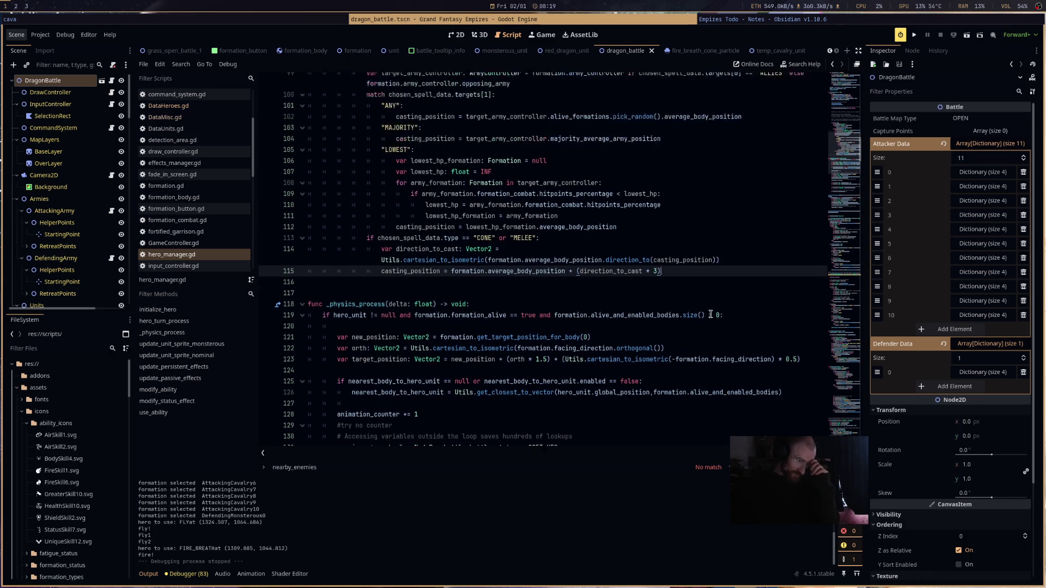
{"action": "scroll", "coordinate": [383, 172], "scroll_direction": "up", "scroll_amount": 1}
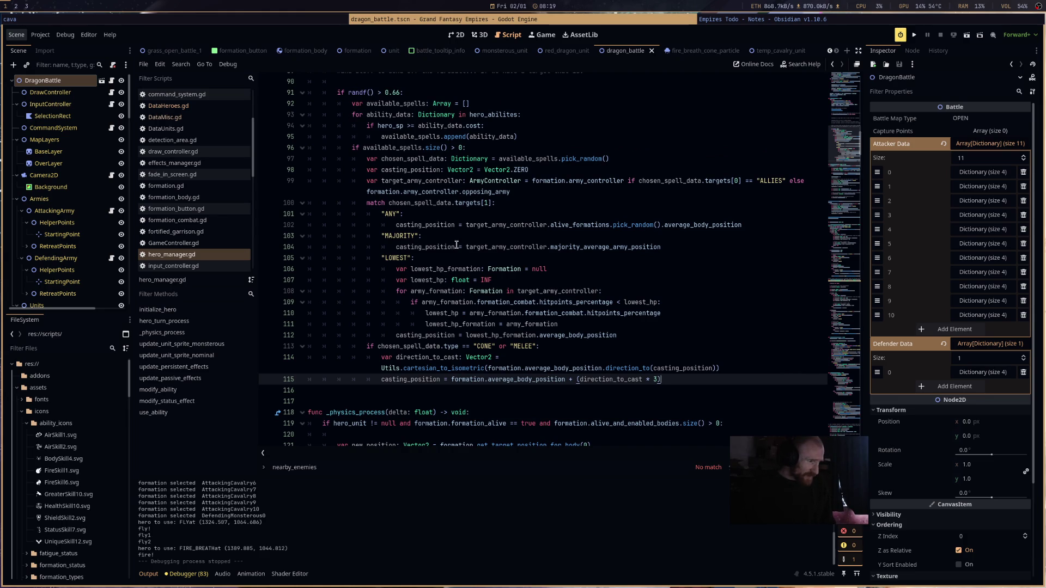
{"action": "scroll", "coordinate": [446, 236], "scroll_direction": "up", "scroll_amount": 1}
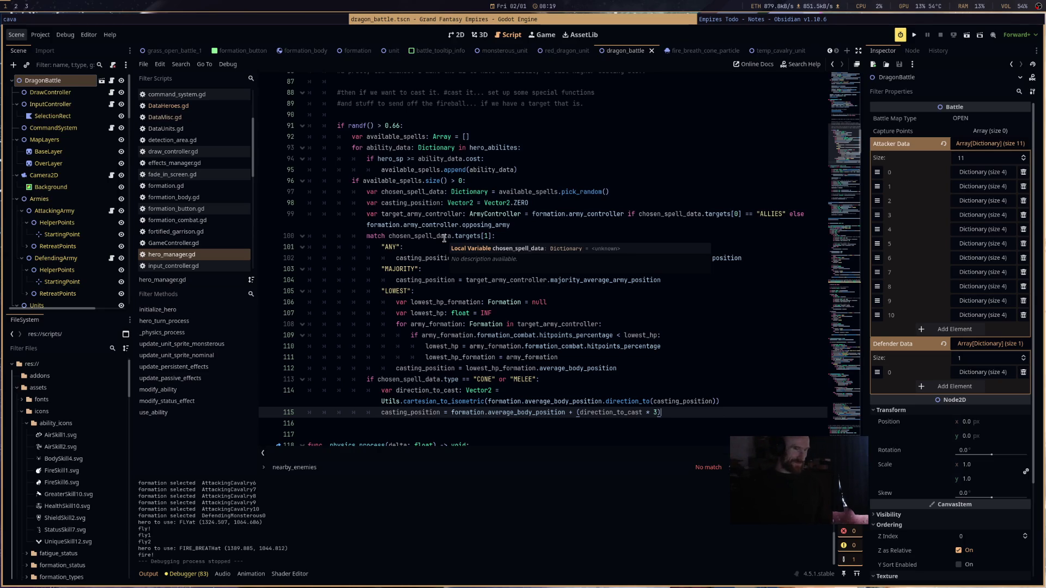
- Open Steam's library and turn off the ready-to-play filter to list all 312 games
{"action": "key", "text": "super+d"}
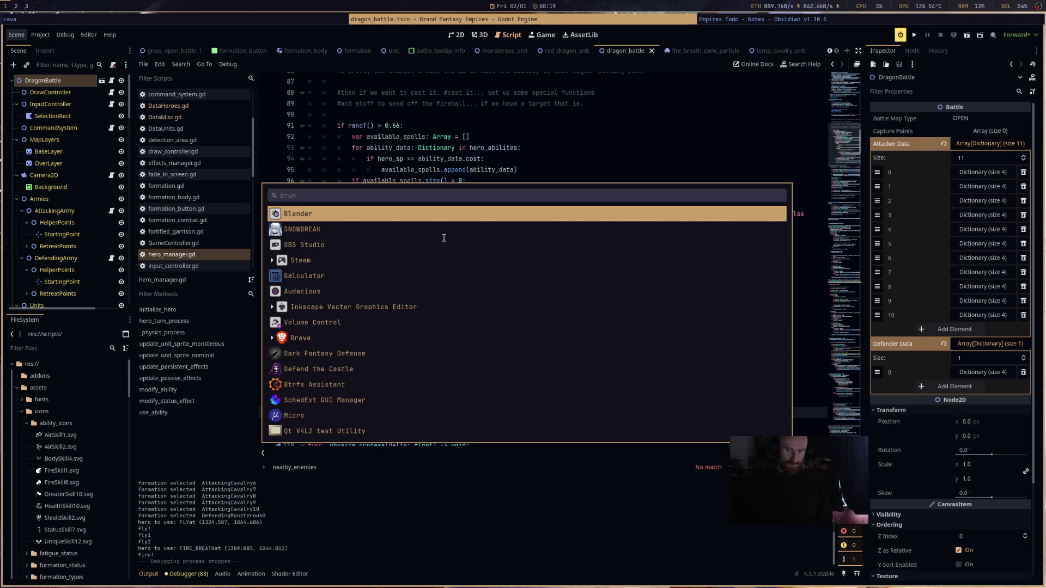
{"action": "key", "text": "Down"}
{"action": "key", "text": "Down"}
{"action": "key", "text": "Down"}
{"action": "key", "text": "Escape"}
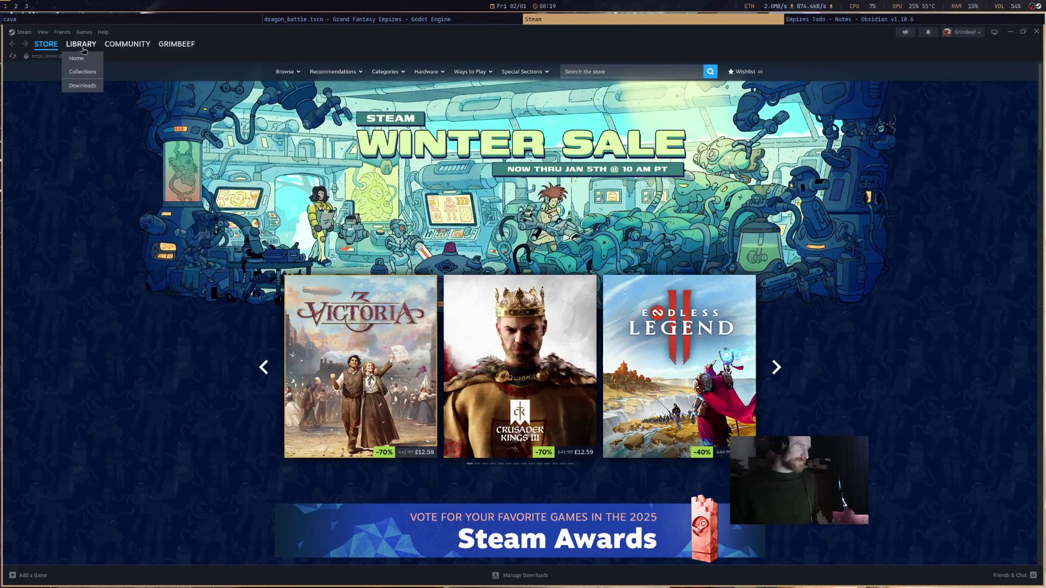
{"action": "left_click", "coordinate": [80, 44]}
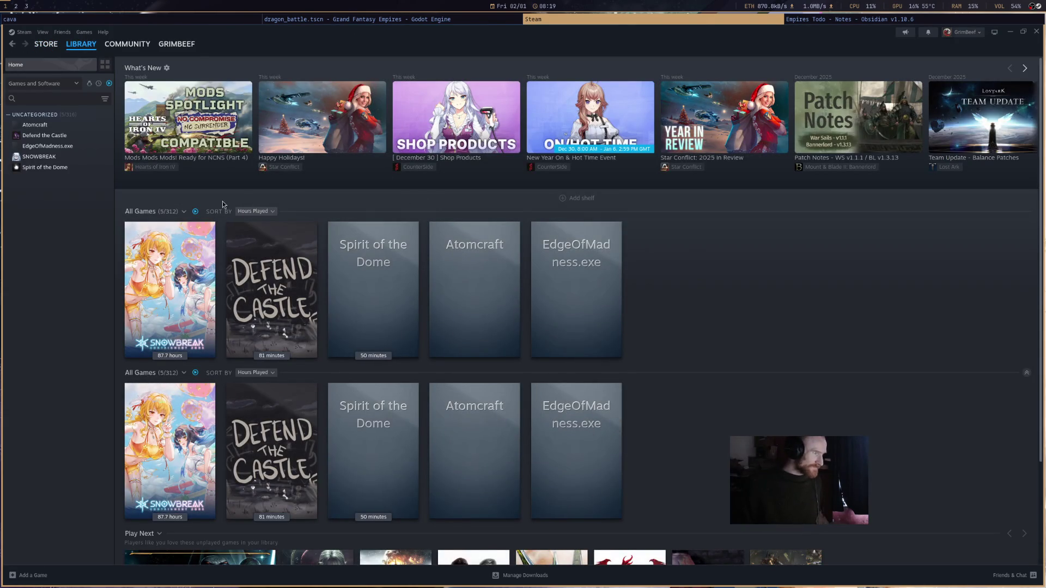
{"action": "left_click", "coordinate": [110, 85]}
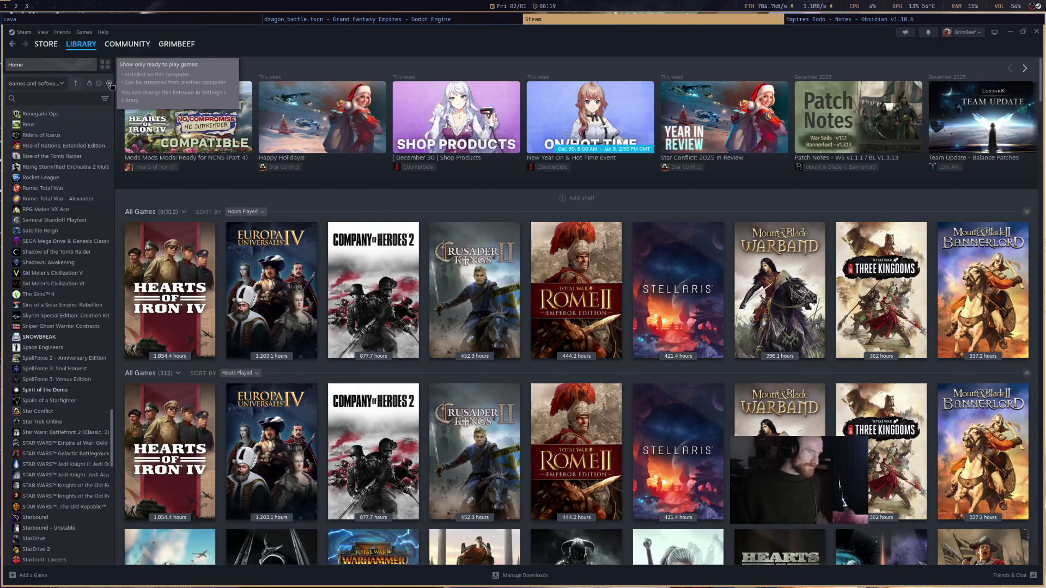
{"action": "mouse_move", "coordinate": [884, 253]}
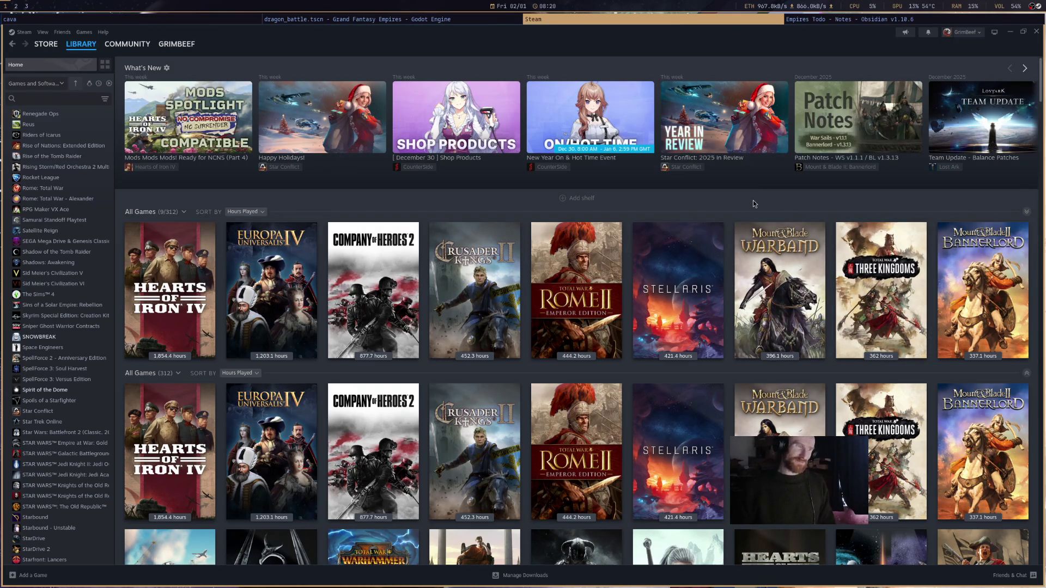
{"action": "mouse_move", "coordinate": [919, 217]}
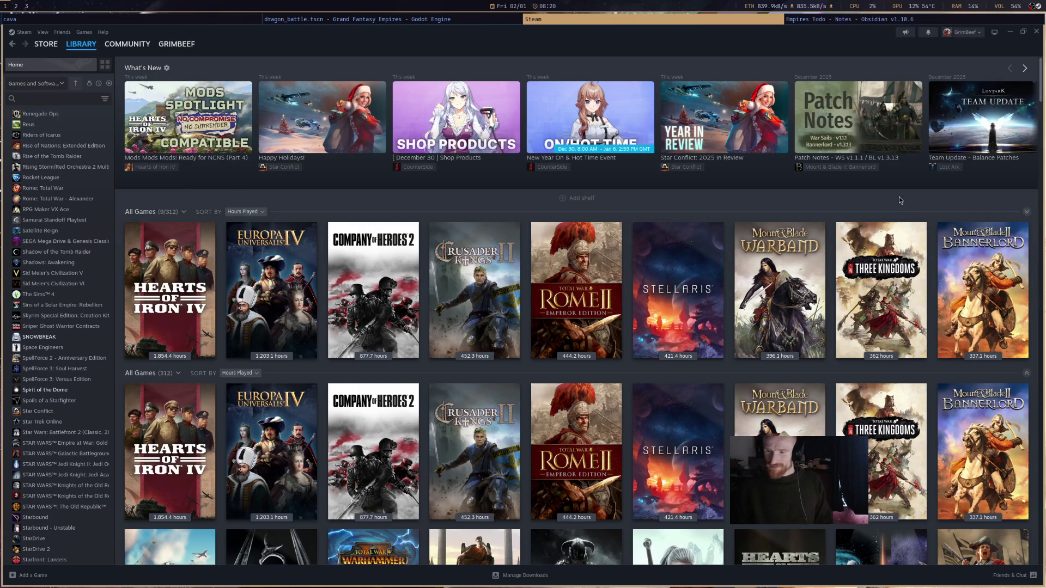
- Return to hero_manager.gd in Godot, placing the caret at the end of line 115
{"action": "left_click", "coordinate": [494, 18]}
{"action": "left_click", "coordinate": [700, 368]}
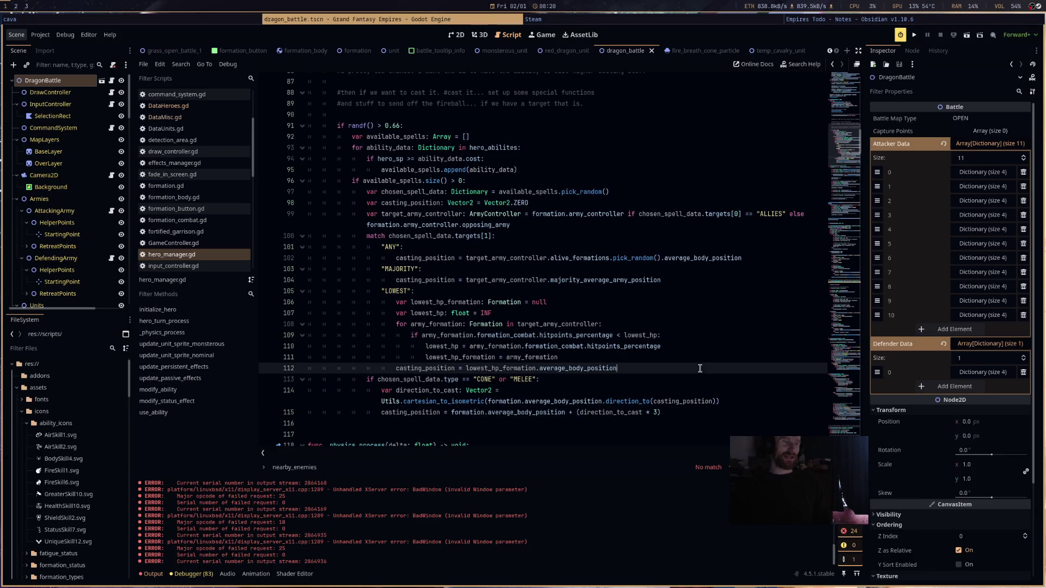
{"action": "left_click", "coordinate": [692, 409]}
{"action": "scroll", "coordinate": [692, 413], "scroll_direction": "down", "scroll_amount": 5}
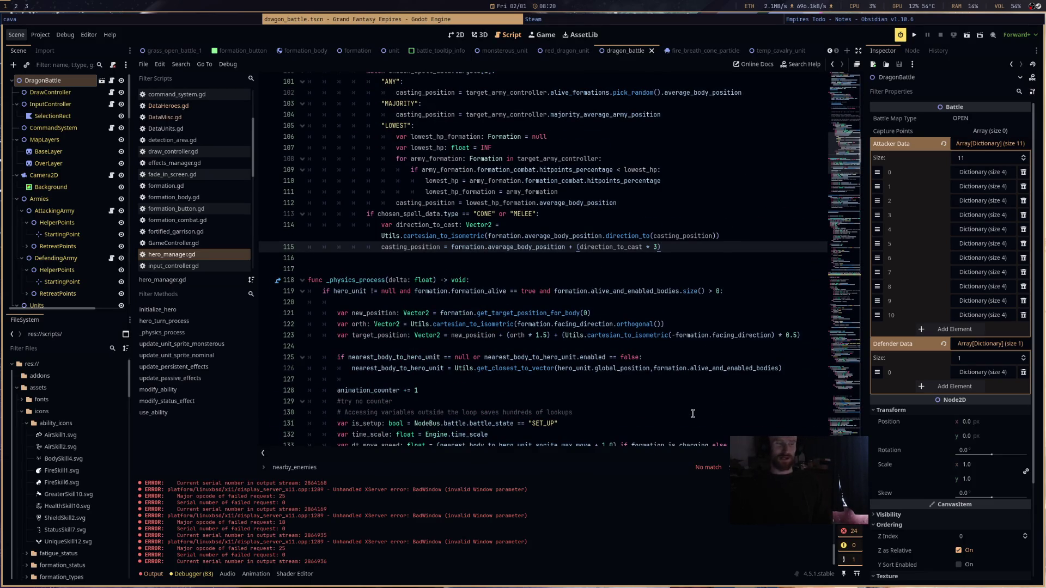
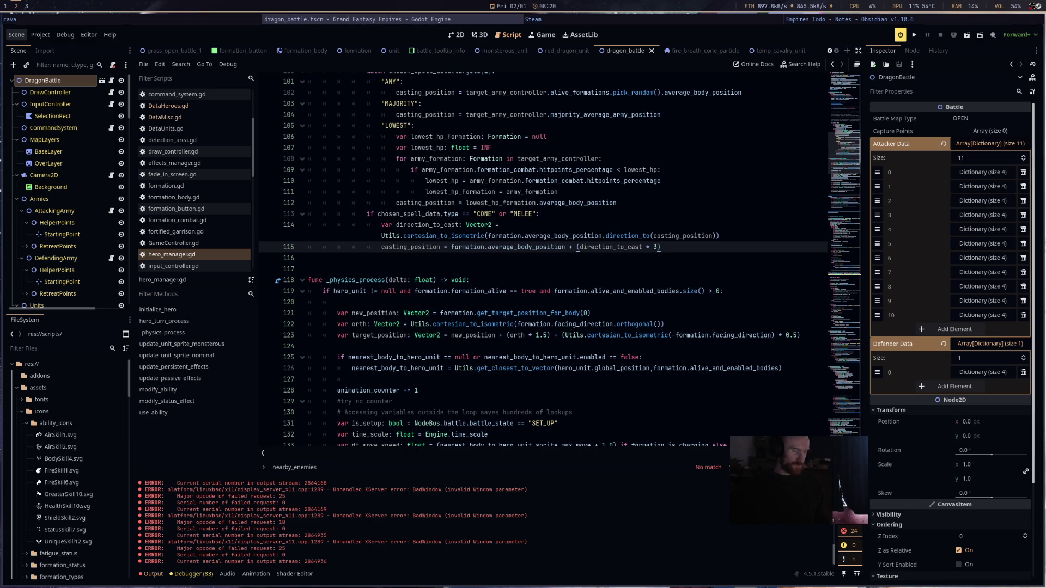
- Bring up the YouTube home page in the browser's second tab
{"action": "key", "text": "super+2"}
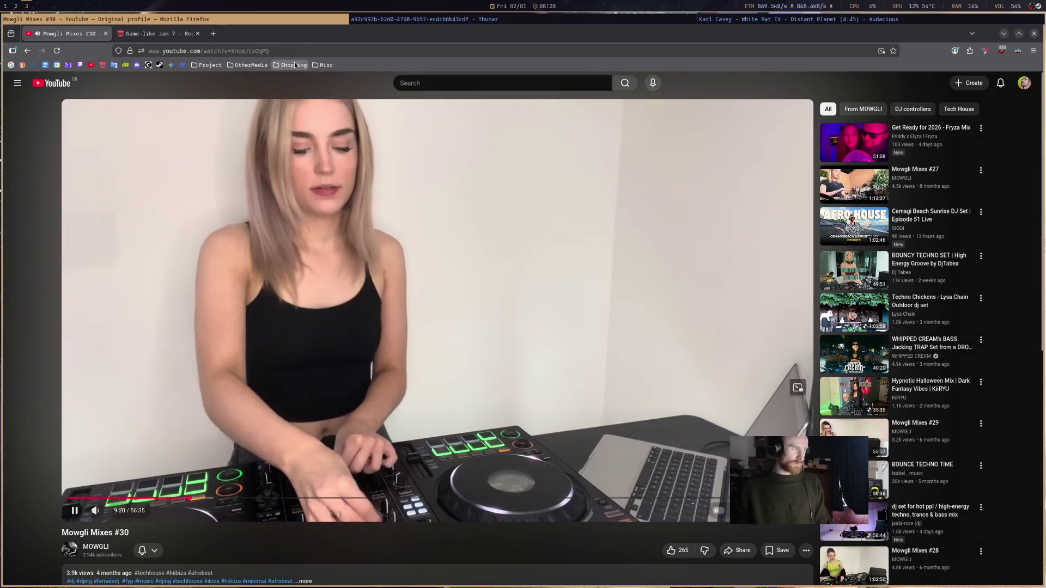
{"action": "left_click", "coordinate": [172, 36]}
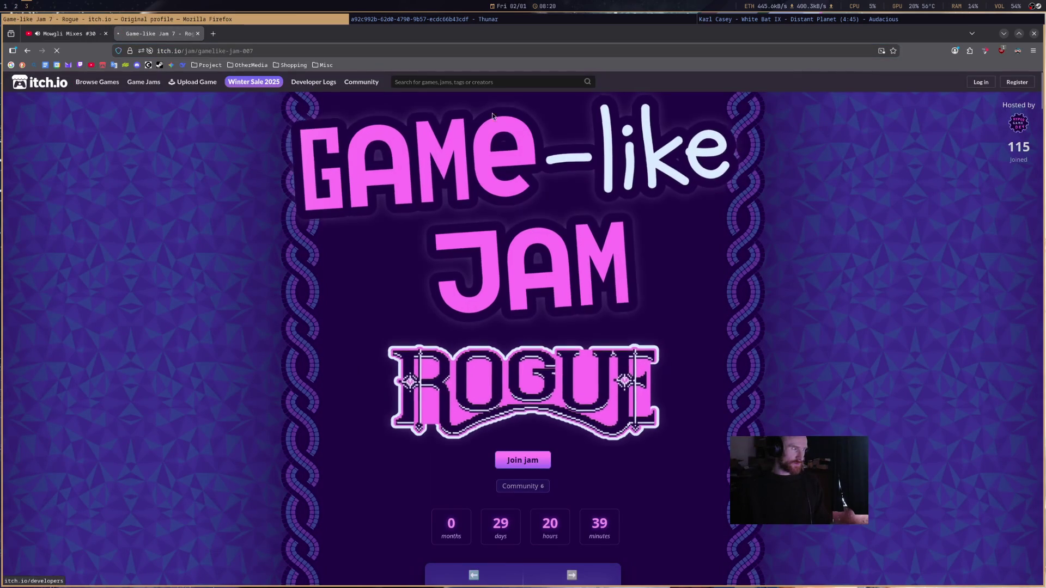
{"action": "key", "text": "alt+Left"}
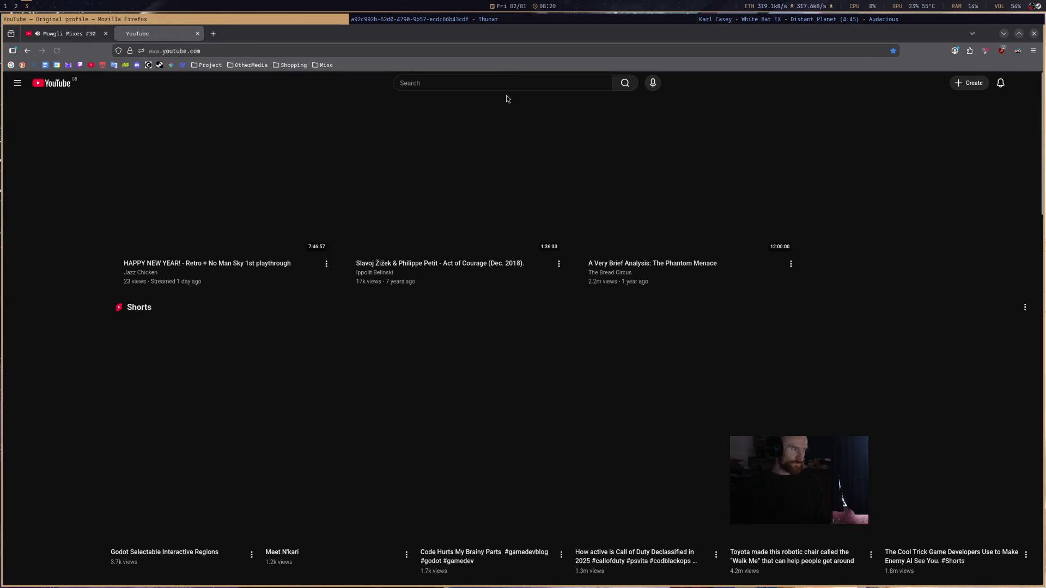
- Search YouTube for 'romance of the three kingdoms tv show chinese 2010' and open the 3 KINGDOM ( CAO - CAO ) playlist
{"action": "left_click", "coordinate": [503, 82]}
{"action": "type", "text": "romance of the "}
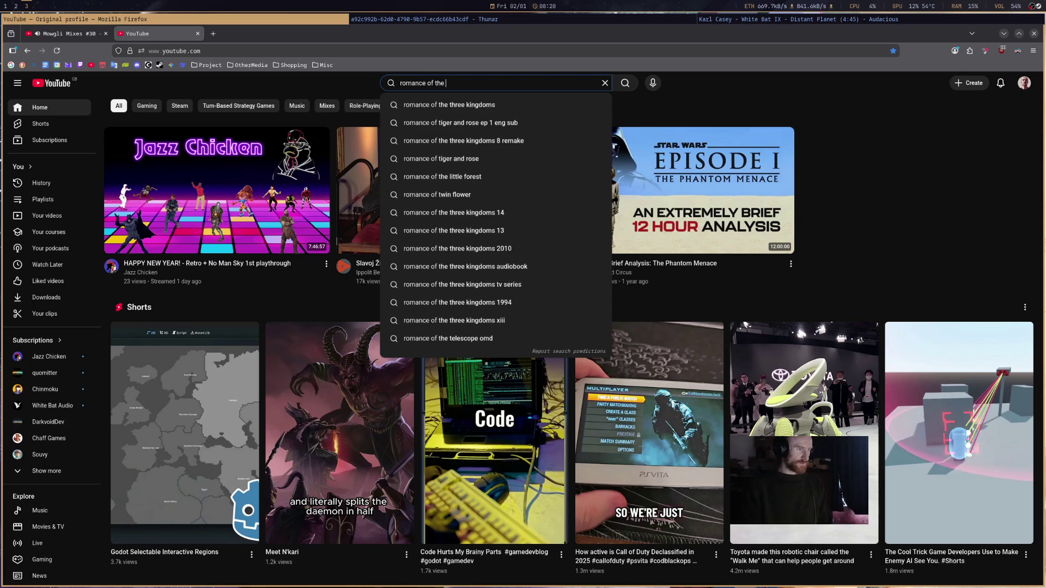
{"action": "type", "text": "three kingdoms t"}
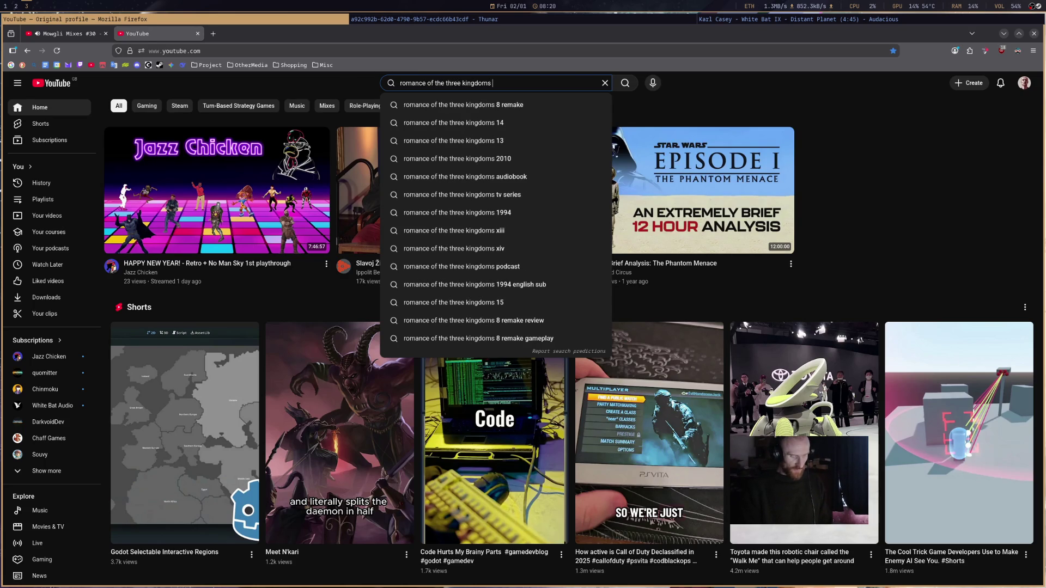
{"action": "type", "text": "v show "}
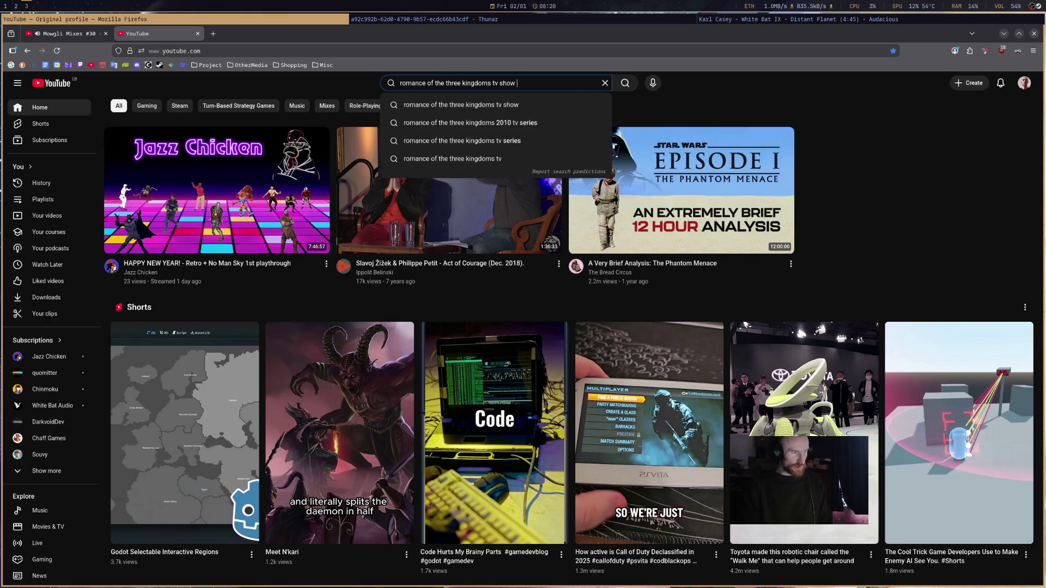
{"action": "type", "text": "chinese 2010"}
{"action": "key", "text": "Return"}
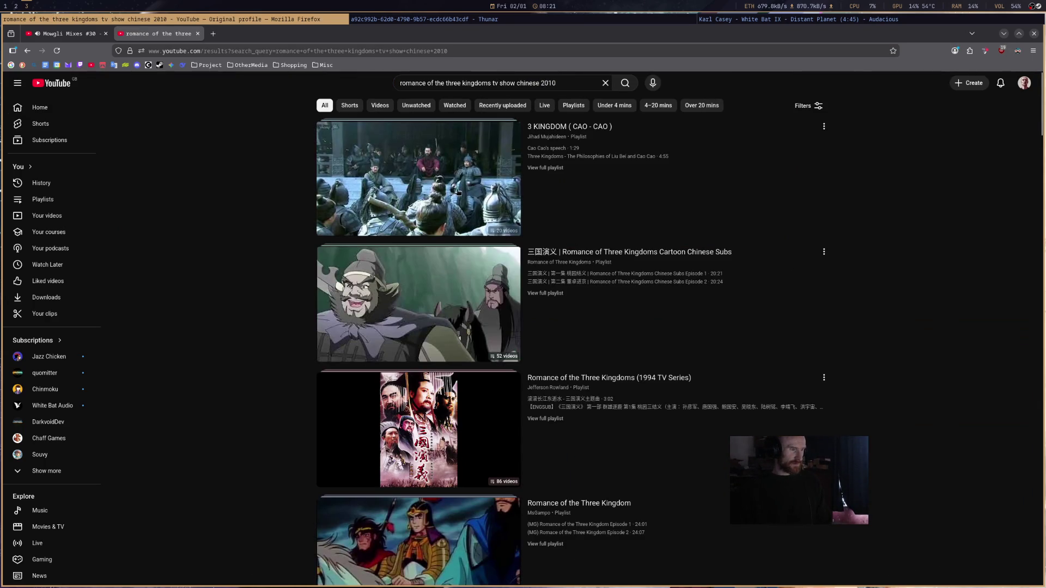
{"action": "left_click", "coordinate": [397, 191]}
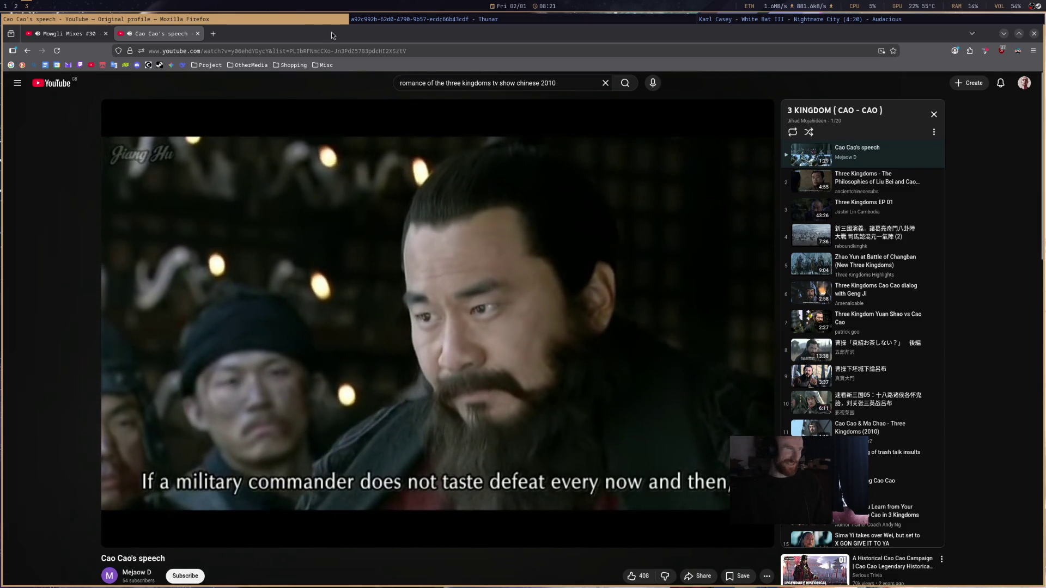
- Pause the Cao Cao's speech video, close its tab, and return to the Godot editor
{"action": "left_click", "coordinate": [287, 157]}
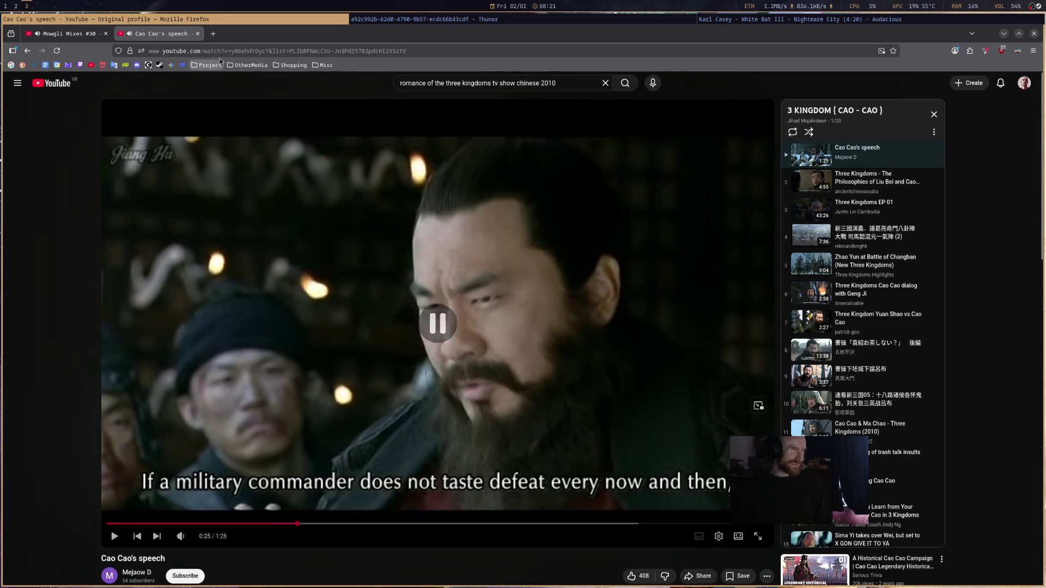
{"action": "left_click", "coordinate": [198, 33]}
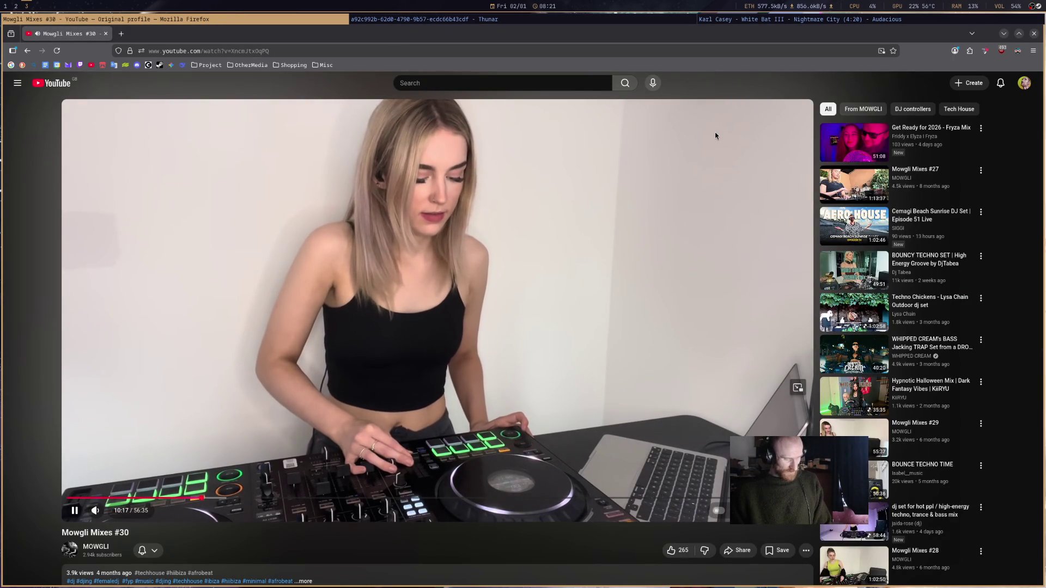
{"action": "key", "text": "super+1"}
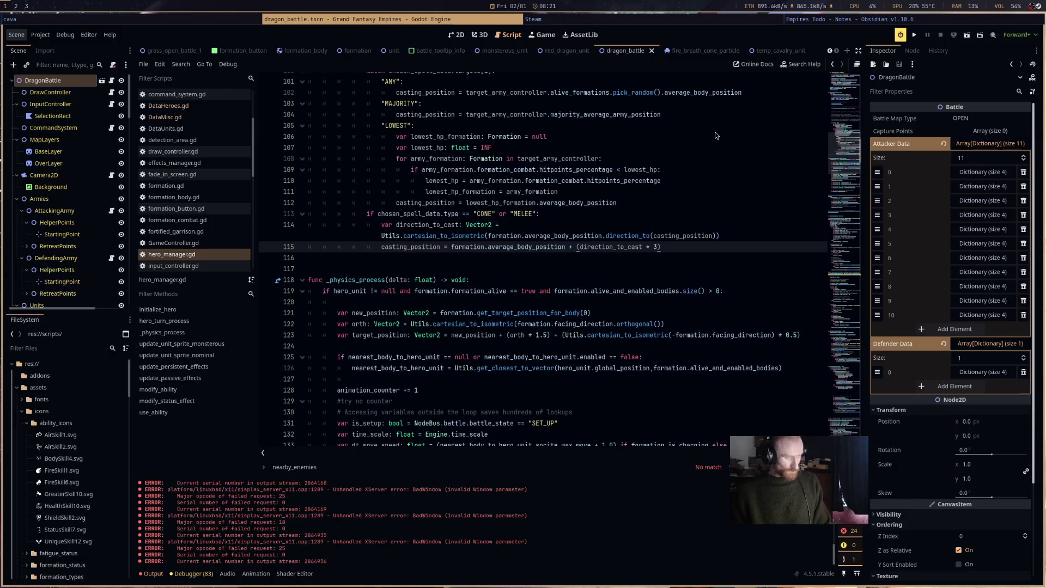
- Change the cone/melee casting offset multiplier on line 115 from 3 to 30 and save
{"action": "left_click", "coordinate": [713, 257]}
{"action": "left_click", "coordinate": [719, 253]}
{"action": "key", "text": "Return"}
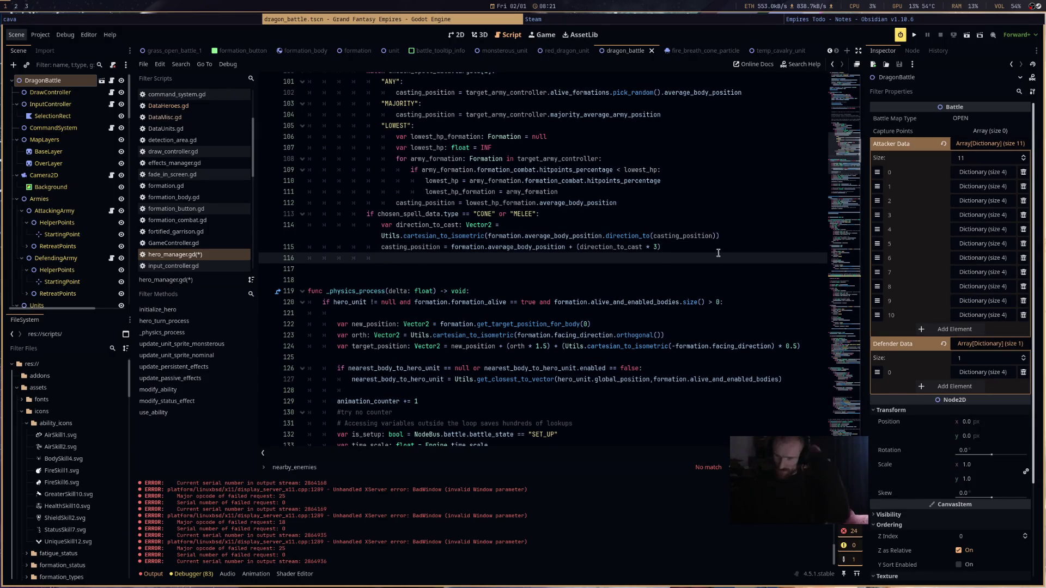
{"action": "scroll", "coordinate": [771, 335], "scroll_direction": "up", "scroll_amount": 5}
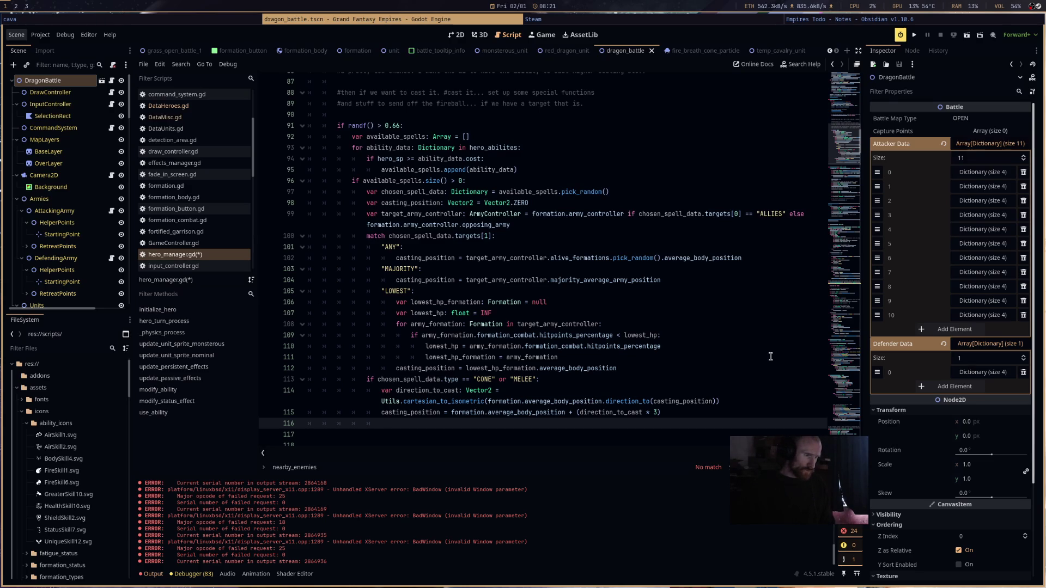
{"action": "scroll", "coordinate": [770, 356], "scroll_direction": "down", "scroll_amount": 2}
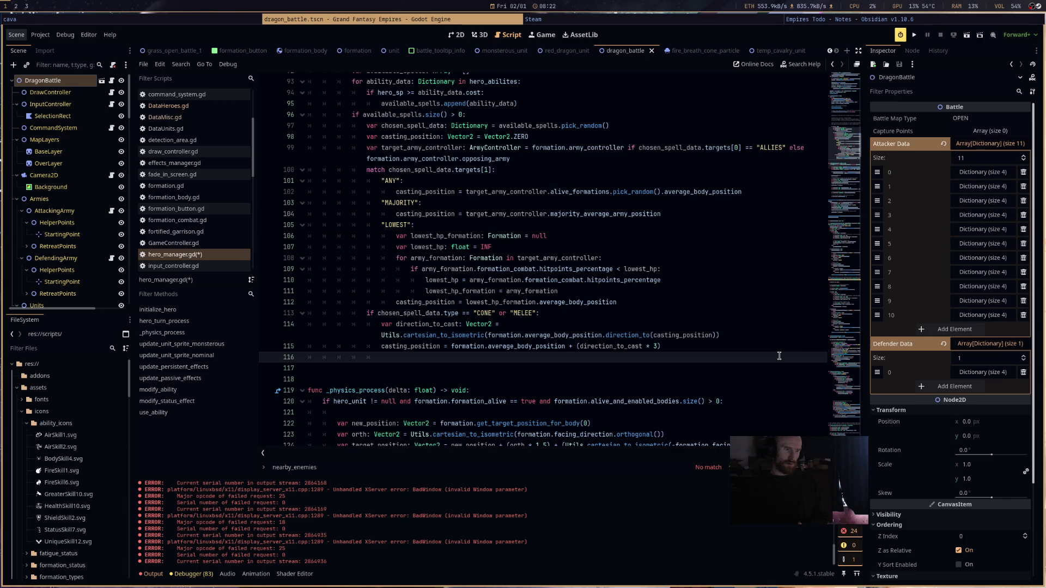
{"action": "key", "text": "Up"}
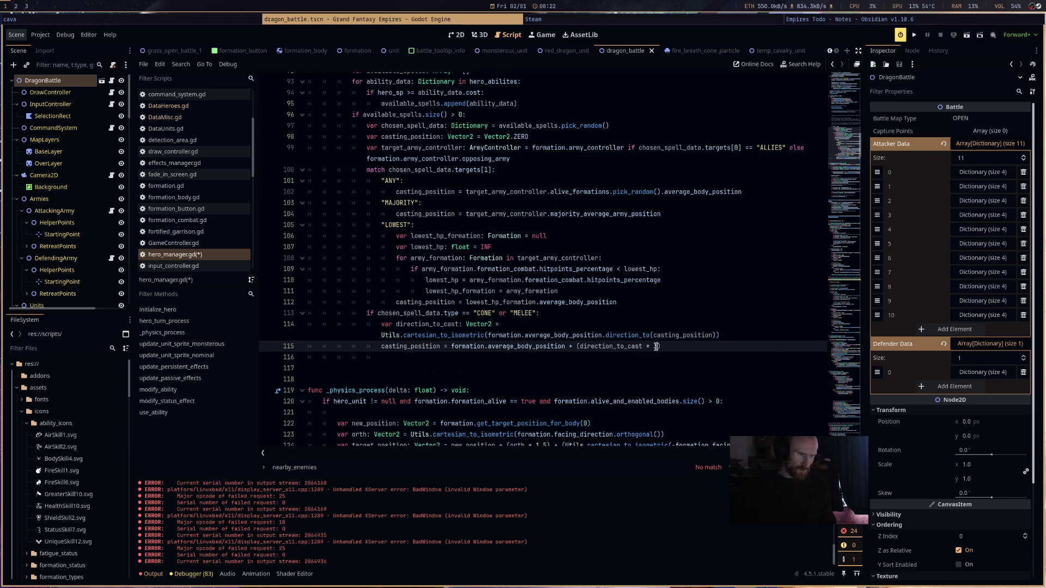
{"action": "left_click_drag", "start_coordinate": [848, 145], "coordinate": [851, 378]}
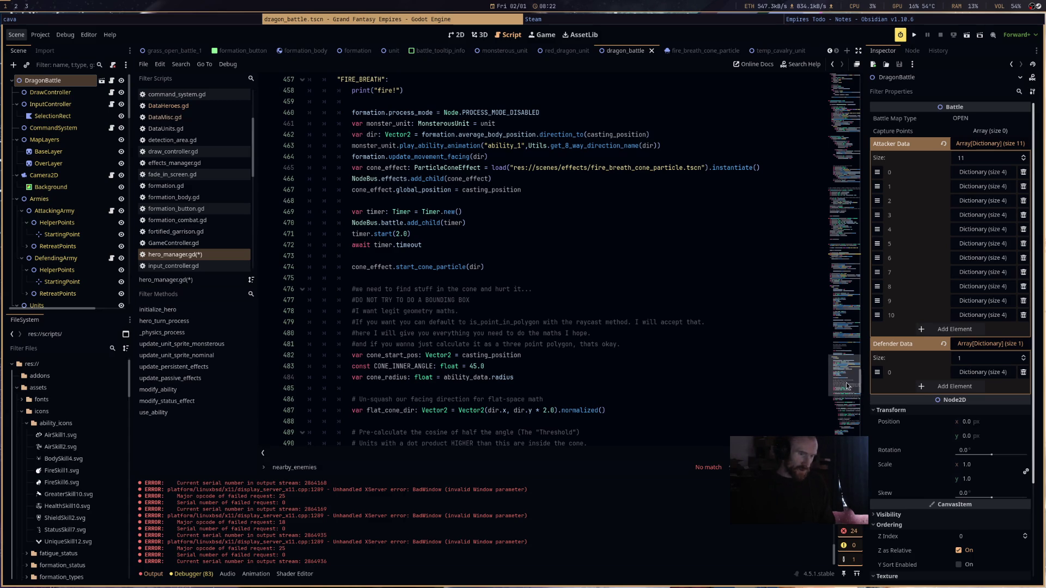
{"action": "left_click", "coordinate": [830, 117]}
{"action": "left_click_drag", "start_coordinate": [830, 117], "coordinate": [832, 120]}
{"action": "left_click_drag", "start_coordinate": [829, 122], "coordinate": [828, 146]}
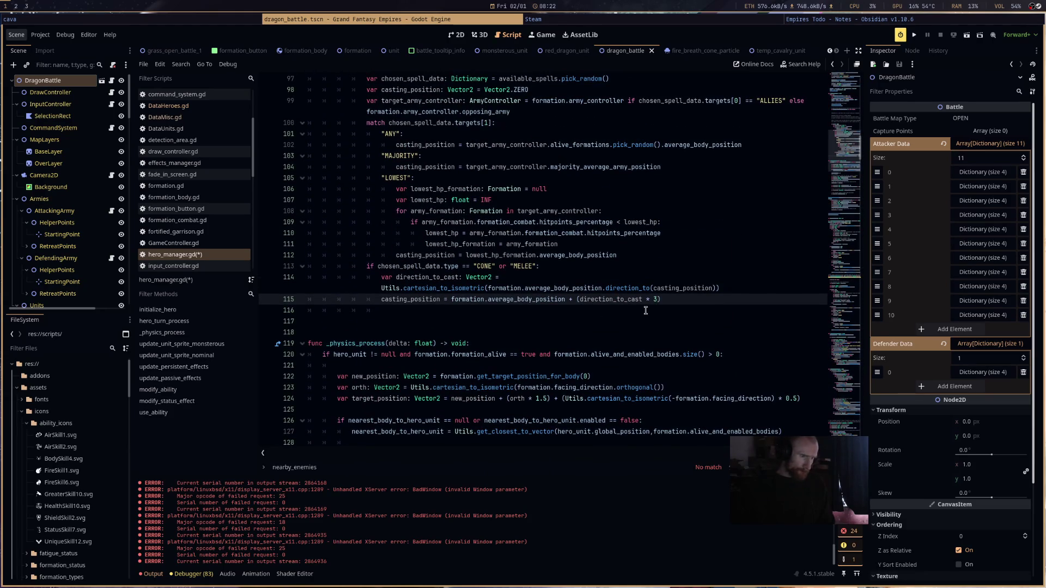
{"action": "type", "text": "0"}
{"action": "left_click", "coordinate": [718, 257]}
{"action": "key", "text": "ctrl+s"}
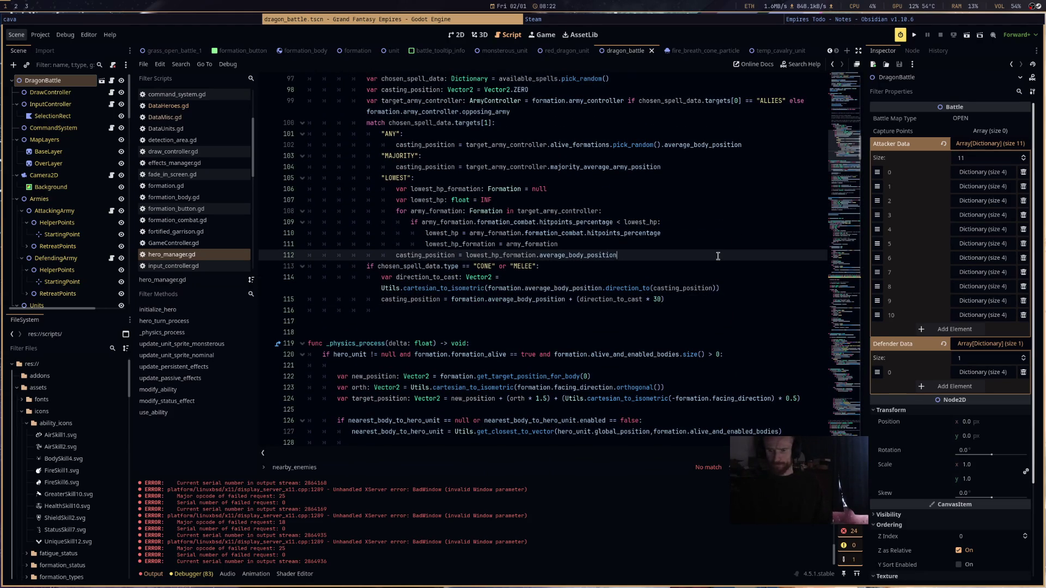
- Add a new line 116 below the casting_position calculation and begin an 'if' statement
{"action": "left_click", "coordinate": [661, 299]}
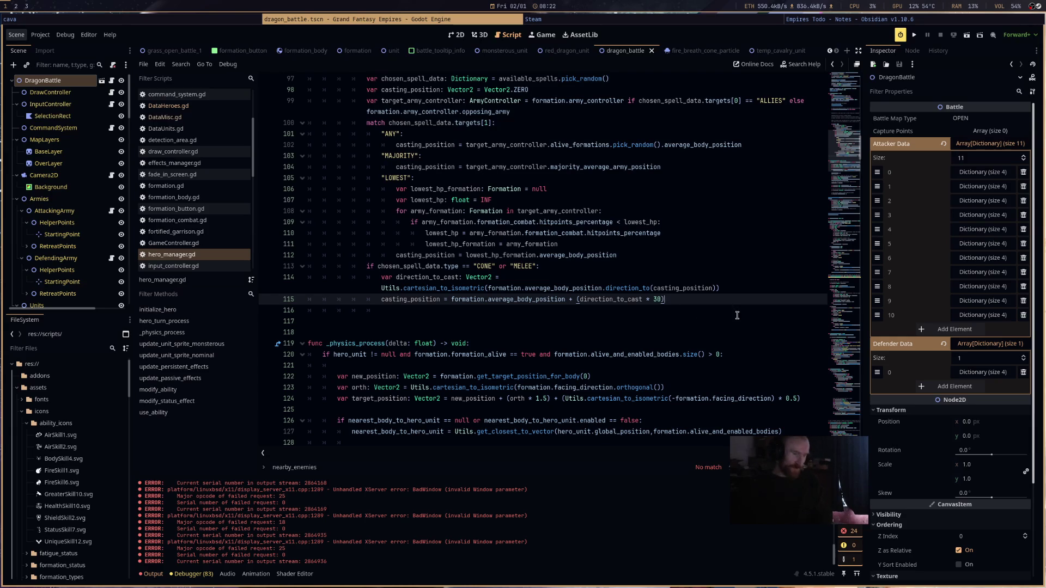
{"action": "key", "text": "Return"}
{"action": "scroll", "coordinate": [502, 191], "scroll_direction": "up", "scroll_amount": 1}
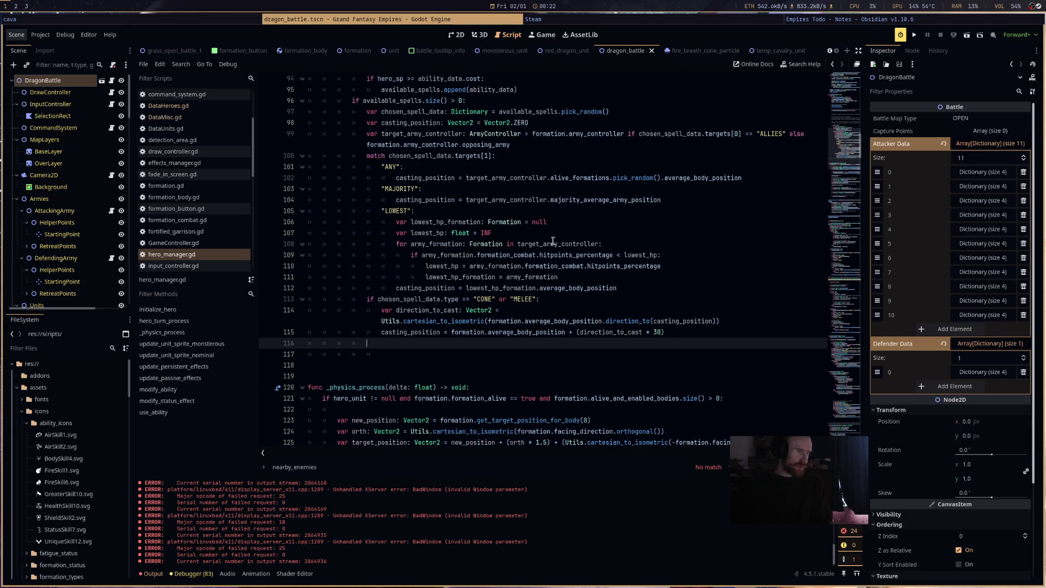
{"action": "scroll", "coordinate": [535, 230], "scroll_direction": "up", "scroll_amount": 1}
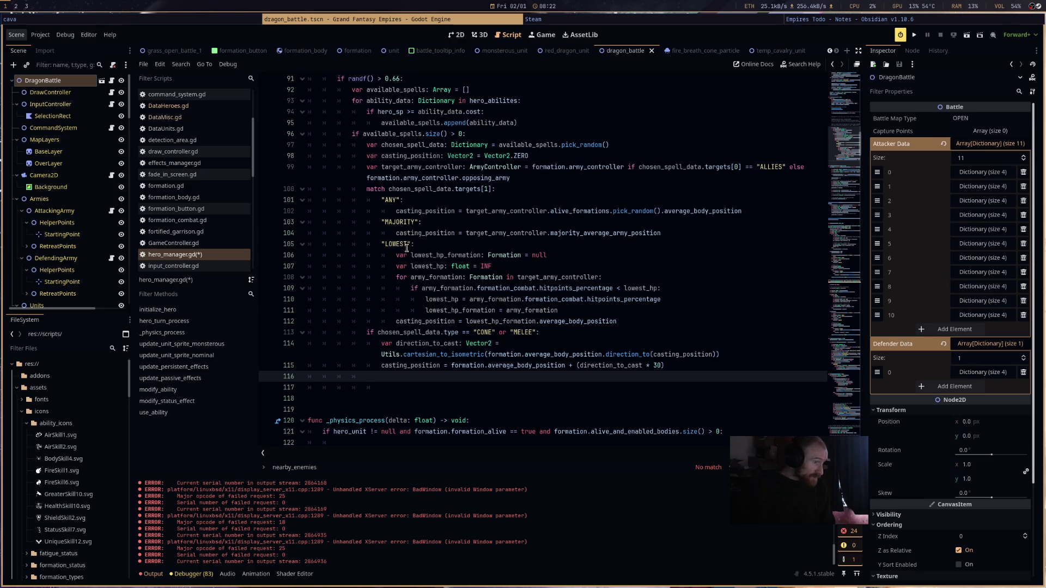
{"action": "left_click", "coordinate": [380, 388]}
{"action": "left_click", "coordinate": [398, 377]}
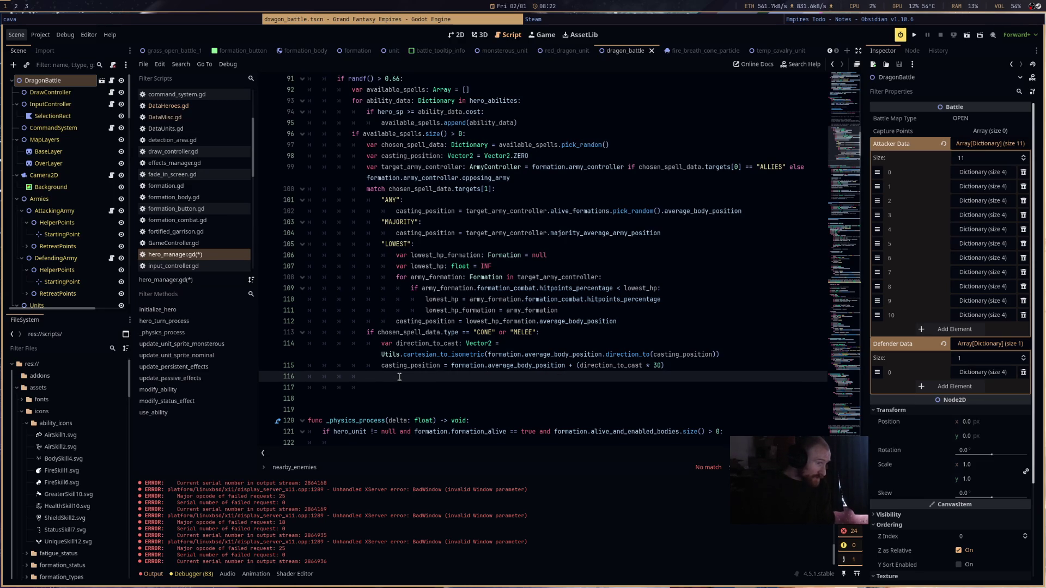
{"action": "type", "text": "if cas"}
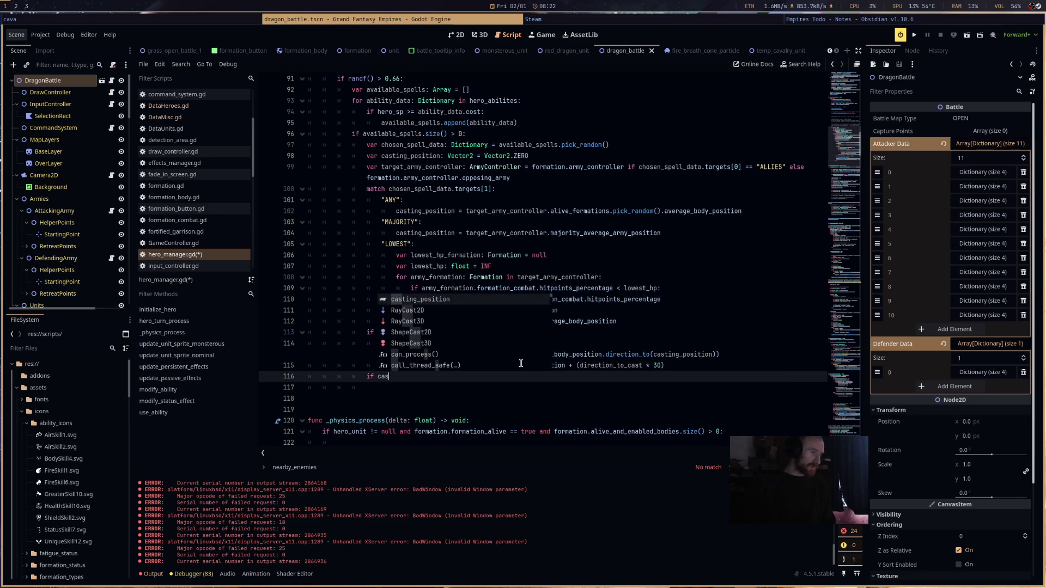
- Complete the condition: casting_position != Vector2.ZERO and chosen_spell_data.is_empty() == false
{"action": "key", "text": "Return"}
{"action": "type", "text": "!="}
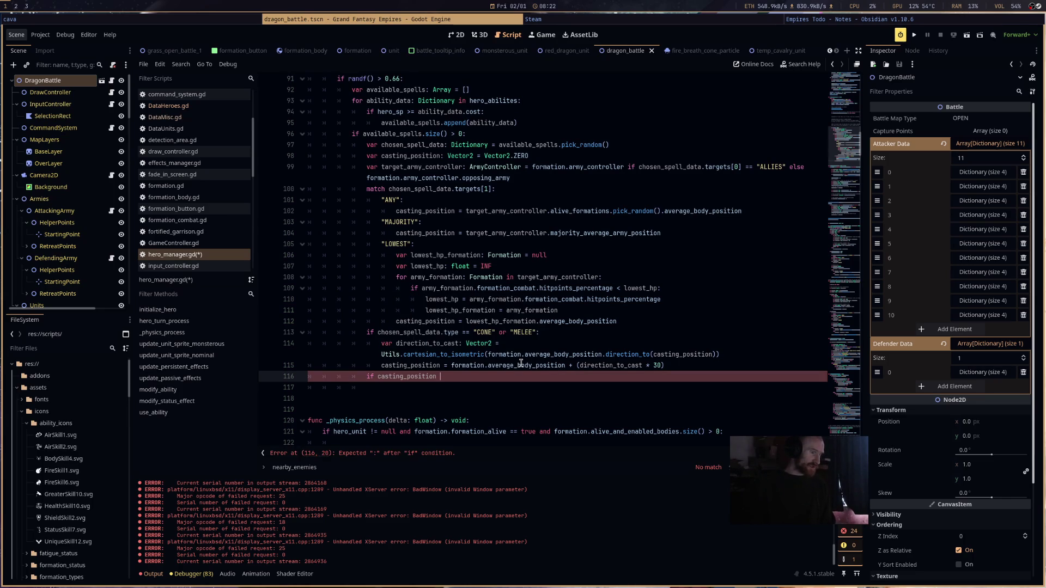
{"action": "type", "text": " Vector2.ZERO"}
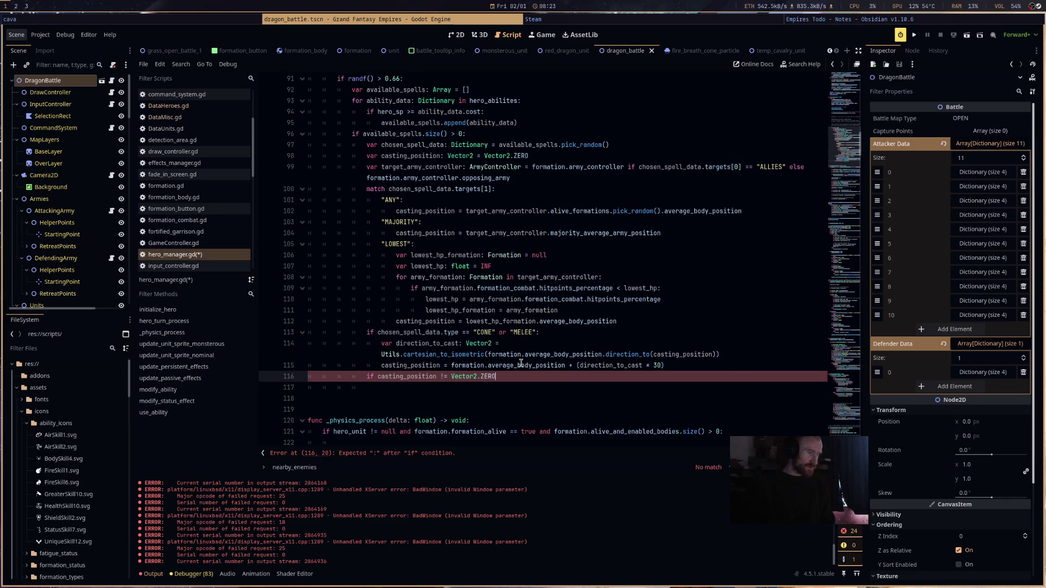
{"action": "type", "text": " and chosen_spell_data.is_e"}
{"action": "key", "text": "Return"}
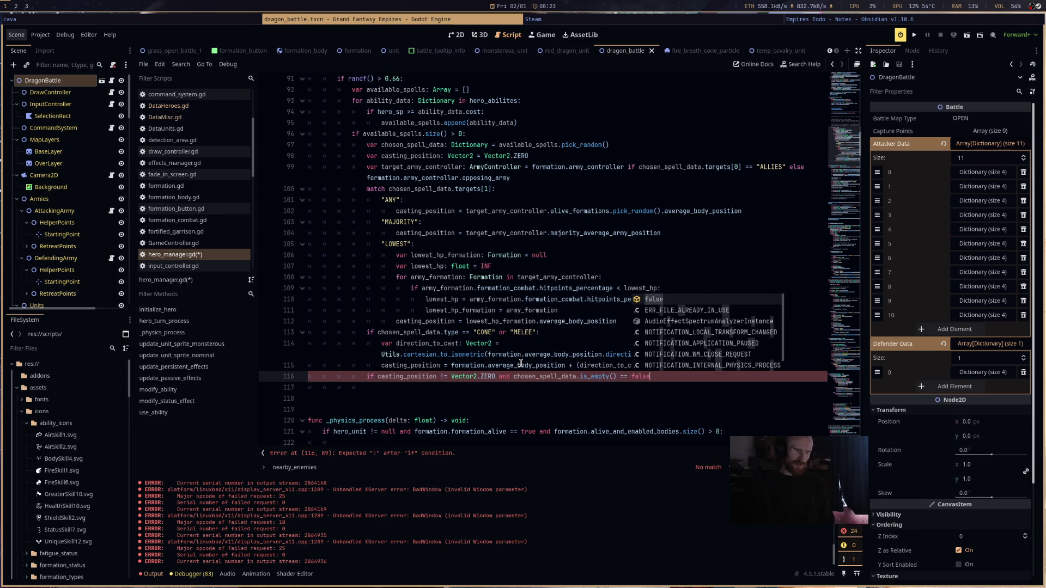
{"action": "key", "text": "Return"}
{"action": "type", "text": ":"}
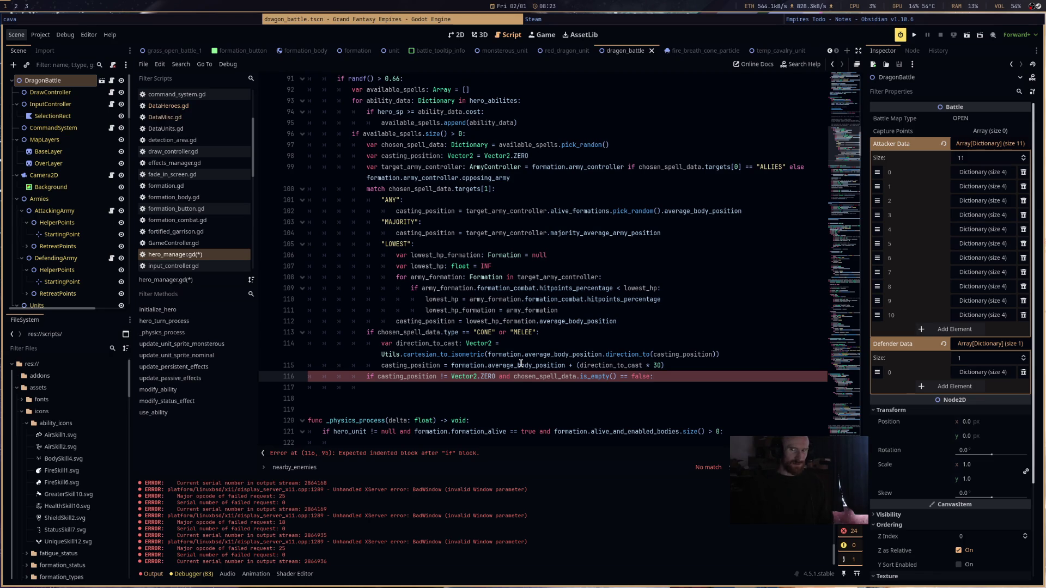
- Call use_ability(chosen_spell_data, casting_position) inside the if block, save, and run the project
{"action": "key", "text": "Return"}
{"action": "type", "text": "use_a"}
{"action": "key", "text": "Return"}
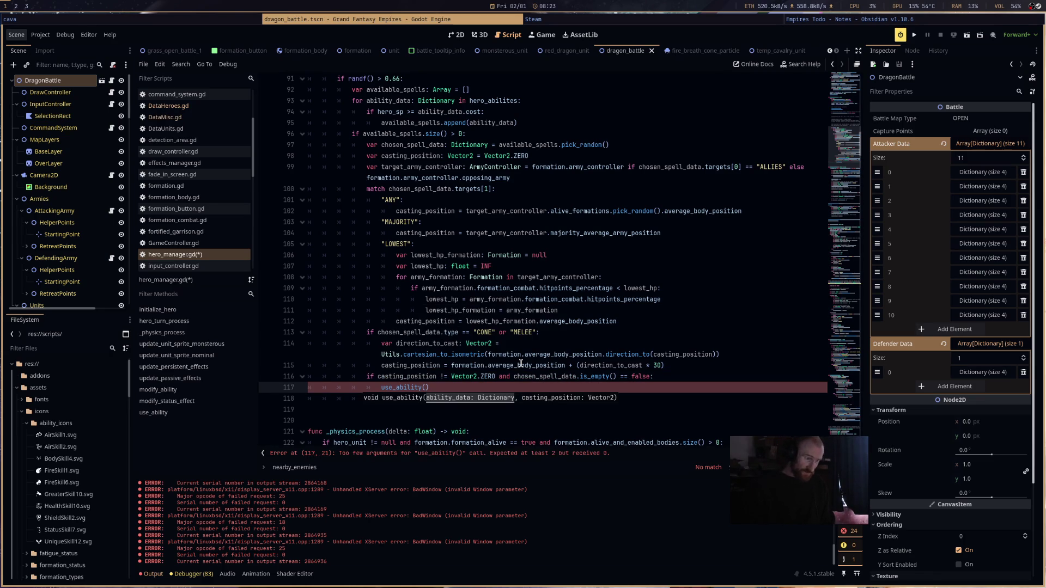
{"action": "type", "text": "cho"}
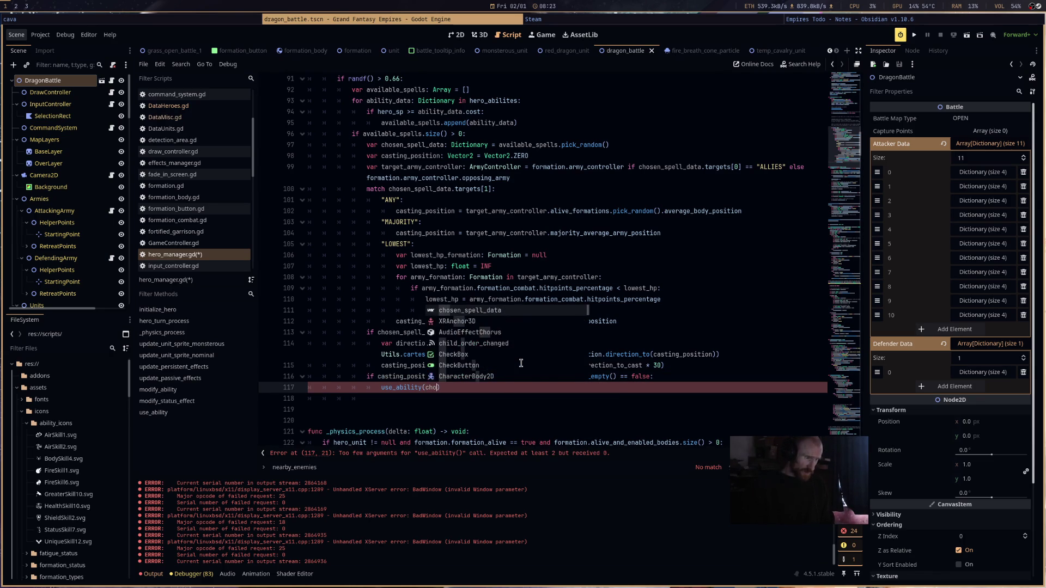
{"action": "key", "text": "Return"}
{"action": "type", "text": ",cas"}
{"action": "key", "text": "Return"}
{"action": "key", "text": "ctrl+s"}
{"action": "left_click", "coordinate": [915, 35]}
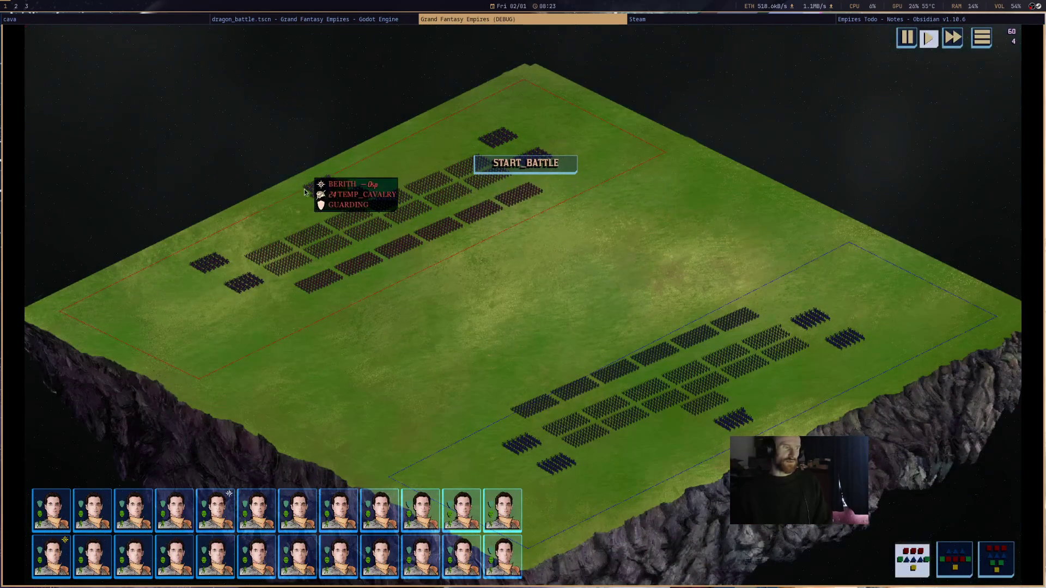
- Start the battle and switch to the editor paused on the error at hero_manager.gd line 380
{"action": "left_click", "coordinate": [524, 163]}
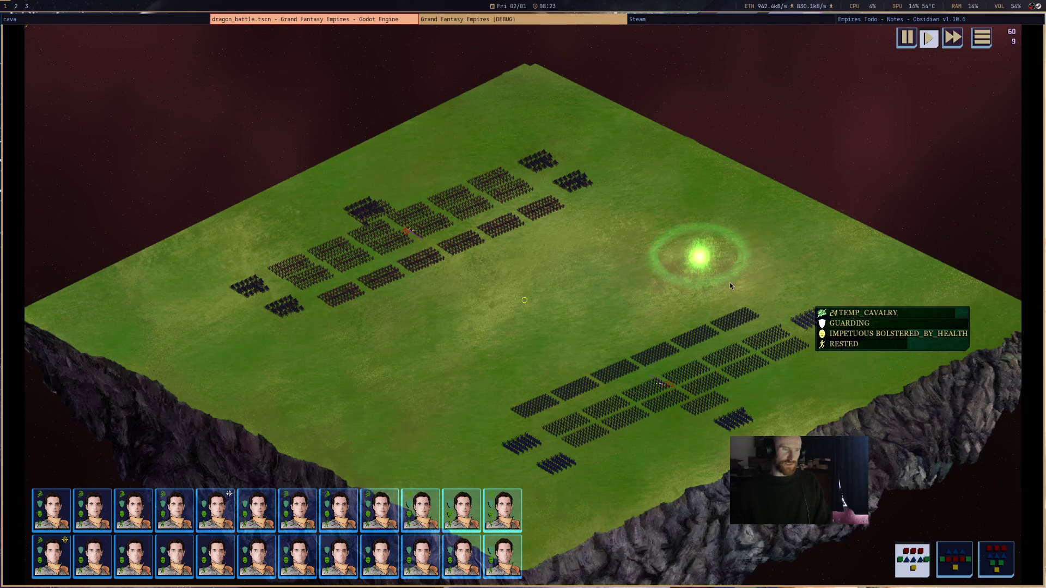
{"action": "key", "text": "super+Left"}
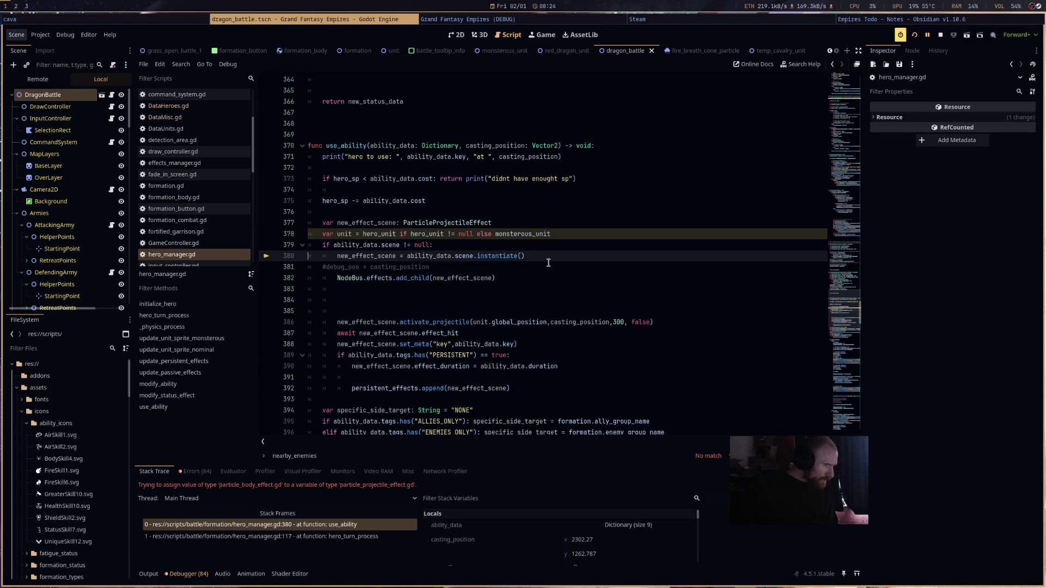
{"action": "mouse_move", "coordinate": [345, 247]}
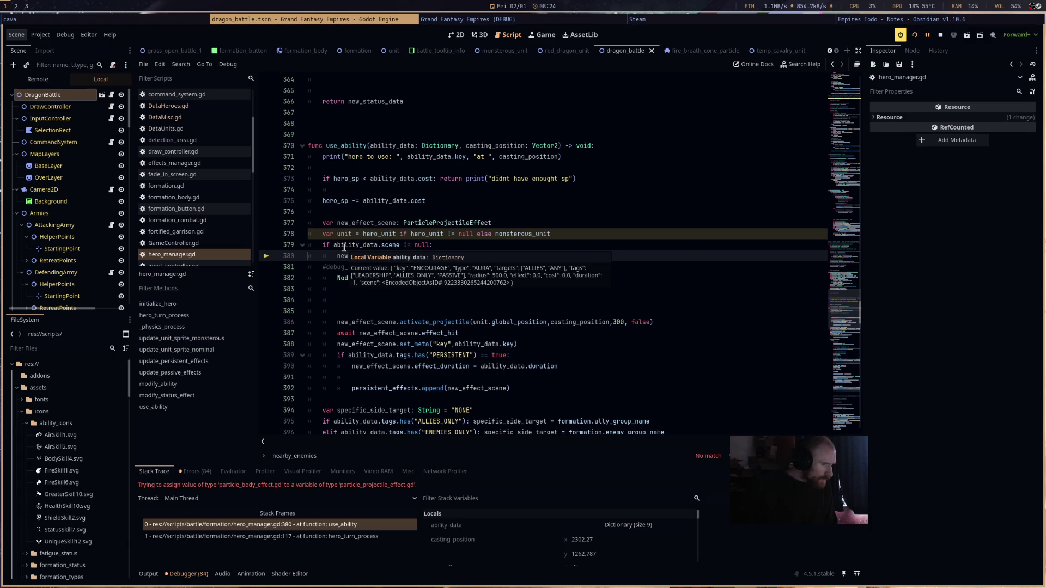
{"action": "scroll", "coordinate": [703, 229], "scroll_direction": "up", "scroll_amount": 15}
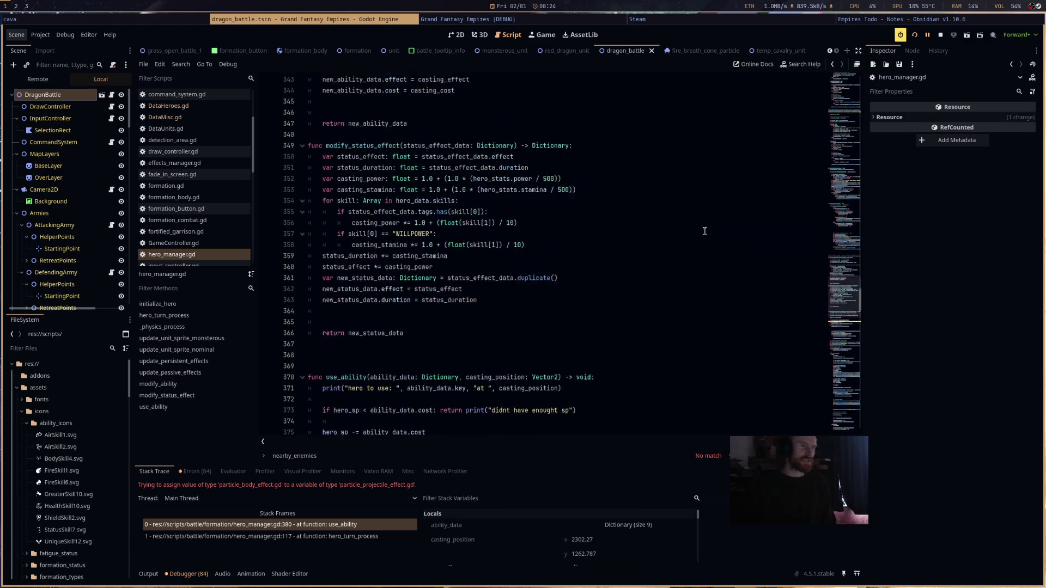
{"action": "scroll", "coordinate": [704, 227], "scroll_direction": "up", "scroll_amount": 8}
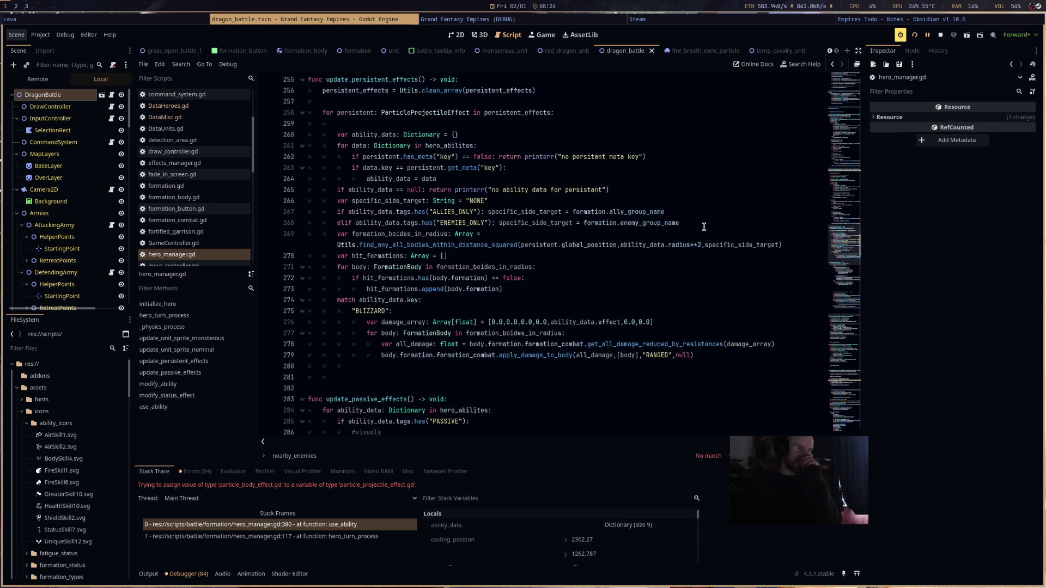
{"action": "scroll", "coordinate": [703, 227], "scroll_direction": "up", "scroll_amount": 12}
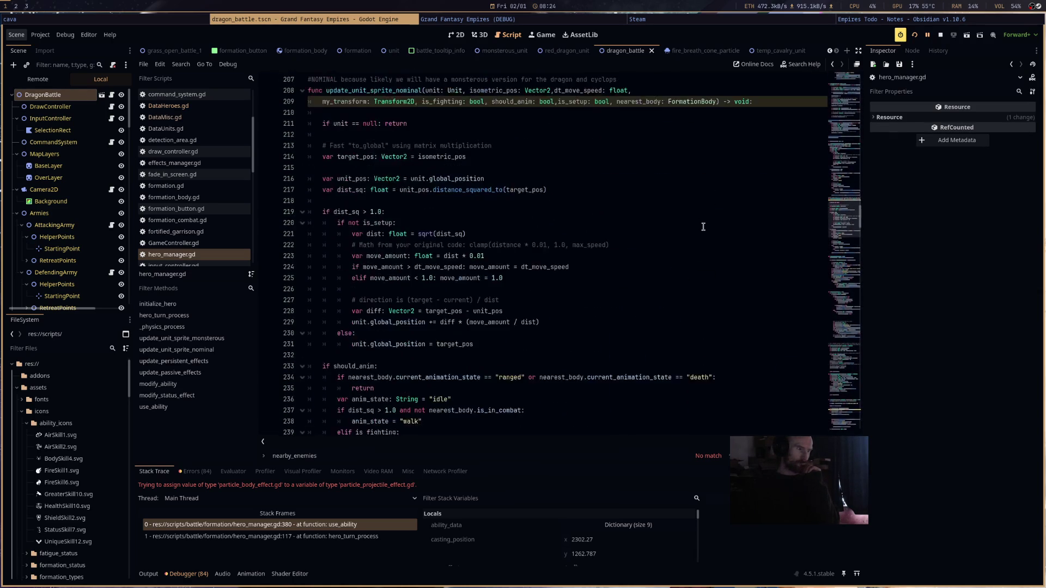
{"action": "scroll", "coordinate": [703, 227], "scroll_direction": "up", "scroll_amount": 8}
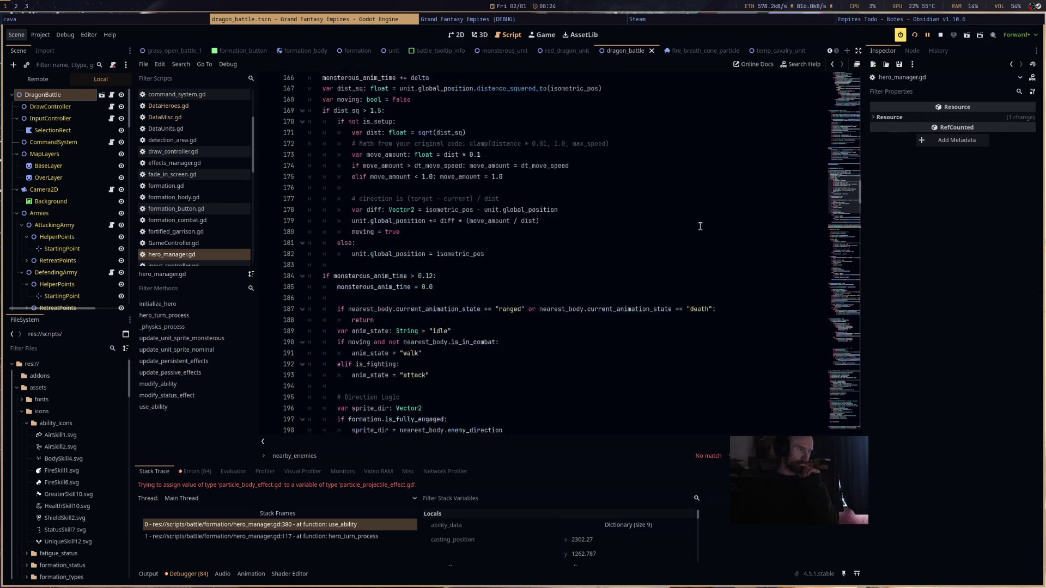
{"action": "scroll", "coordinate": [701, 226], "scroll_direction": "up", "scroll_amount": 3}
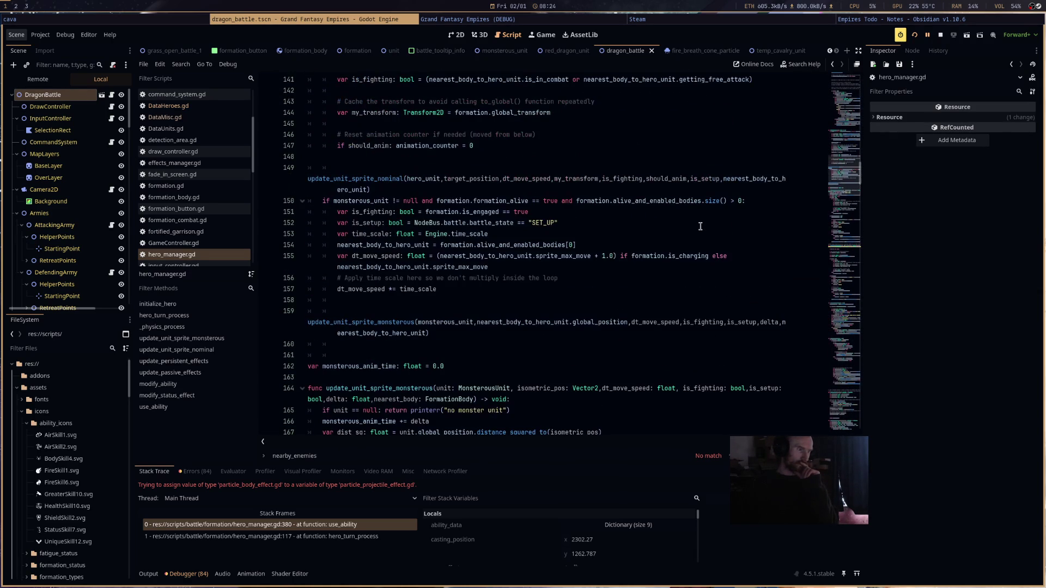
{"action": "scroll", "coordinate": [703, 225], "scroll_direction": "up", "scroll_amount": 13}
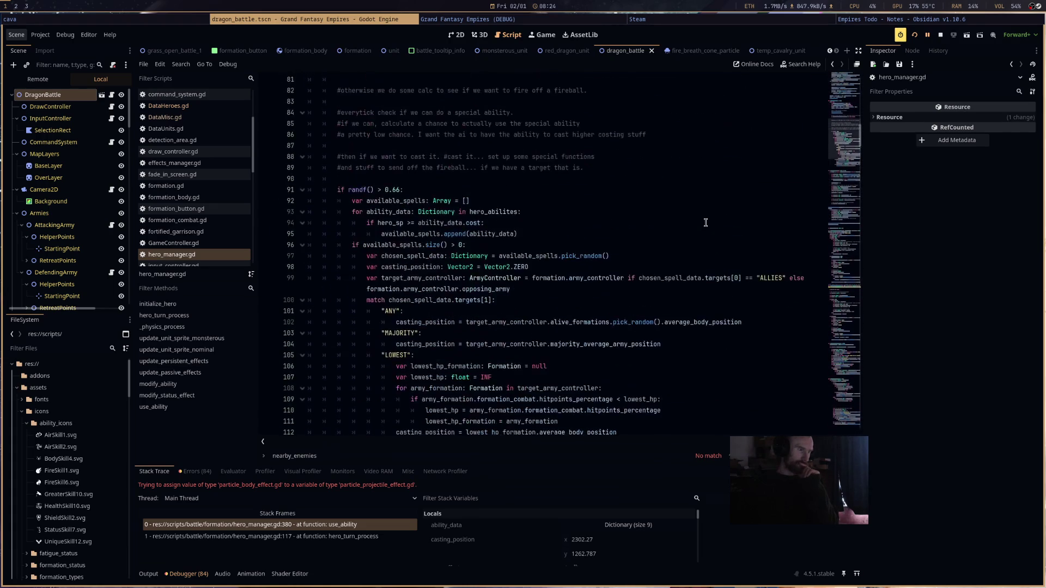
{"action": "scroll", "coordinate": [706, 222], "scroll_direction": "down", "scroll_amount": 3}
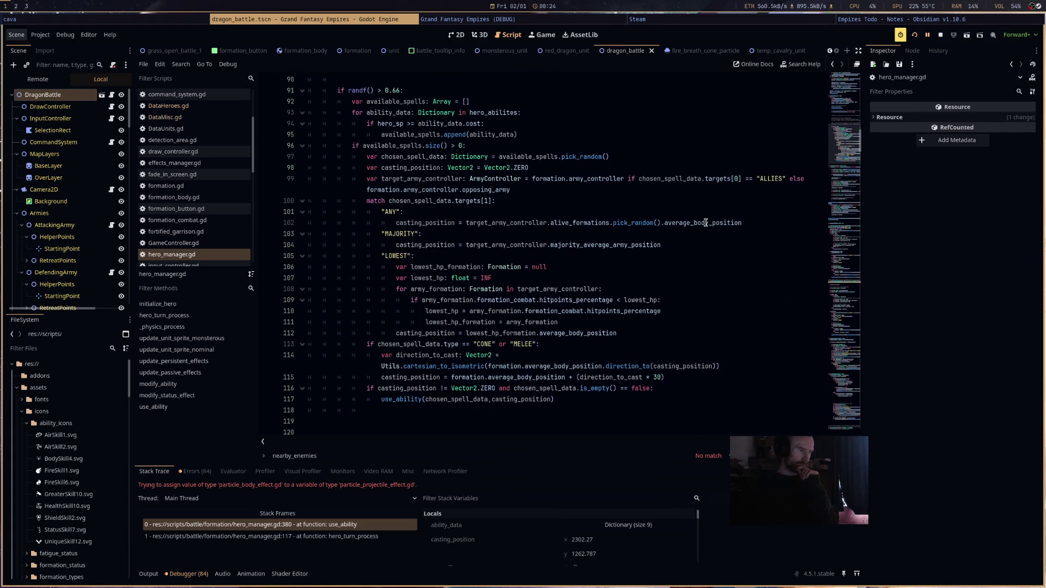
{"action": "left_click", "coordinate": [450, 168]}
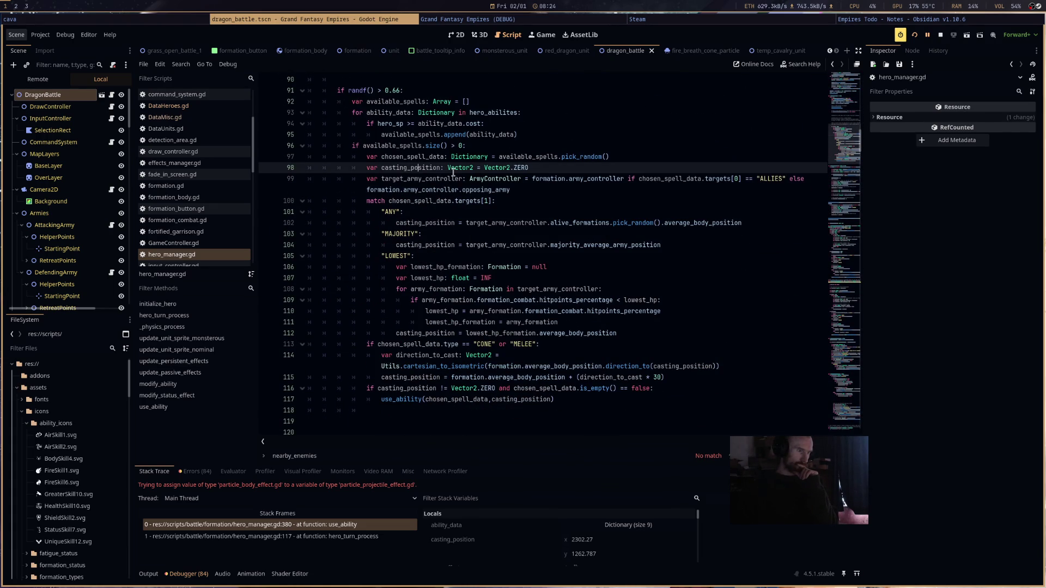
{"action": "mouse_move", "coordinate": [453, 173]}
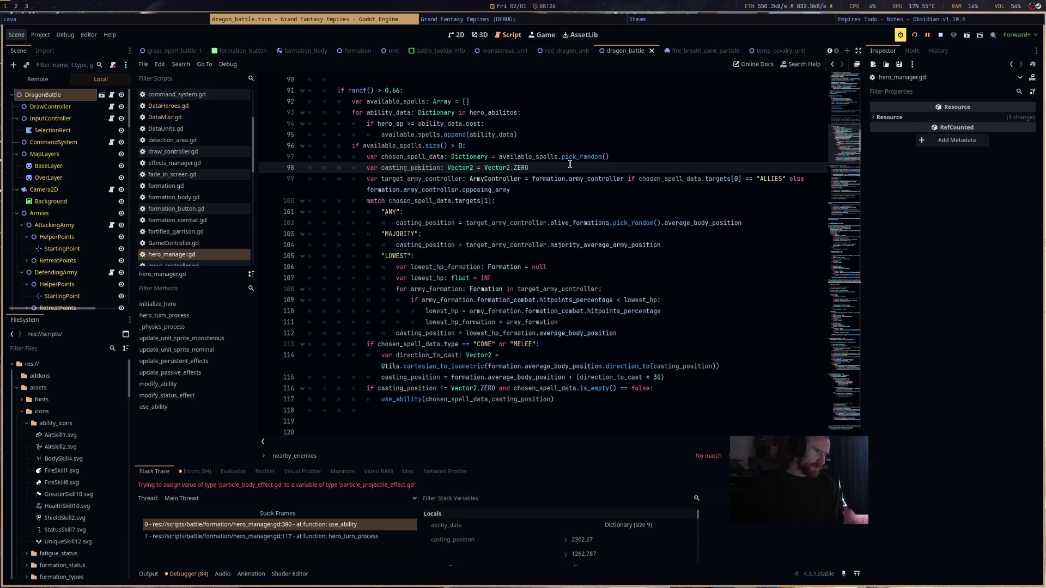
{"action": "double_click", "coordinate": [542, 164]}
- Add 'if chosen_spell_data.tags.has("PASSIVE"): return' at line 98 of hero_manager.gd and save
{"action": "key", "text": "Up"}
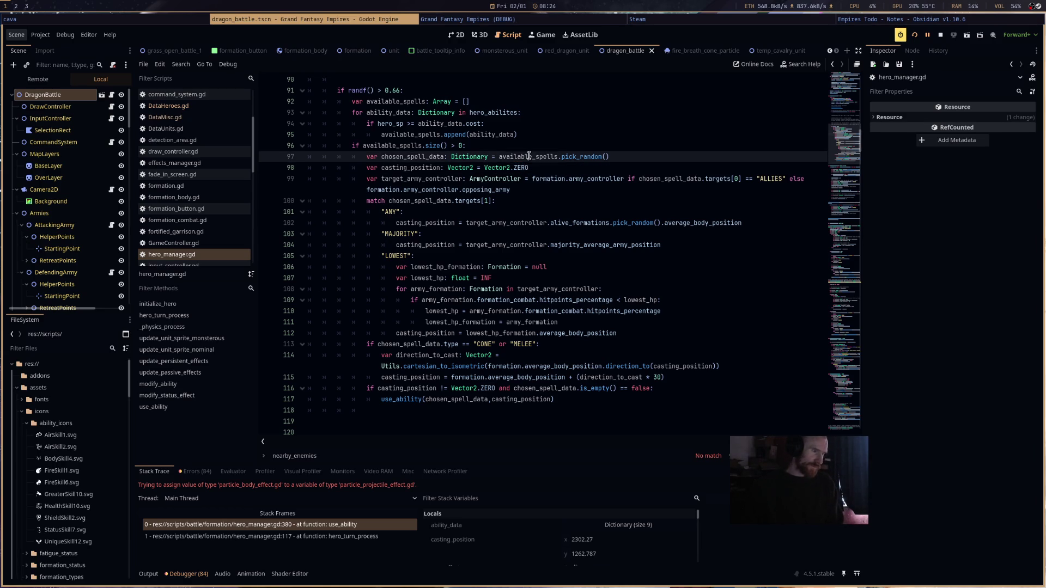
{"action": "left_click", "coordinate": [633, 158]}
{"action": "key", "text": "Return"}
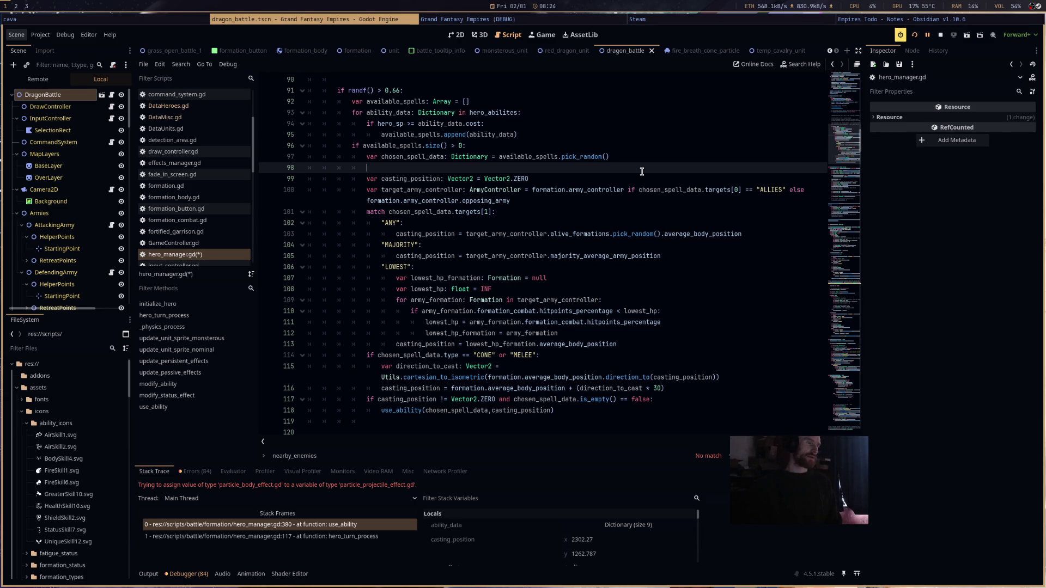
{"action": "type", "text": "if chosen_spell_data.type"}
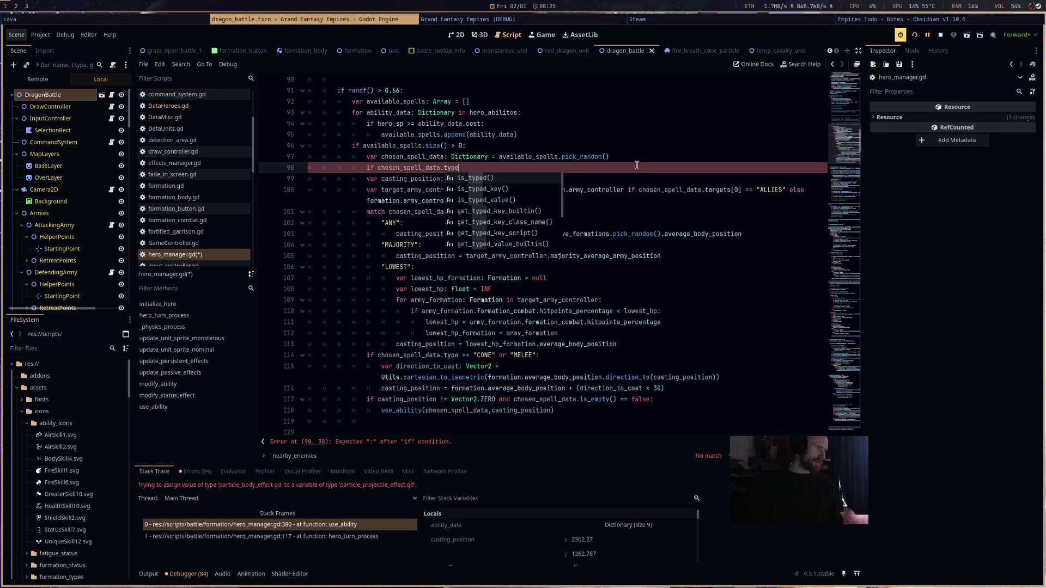
{"action": "left_click", "coordinate": [226, 107]}
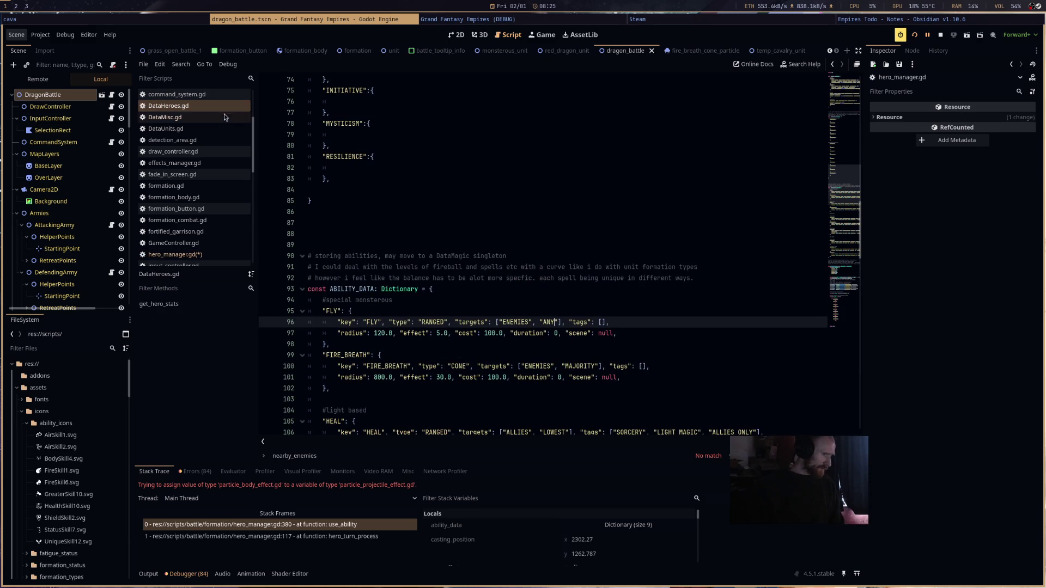
{"action": "scroll", "coordinate": [514, 282], "scroll_direction": "down", "scroll_amount": 6}
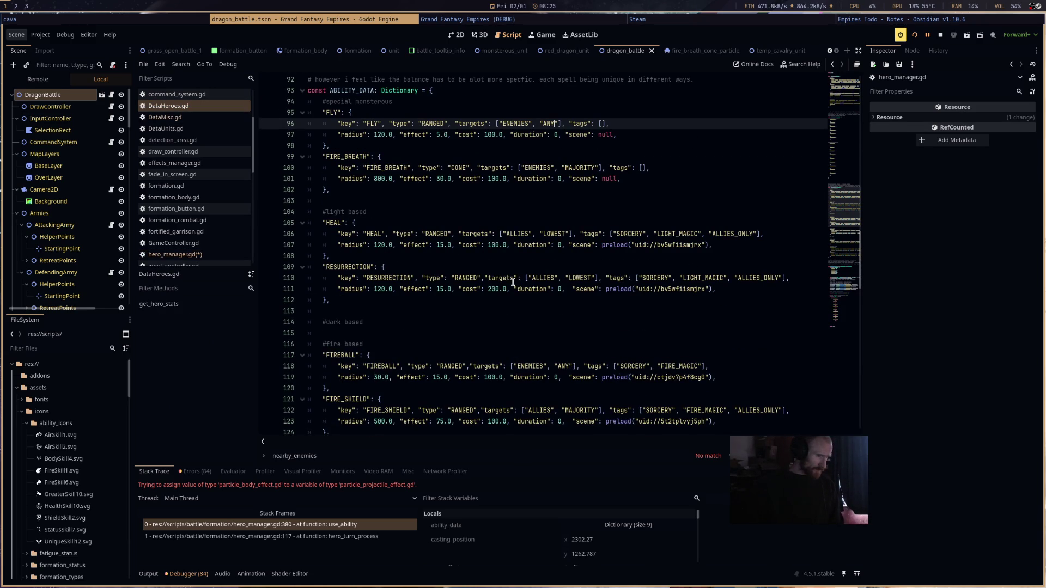
{"action": "scroll", "coordinate": [514, 282], "scroll_direction": "down", "scroll_amount": 9}
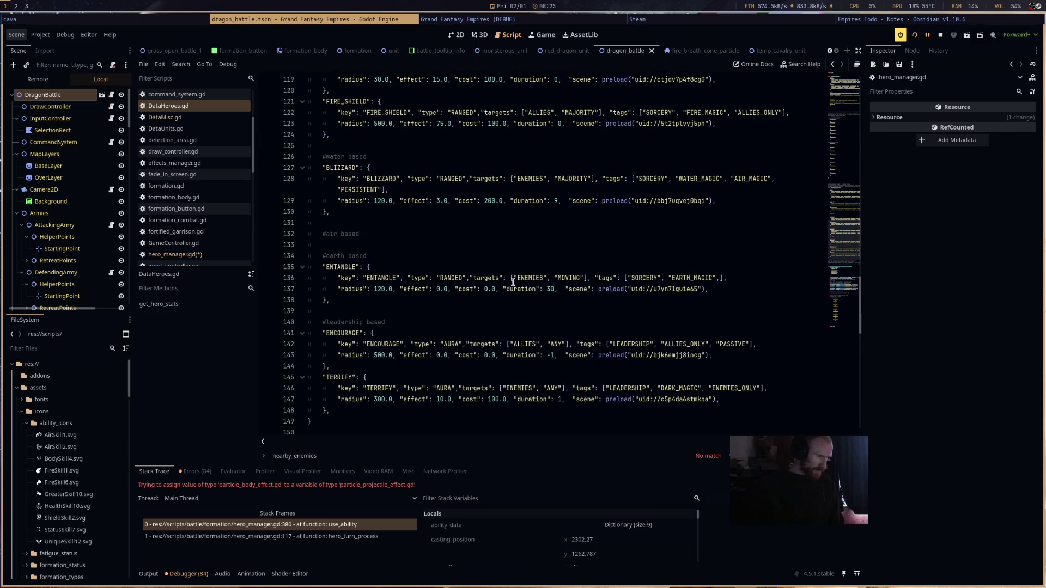
{"action": "double_click", "coordinate": [732, 344]}
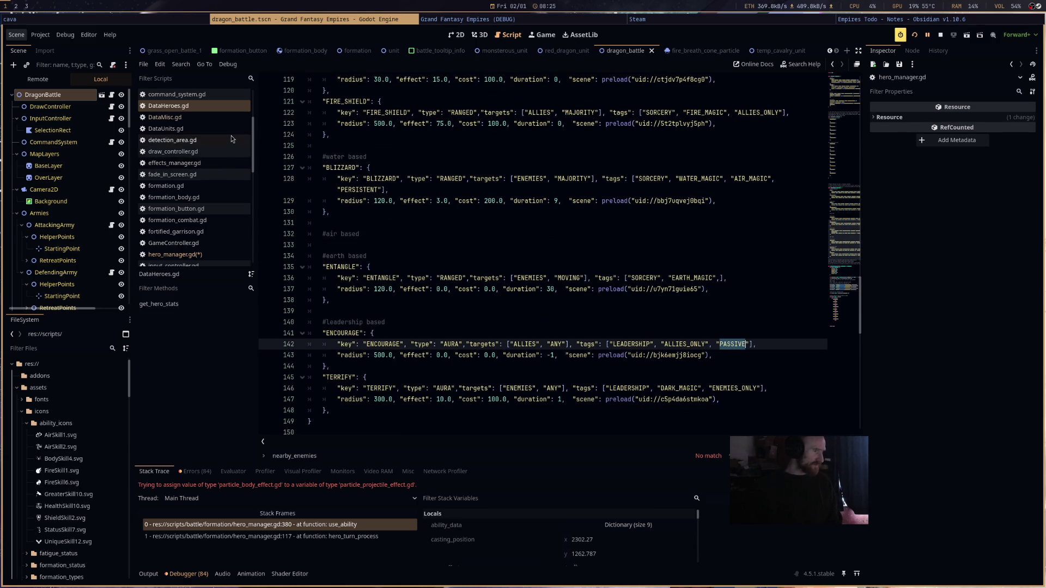
{"action": "left_click", "coordinate": [225, 255]}
{"action": "key", "text": "BackSpace"}
{"action": "key", "text": "BackSpace"}
{"action": "key", "text": "BackSpace"}
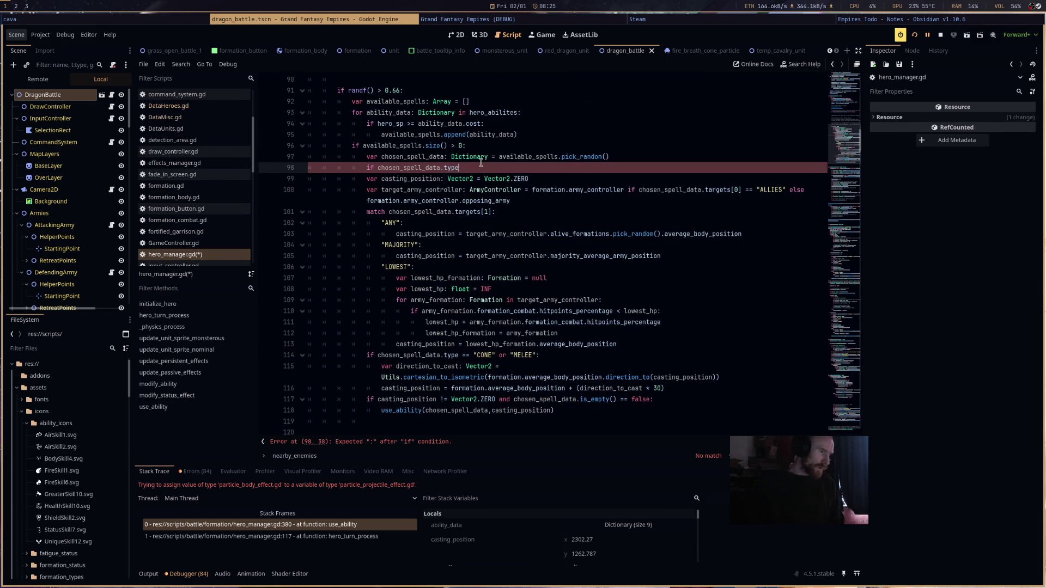
{"action": "type", "text": "ags.has(\"PASSIVE\"): ret"}
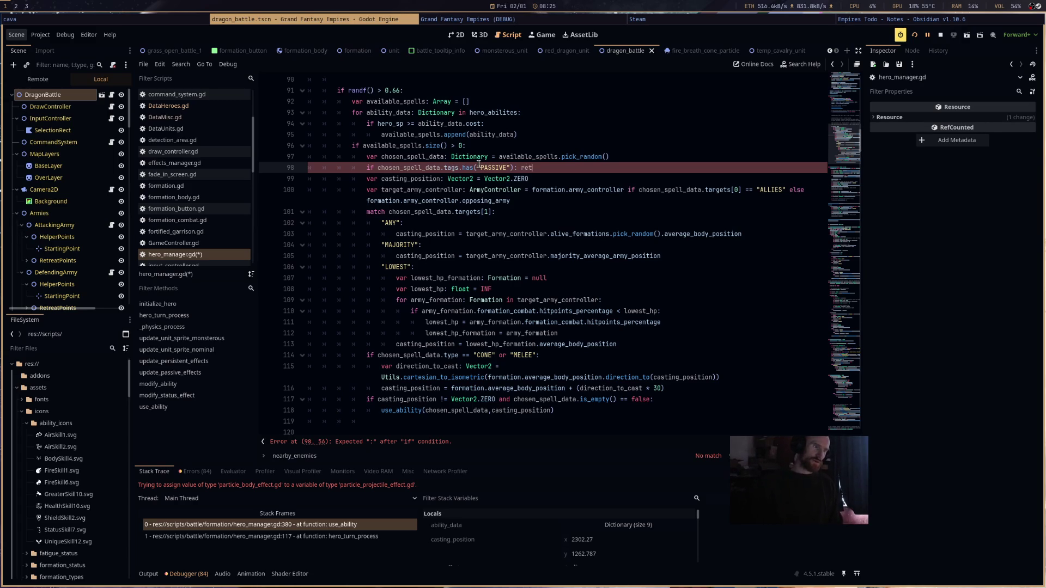
{"action": "type", "text": "urn"}
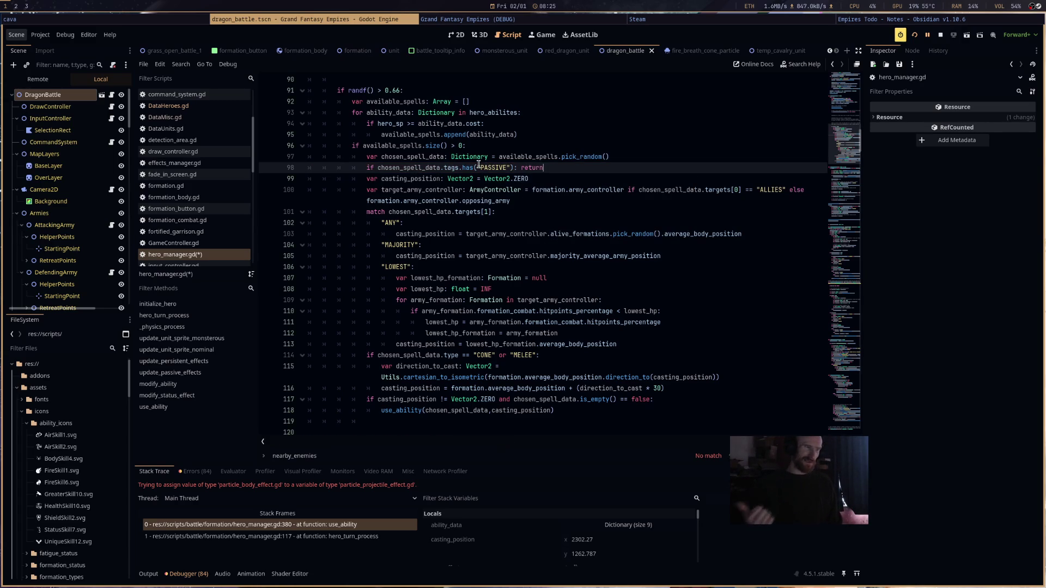
{"action": "key", "text": "ctrl+s"}
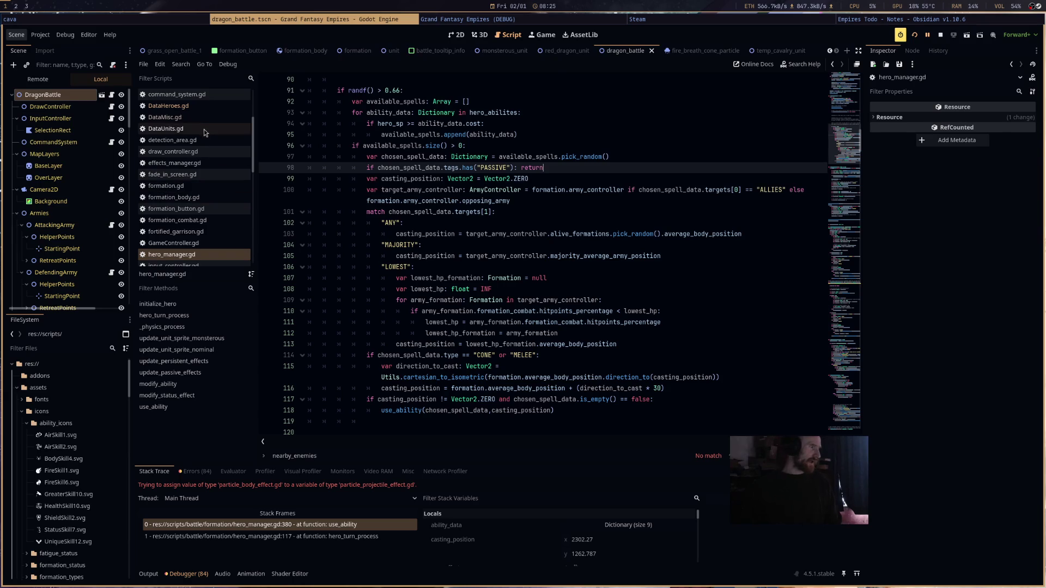
- Change ENTANGLE's target MOVING to ANY in DataHeroes.gd and relaunch the game
{"action": "left_click", "coordinate": [196, 106]}
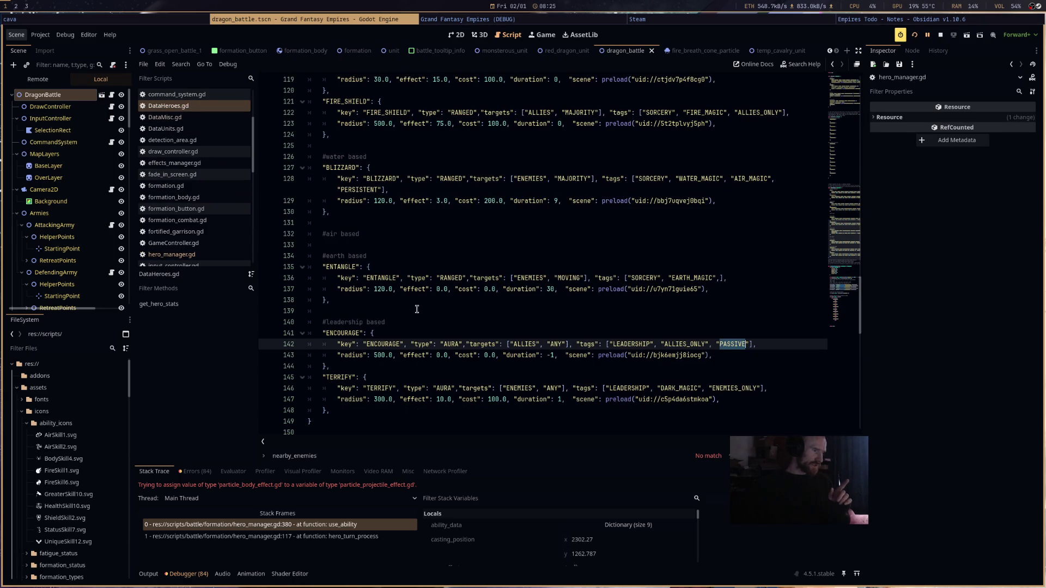
{"action": "double_click", "coordinate": [567, 278]}
{"action": "type", "text": "ANY"}
{"action": "left_click", "coordinate": [916, 35]}
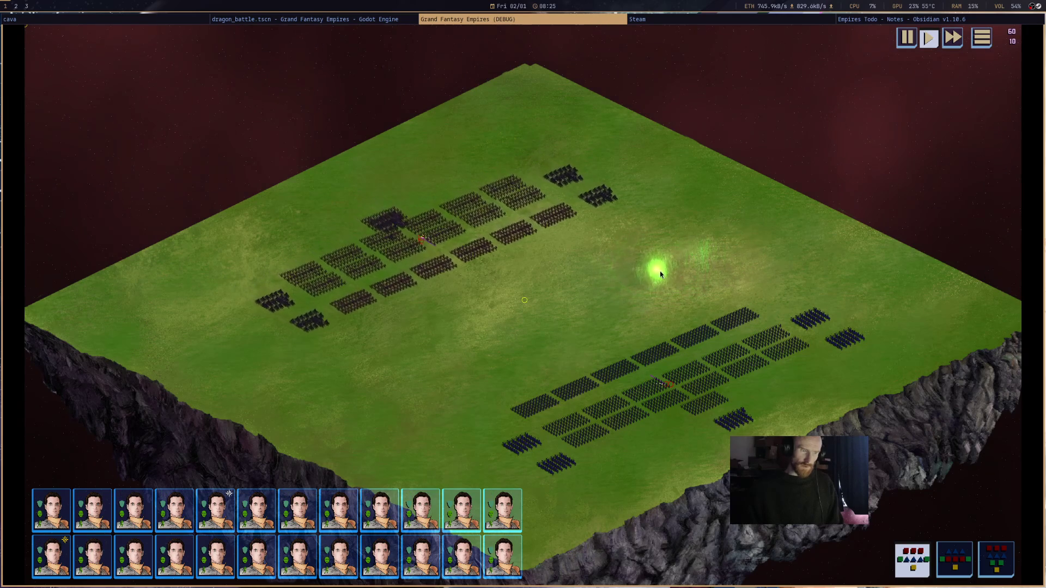
- Inspect the Isolda, Galahad and Berith formations during the battle, then stop the game
{"action": "left_click", "coordinate": [782, 340]}
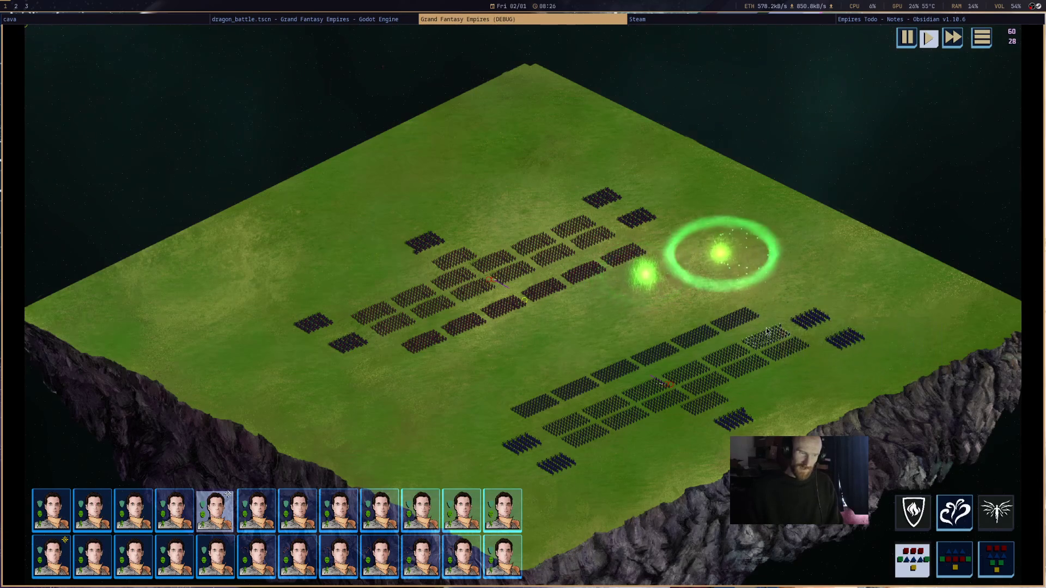
{"action": "left_click", "coordinate": [748, 422]}
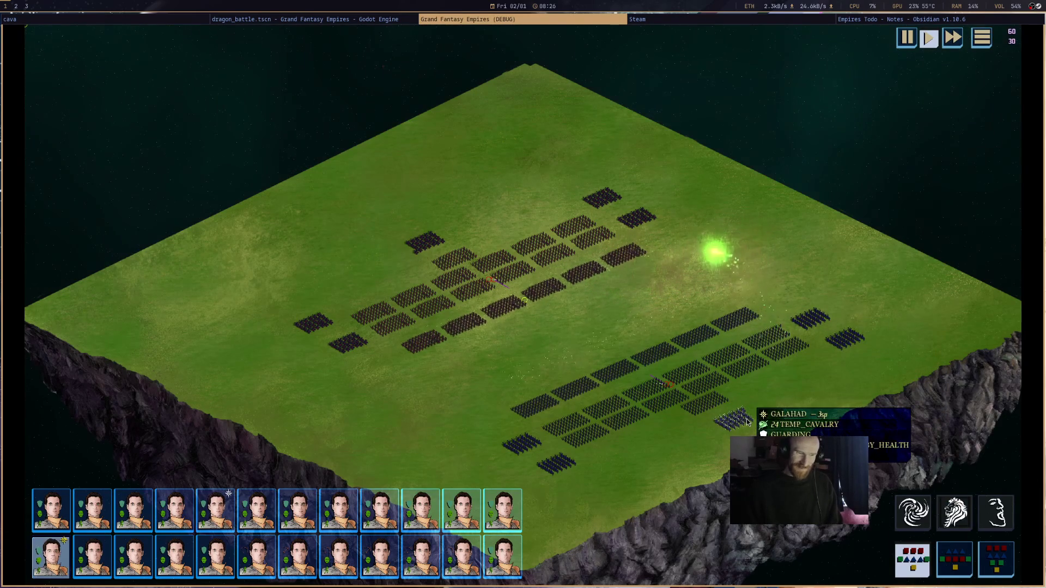
{"action": "left_click", "coordinate": [429, 245]}
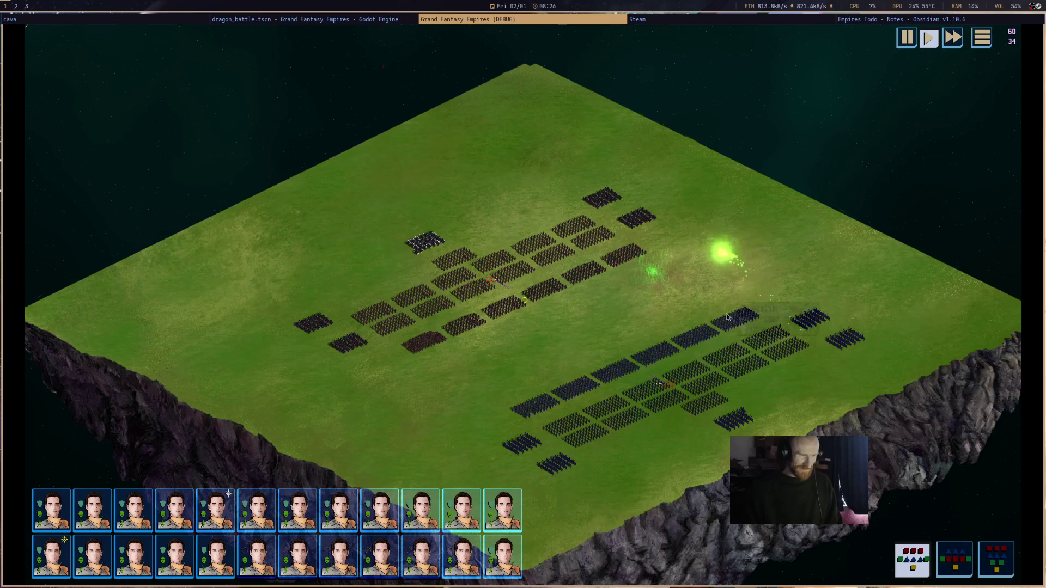
{"action": "mouse_move", "coordinate": [762, 336]}
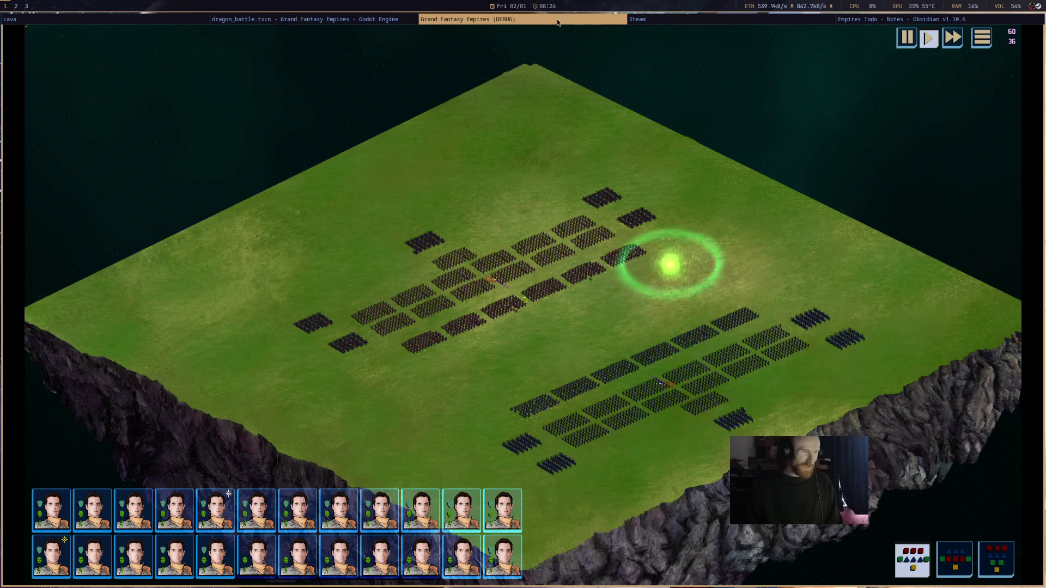
{"action": "key", "text": "super+shift+q"}
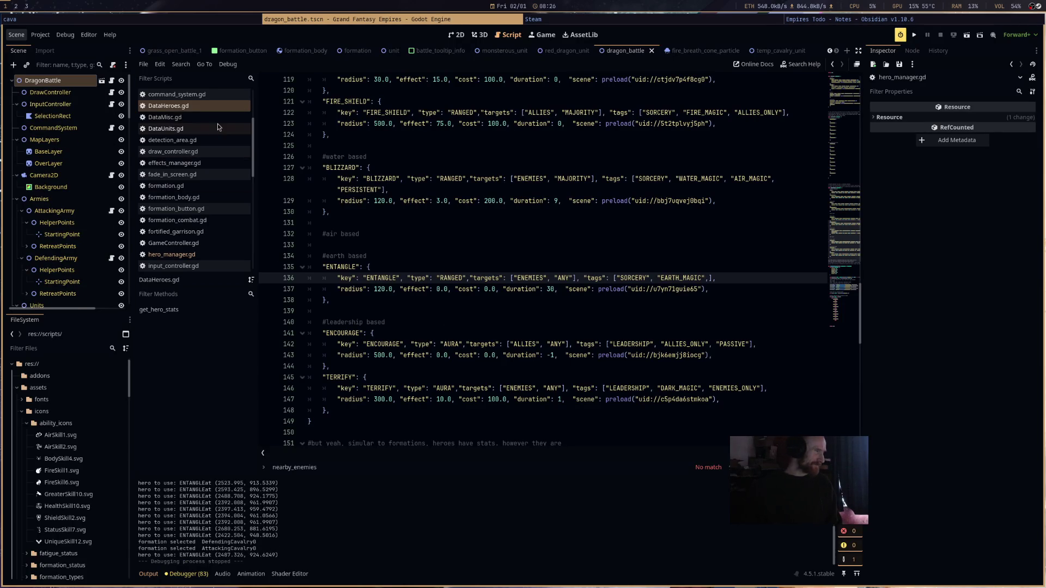
- Set the ENTANGLE spell's cost in DataHeroes.gd to 100.0
{"action": "left_click", "coordinate": [223, 255]}
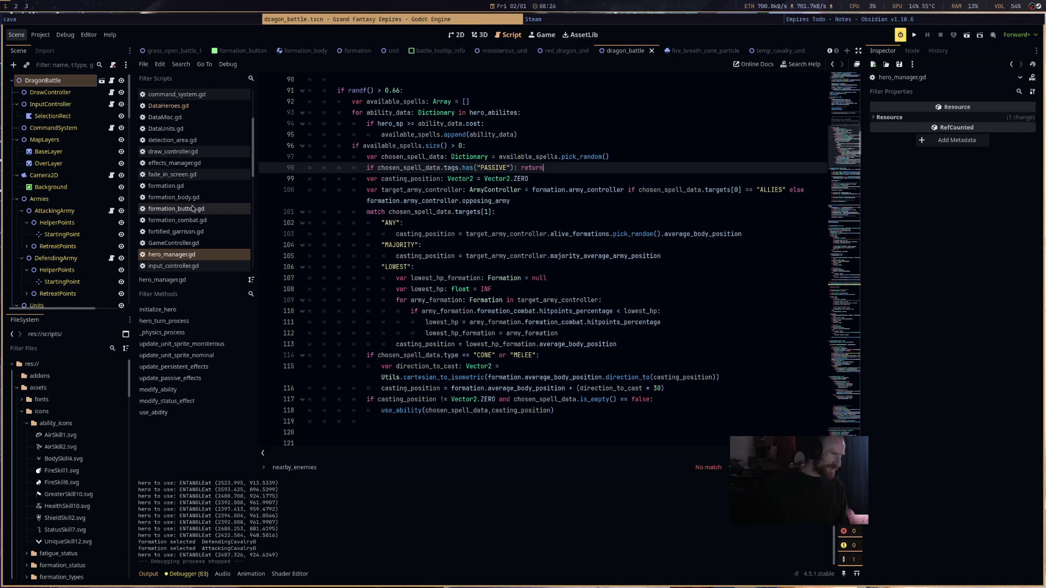
{"action": "scroll", "coordinate": [204, 229], "scroll_direction": "up", "scroll_amount": 3}
{"action": "left_click", "coordinate": [211, 199]}
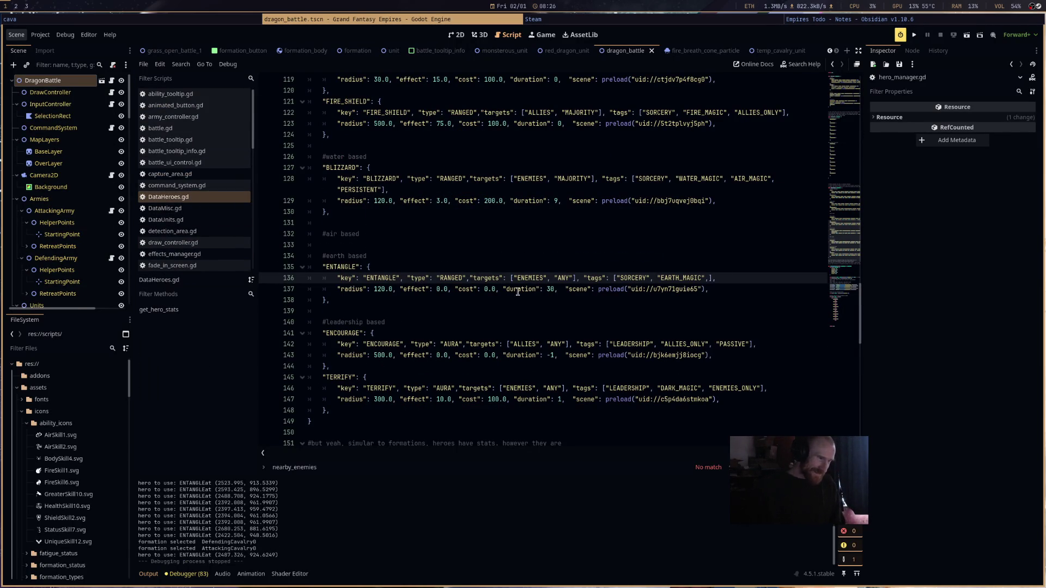
{"action": "left_click", "coordinate": [484, 289]}
{"action": "type", "text": "1"}
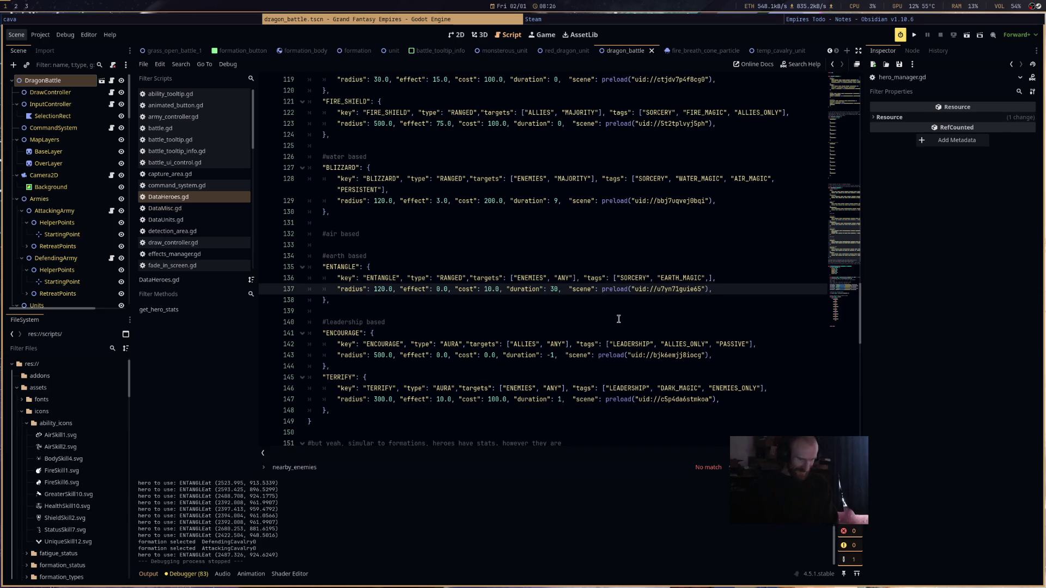
{"action": "type", "text": "0"}
{"action": "left_click", "coordinate": [616, 320]}
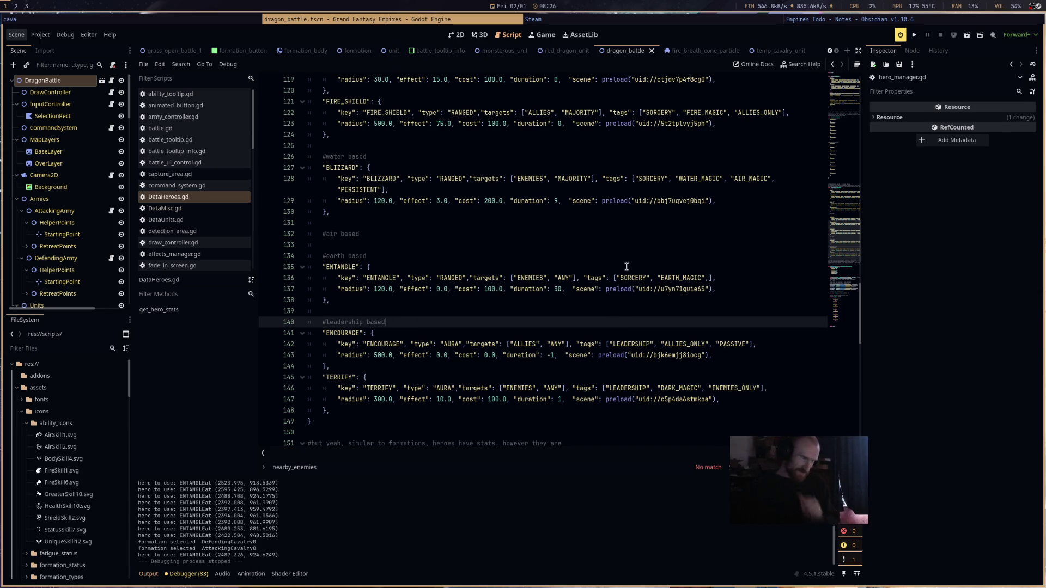
- Look through DataMisc.gd, DataUnits.gd, detection_area.gd and draw_controller.gd, then return to hero_manager.gd
{"action": "left_click", "coordinate": [215, 212]}
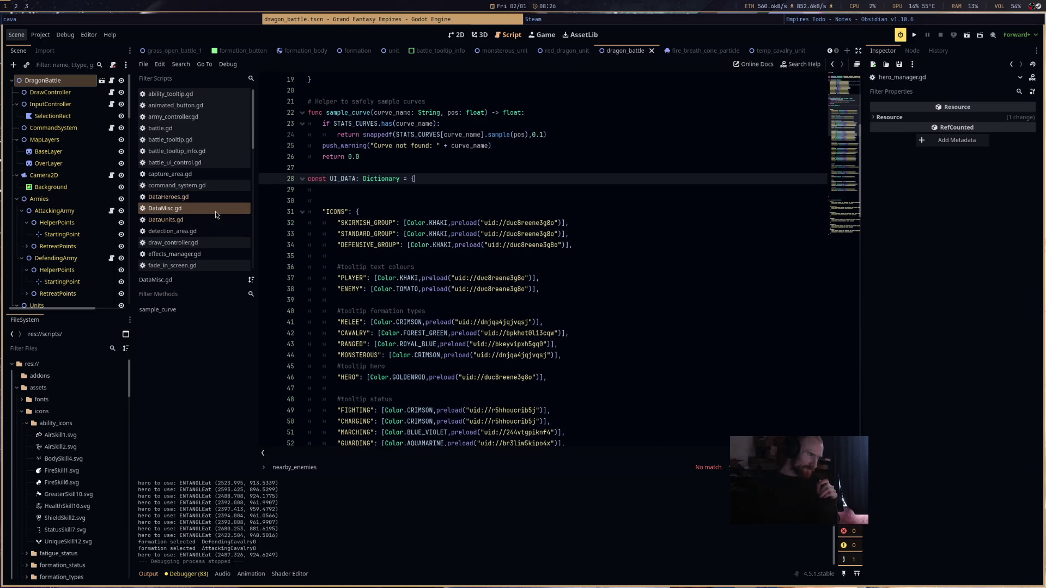
{"action": "right_click", "coordinate": [215, 197]}
{"action": "left_click", "coordinate": [194, 218]}
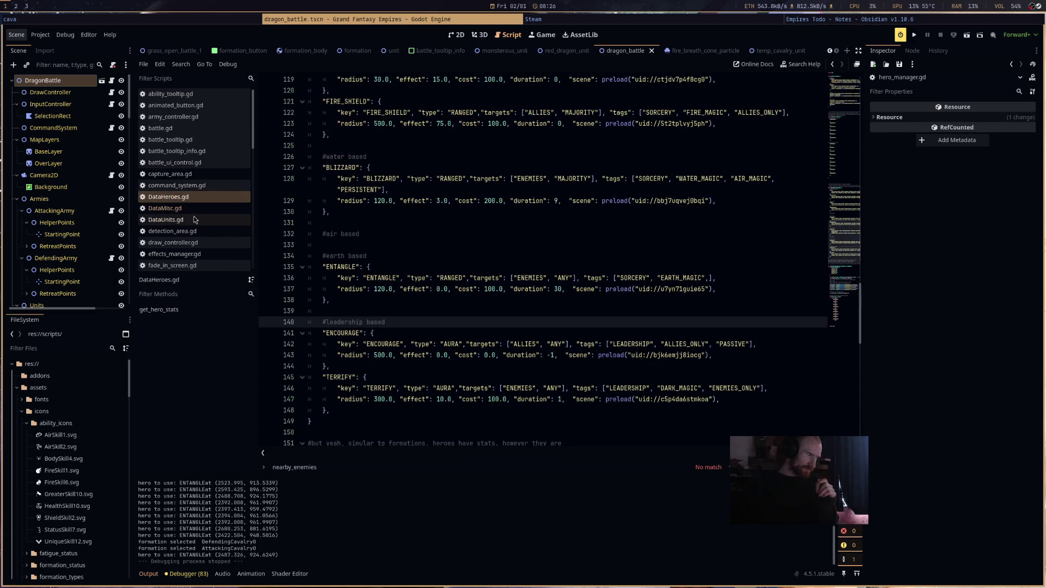
{"action": "left_click", "coordinate": [194, 219]}
{"action": "left_click", "coordinate": [197, 231]}
{"action": "left_click", "coordinate": [201, 243]}
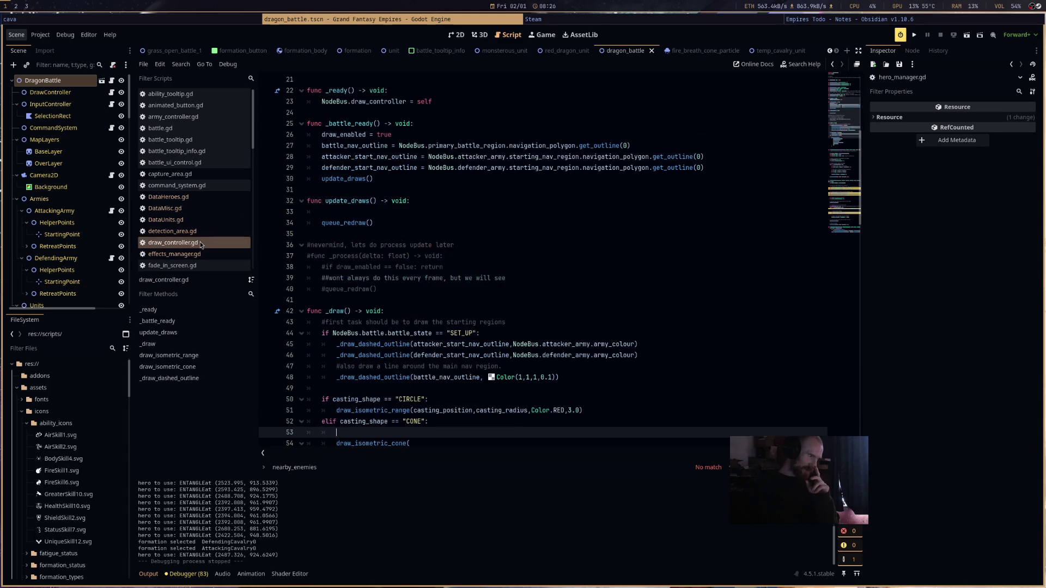
{"action": "scroll", "coordinate": [202, 223], "scroll_direction": "down", "scroll_amount": 5}
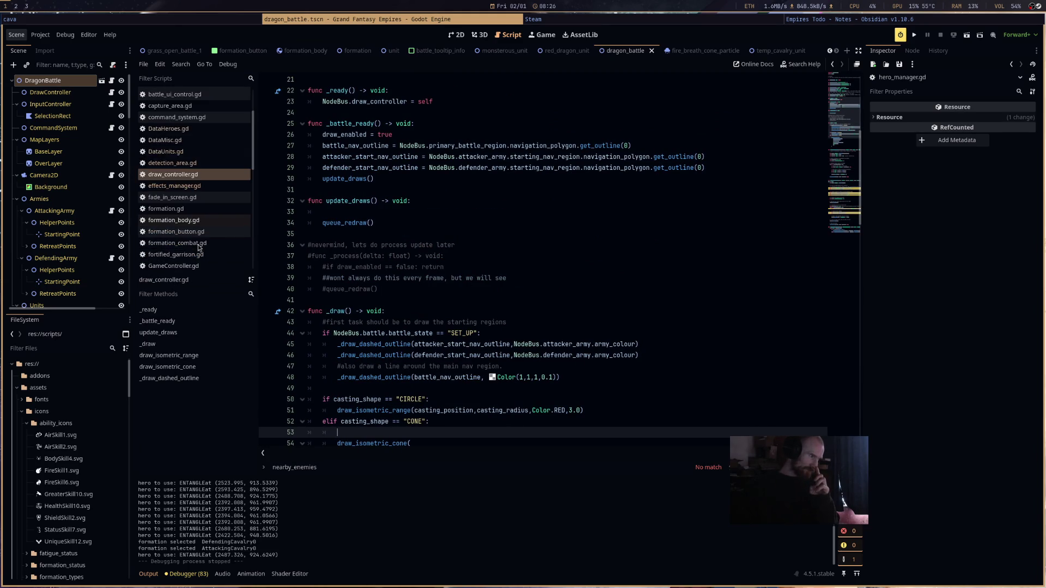
{"action": "scroll", "coordinate": [202, 218], "scroll_direction": "down", "scroll_amount": 2}
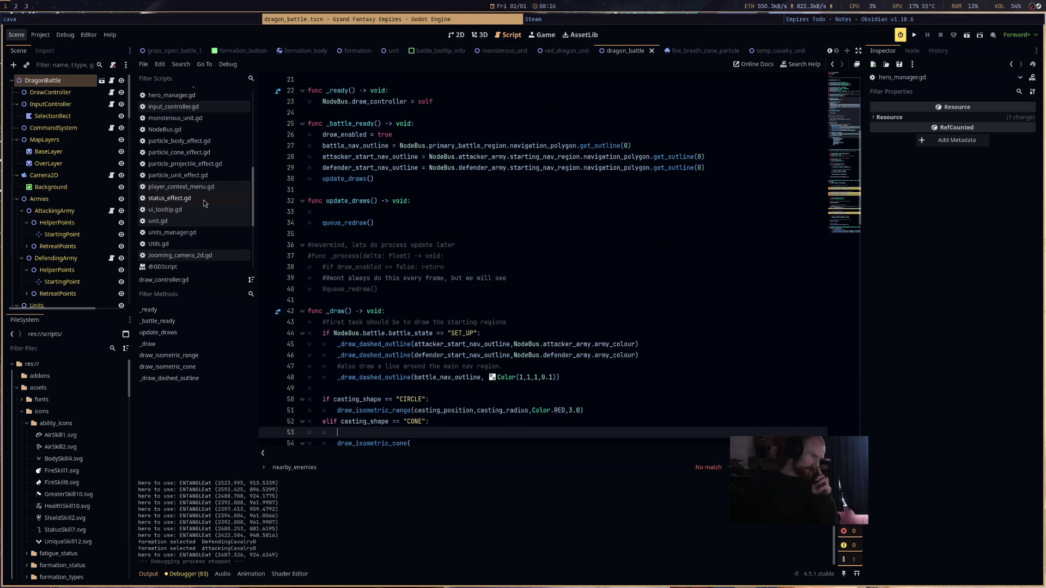
{"action": "scroll", "coordinate": [201, 227], "scroll_direction": "up", "scroll_amount": 6}
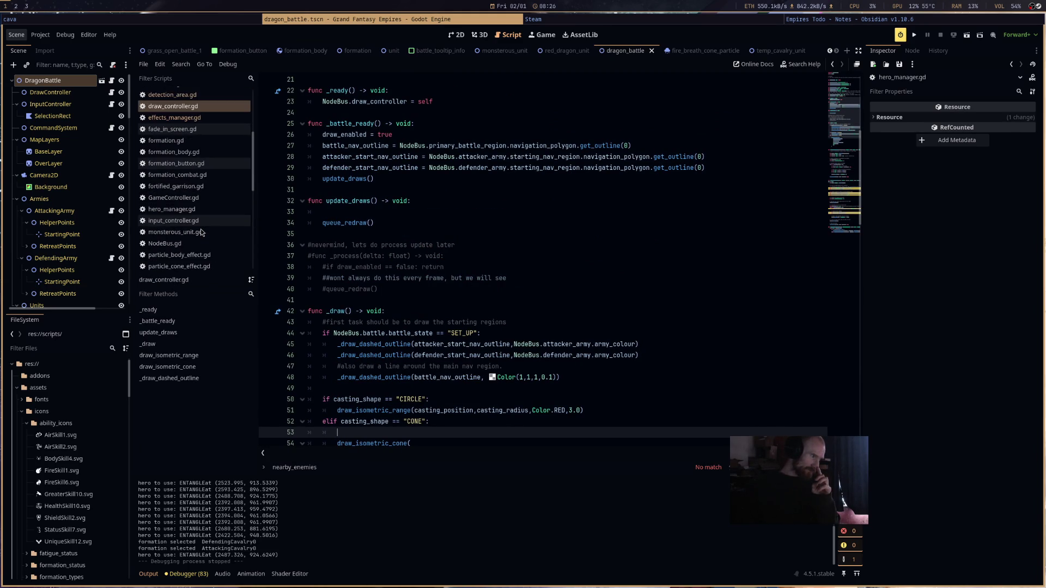
{"action": "scroll", "coordinate": [200, 233], "scroll_direction": "up", "scroll_amount": 1}
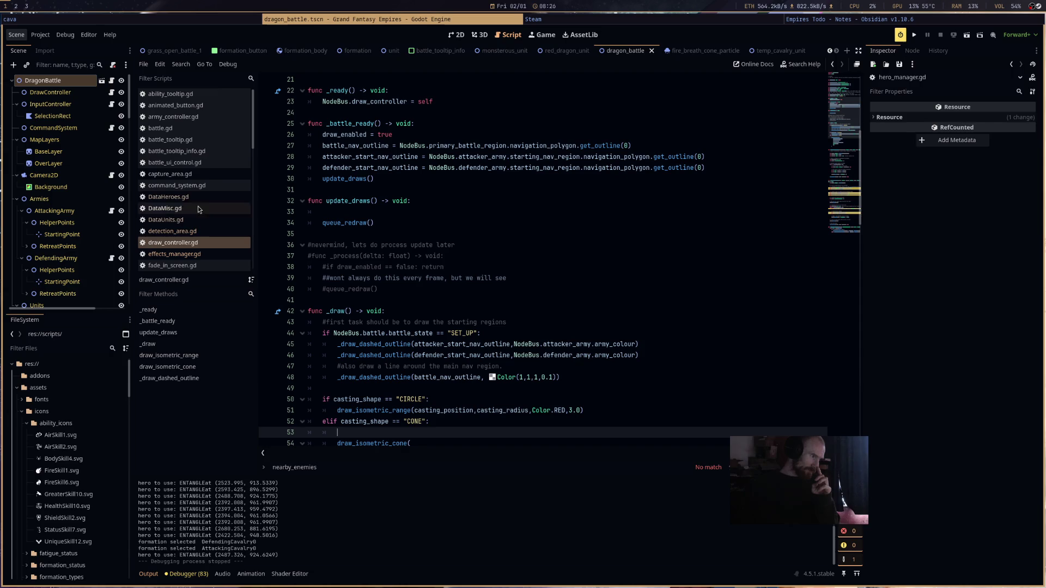
{"action": "scroll", "coordinate": [199, 128], "scroll_direction": "down", "scroll_amount": 5}
{"action": "left_click", "coordinate": [196, 118]}
{"action": "scroll", "coordinate": [527, 294], "scroll_direction": "up", "scroll_amount": 4}
- Add 'const SP_REGEN: float = 5.0' below max_sp in hero_manager.gd
{"action": "left_click", "coordinate": [443, 267]}
{"action": "key", "text": "Return"}
{"action": "type", "text": "const SP_REN"}
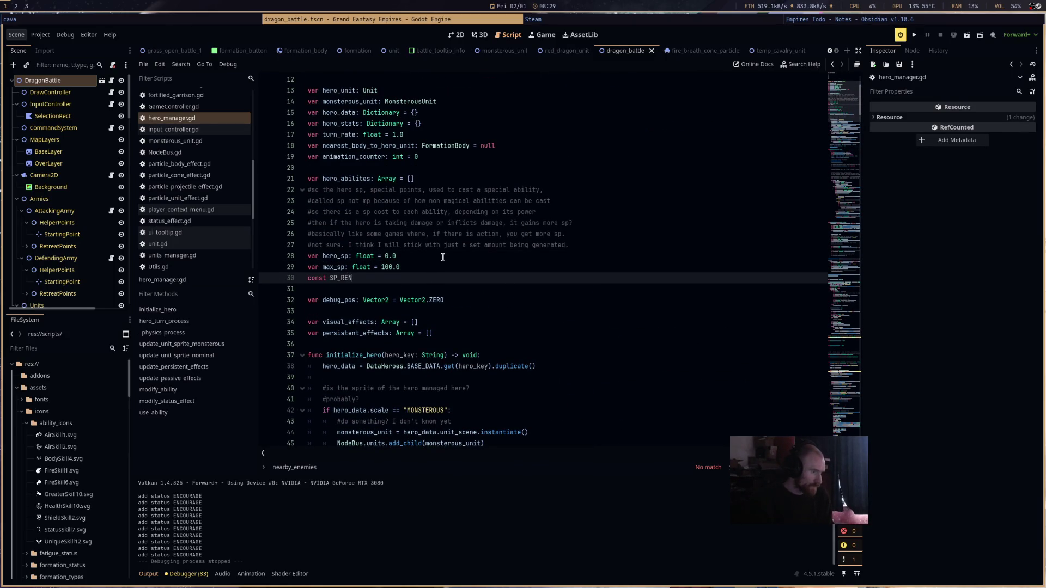
{"action": "key", "text": "BackSpace"}
{"action": "type", "text": "GEN: float = "}
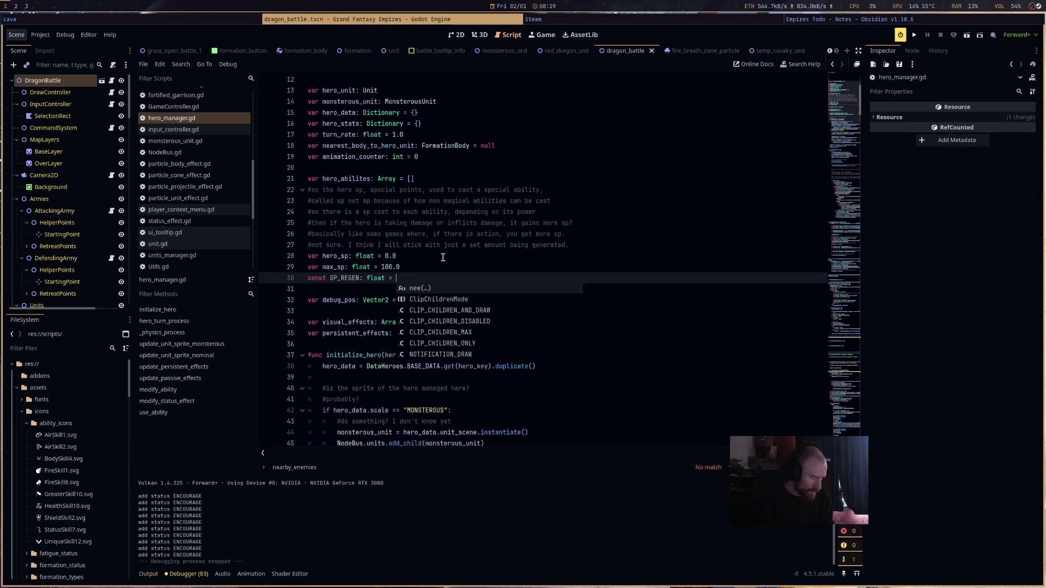
{"action": "type", "text": "5.0"}
{"action": "double_click", "coordinate": [344, 277]}
{"action": "scroll", "coordinate": [419, 296], "scroll_direction": "down", "scroll_amount": 6}
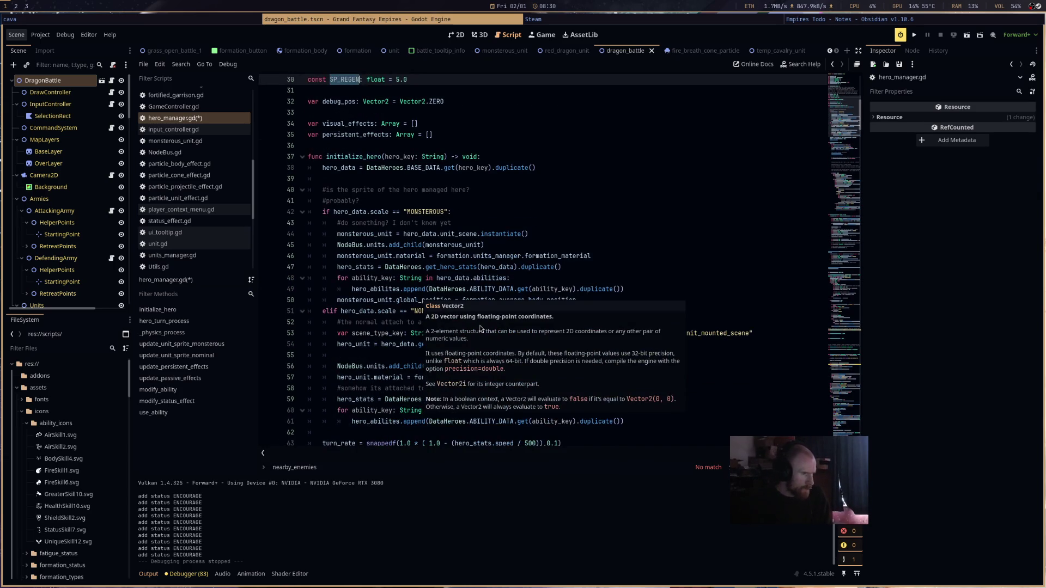
{"action": "scroll", "coordinate": [480, 329], "scroll_direction": "down", "scroll_amount": 4}
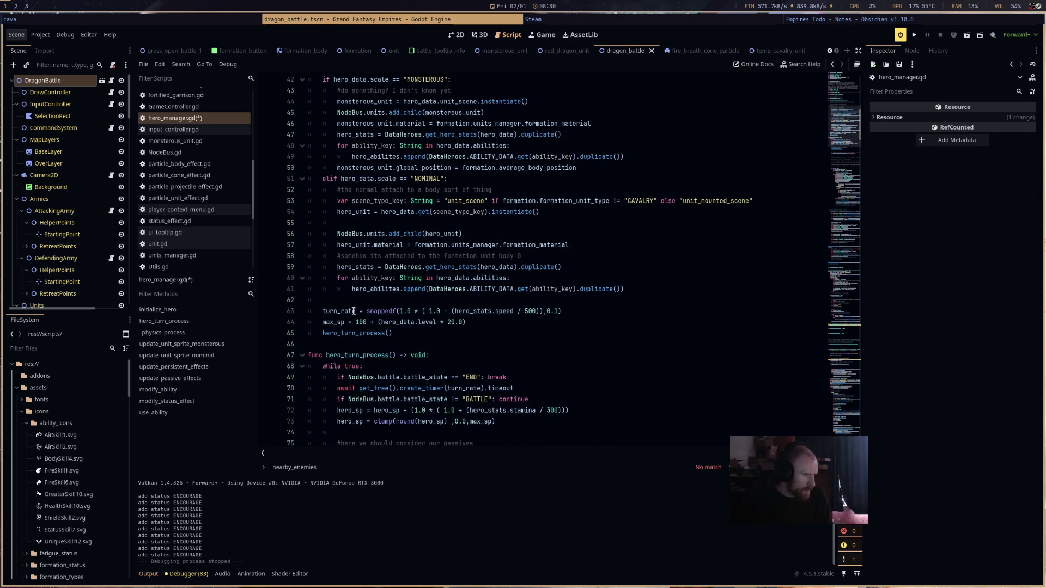
- Replace the 1.0 regen factor on line 72 with SP_REGEN and launch the game
{"action": "left_click", "coordinate": [418, 322]}
{"action": "scroll", "coordinate": [343, 239], "scroll_direction": "down", "scroll_amount": 5}
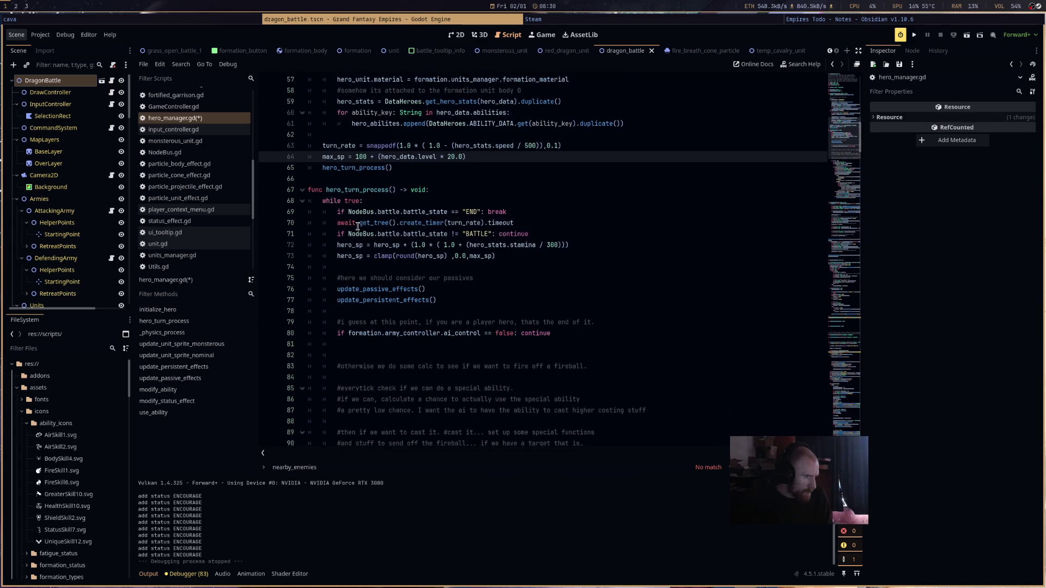
{"action": "scroll", "coordinate": [358, 224], "scroll_direction": "down", "scroll_amount": 6}
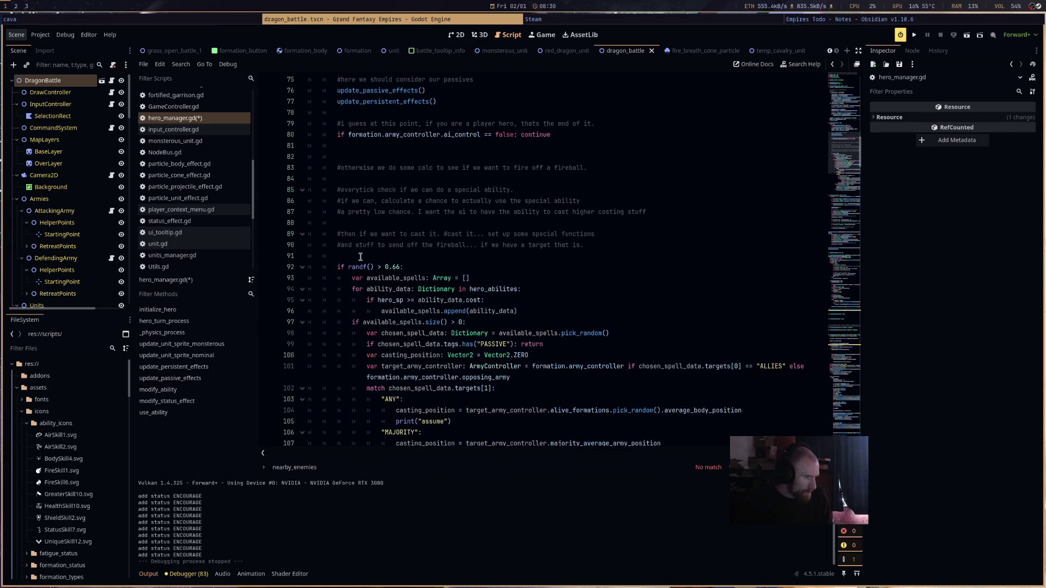
{"action": "scroll", "coordinate": [360, 257], "scroll_direction": "up", "scroll_amount": 4}
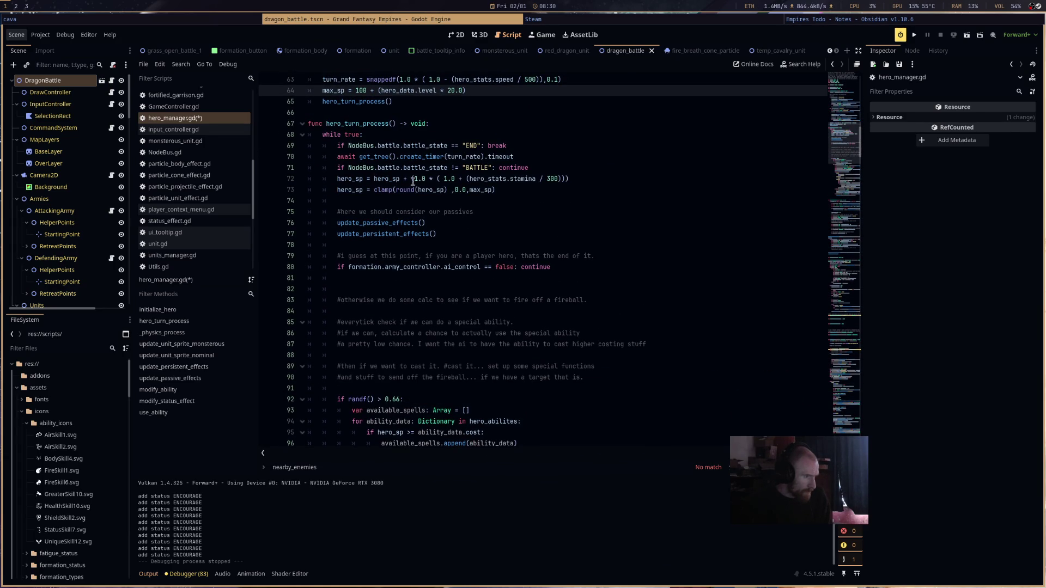
{"action": "left_click_drag", "start_coordinate": [415, 180], "coordinate": [423, 180]}
{"action": "type", "text": "SP_REGEN"}
{"action": "left_click", "coordinate": [914, 34]}
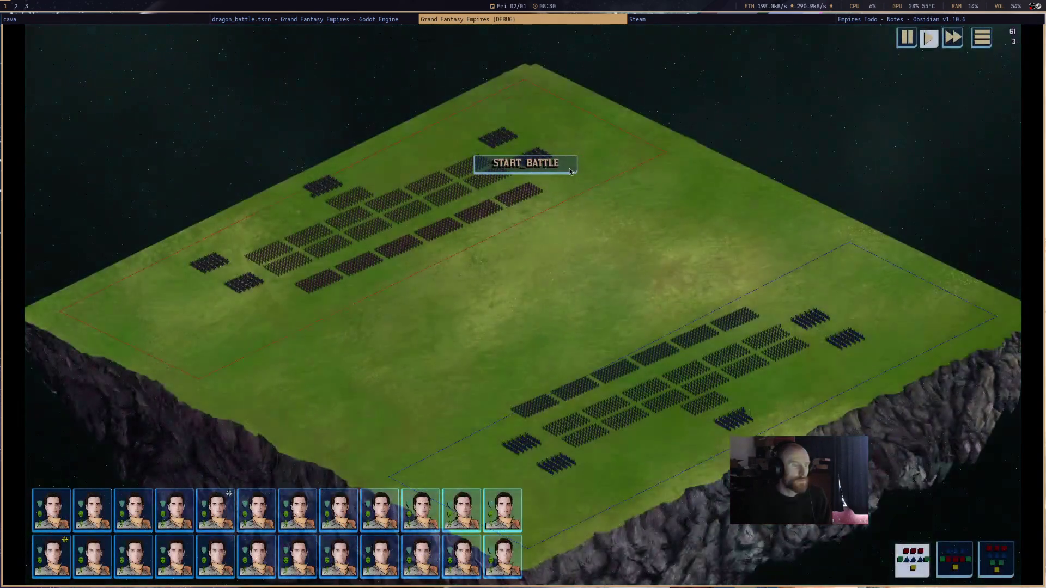
- Start the test battle, select a blue unit, watch the FIREBALL and FIRE_SHIELD casts, then close the game
{"action": "left_click", "coordinate": [571, 171]}
{"action": "mouse_move", "coordinate": [761, 352]}
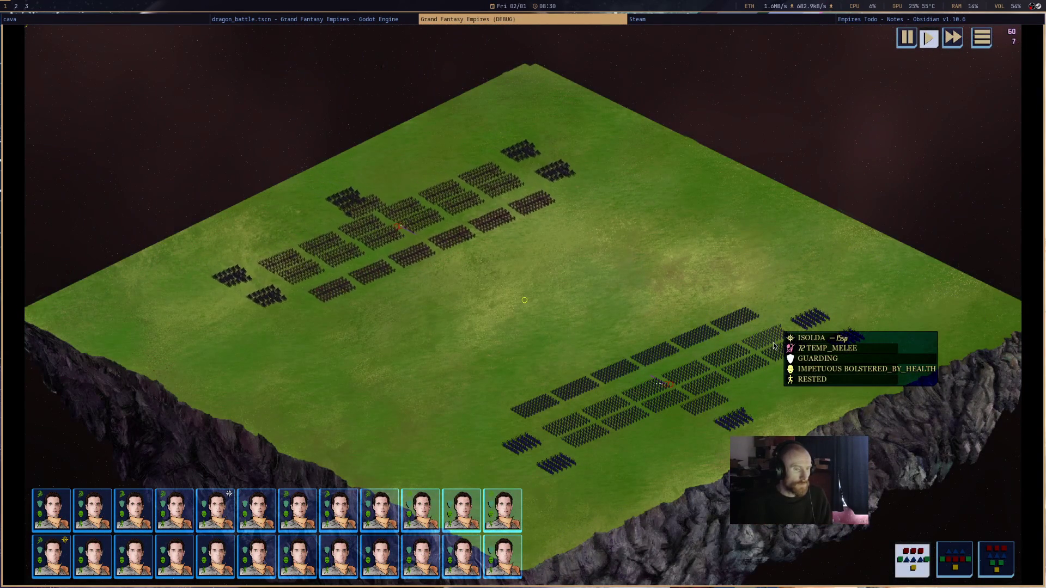
{"action": "left_click", "coordinate": [773, 346]}
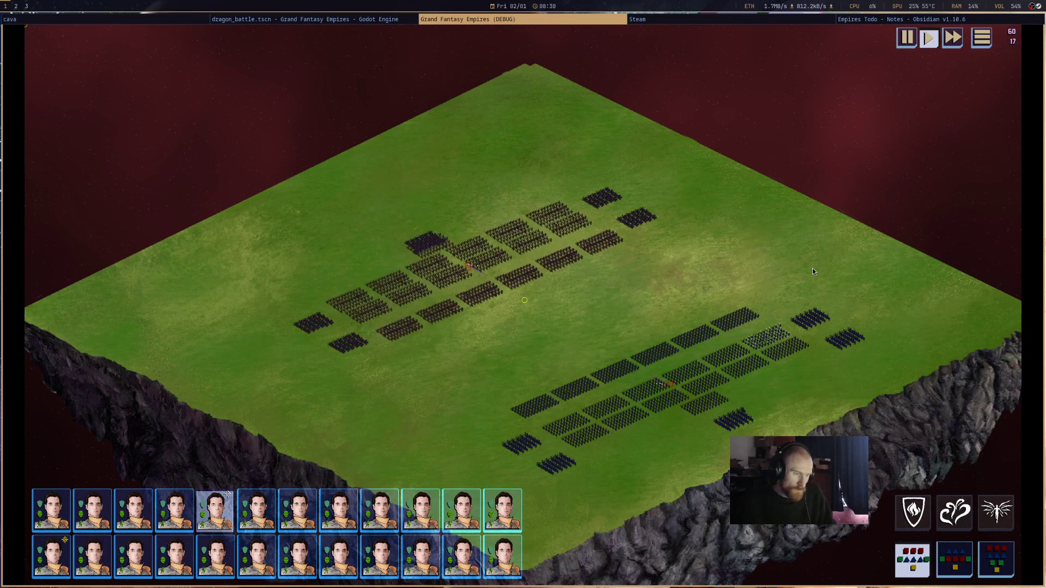
{"action": "mouse_move", "coordinate": [744, 428]}
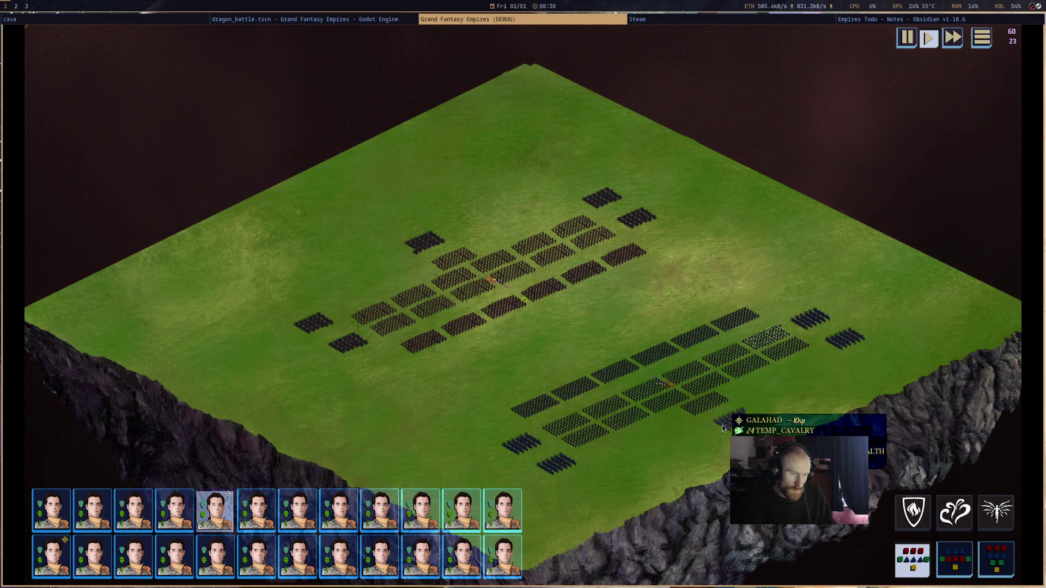
{"action": "mouse_move", "coordinate": [434, 339]}
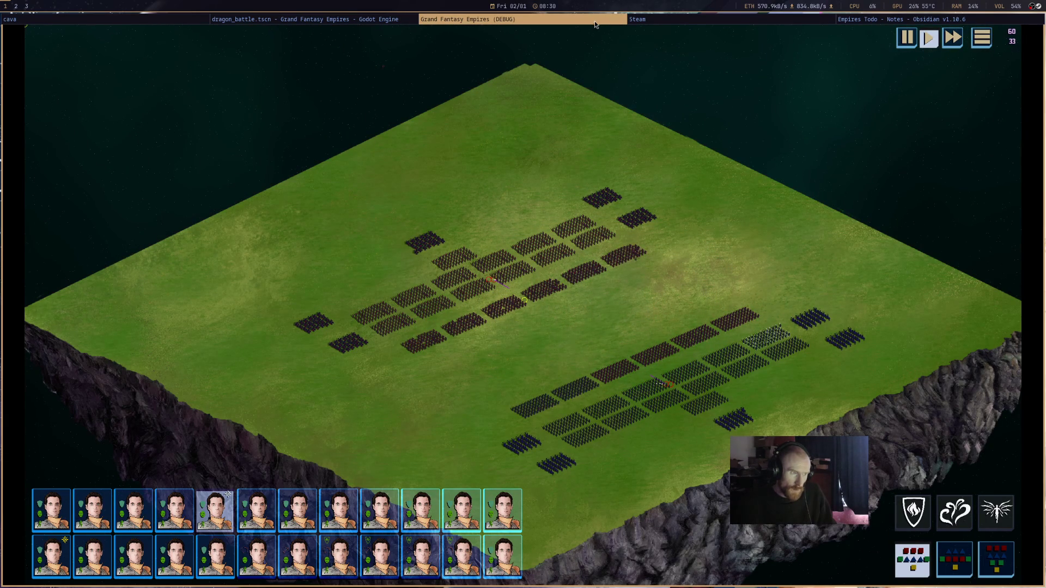
{"action": "middle_click", "coordinate": [571, 24]}
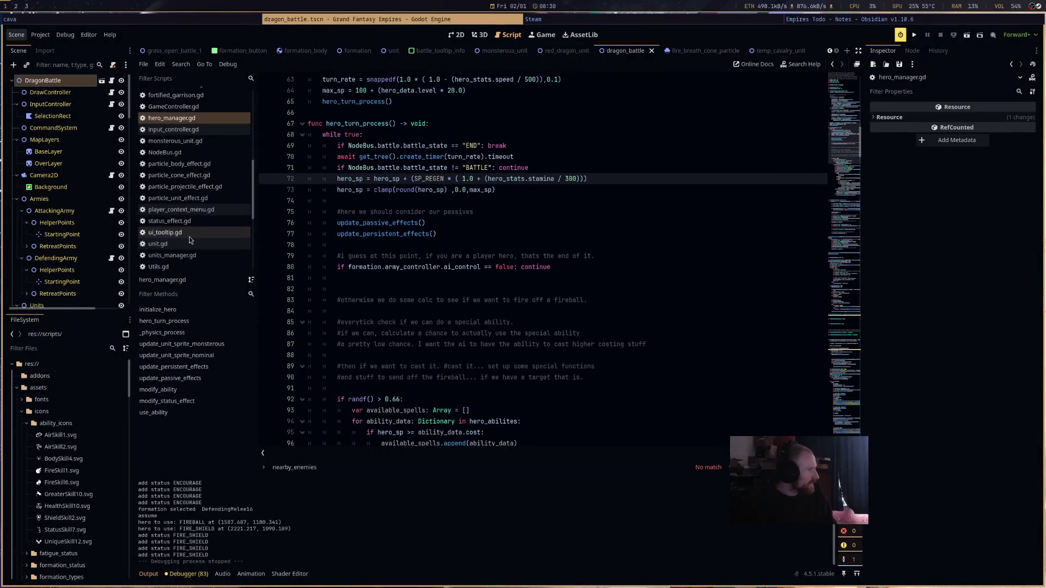
- Step through DataUnits.gd and DataMisc.gd in the script list to reach DataHeroes.gd
{"action": "scroll", "coordinate": [212, 212], "scroll_direction": "up", "scroll_amount": 3}
{"action": "scroll", "coordinate": [215, 185], "scroll_direction": "up", "scroll_amount": 3}
{"action": "left_click", "coordinate": [211, 219]}
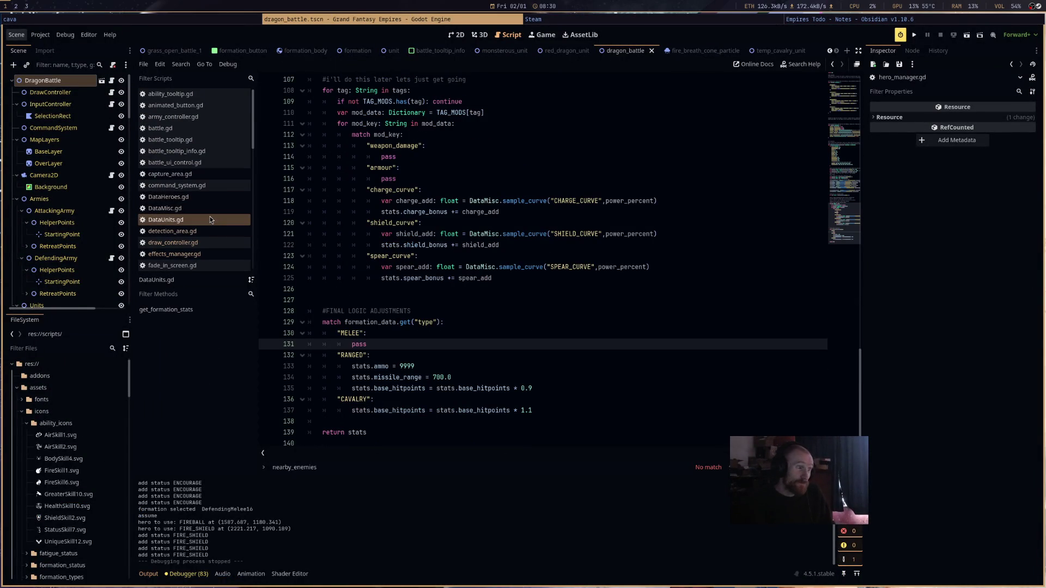
{"action": "left_click", "coordinate": [214, 209]}
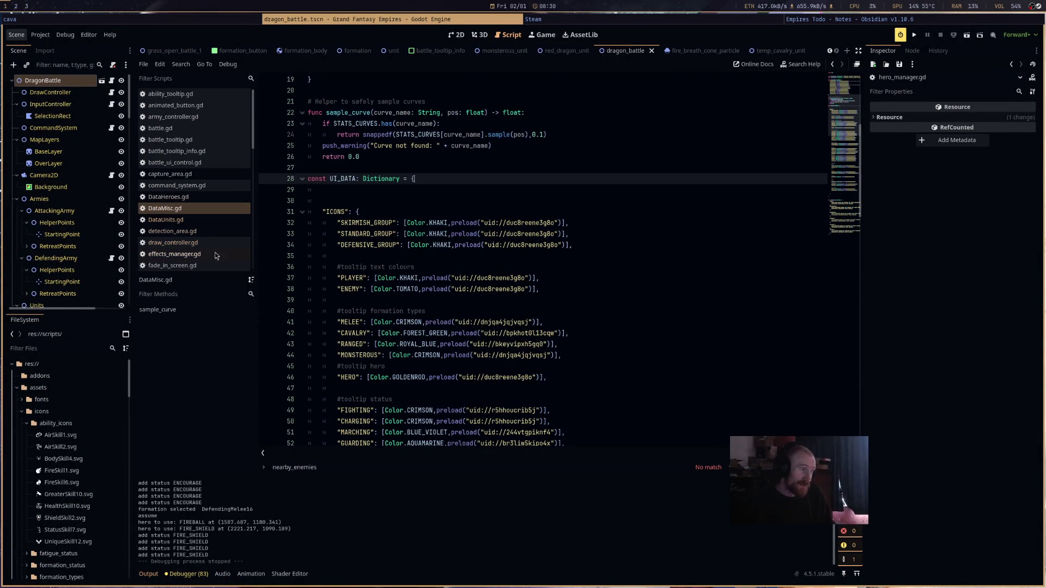
{"action": "left_click", "coordinate": [212, 197]}
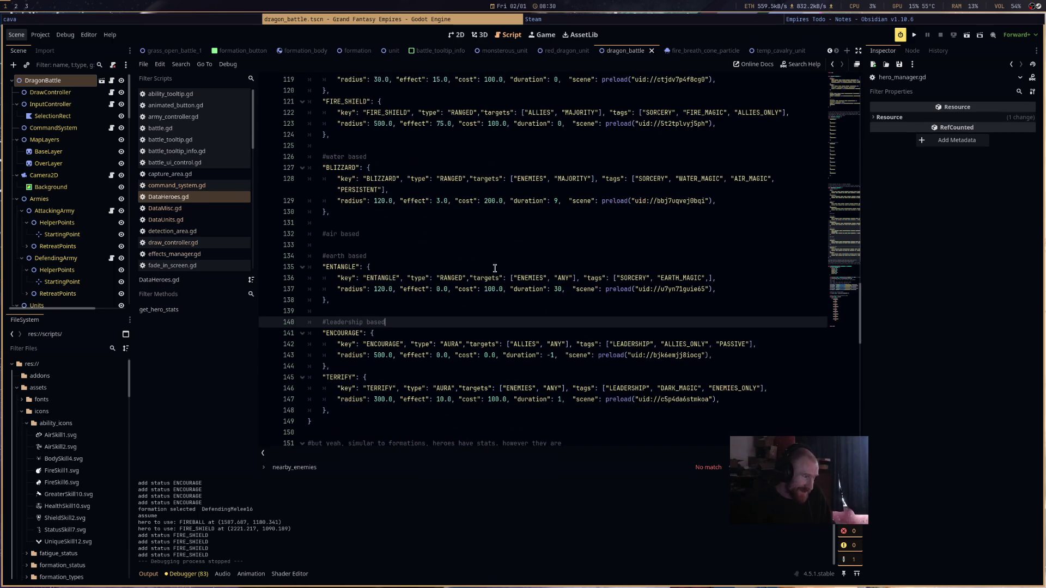
- Inspect FIREBALL's targets in DataHeroes.gd, selecting the ENEMIES and ANY entries
{"action": "scroll", "coordinate": [495, 268], "scroll_direction": "up", "scroll_amount": 3}
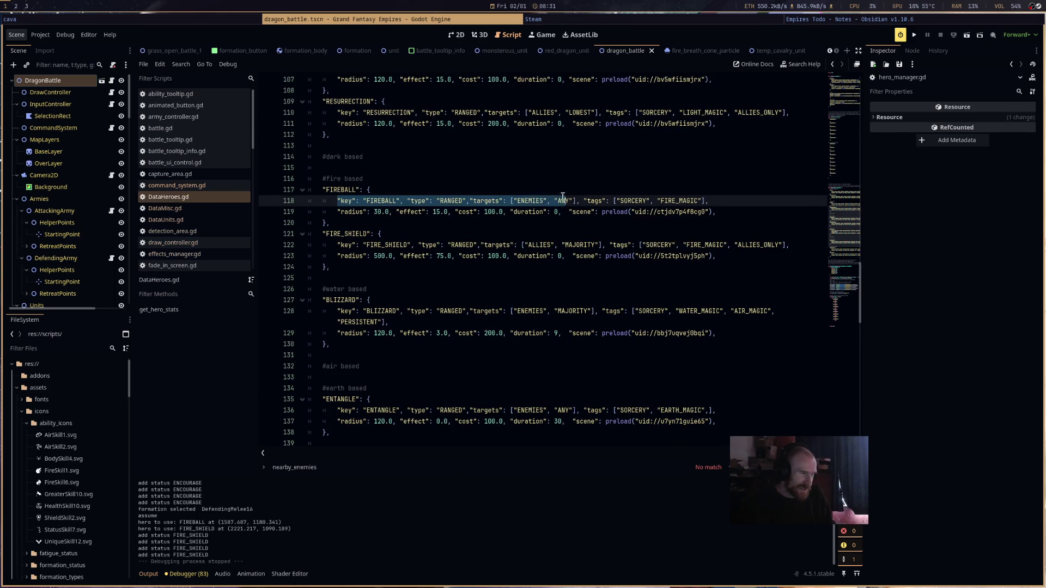
{"action": "double_click", "coordinate": [532, 200]}
{"action": "double_click", "coordinate": [563, 201]}
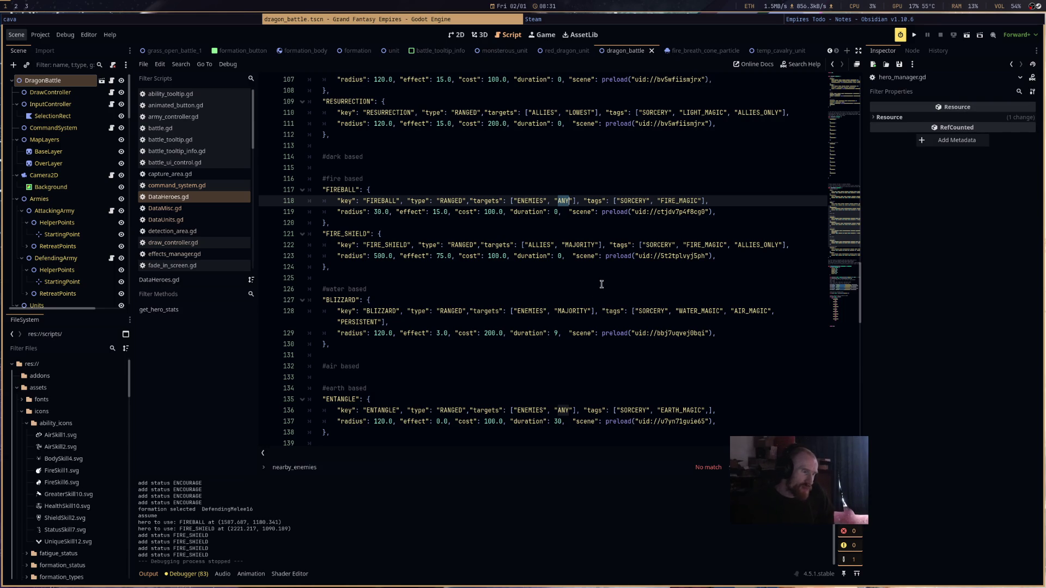
- Scroll the Filter Scripts list down to hero_manager.gd and open it
{"action": "scroll", "coordinate": [603, 306], "scroll_direction": "up", "scroll_amount": 3}
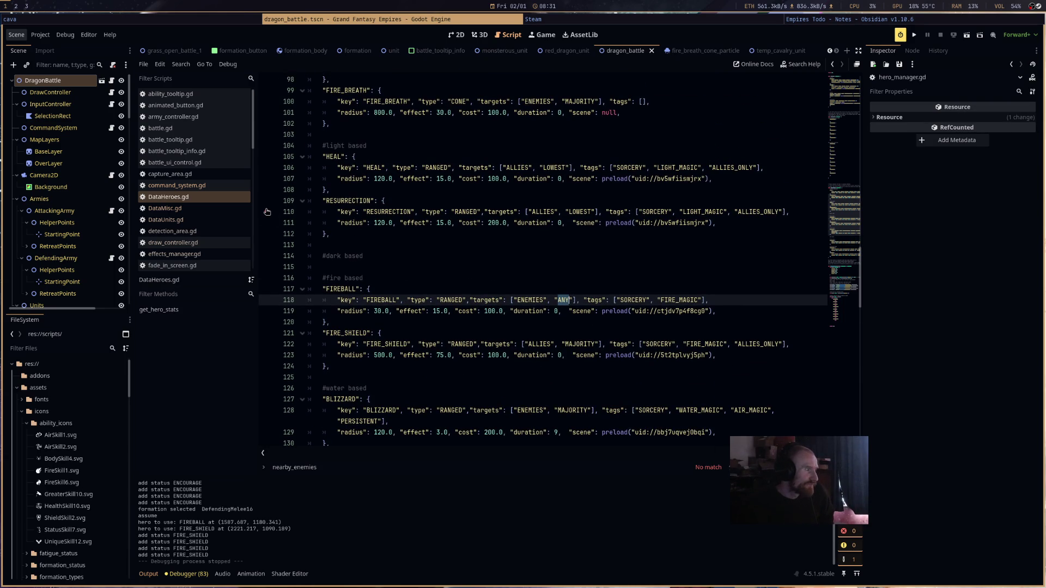
{"action": "scroll", "coordinate": [221, 213], "scroll_direction": "down", "scroll_amount": 3}
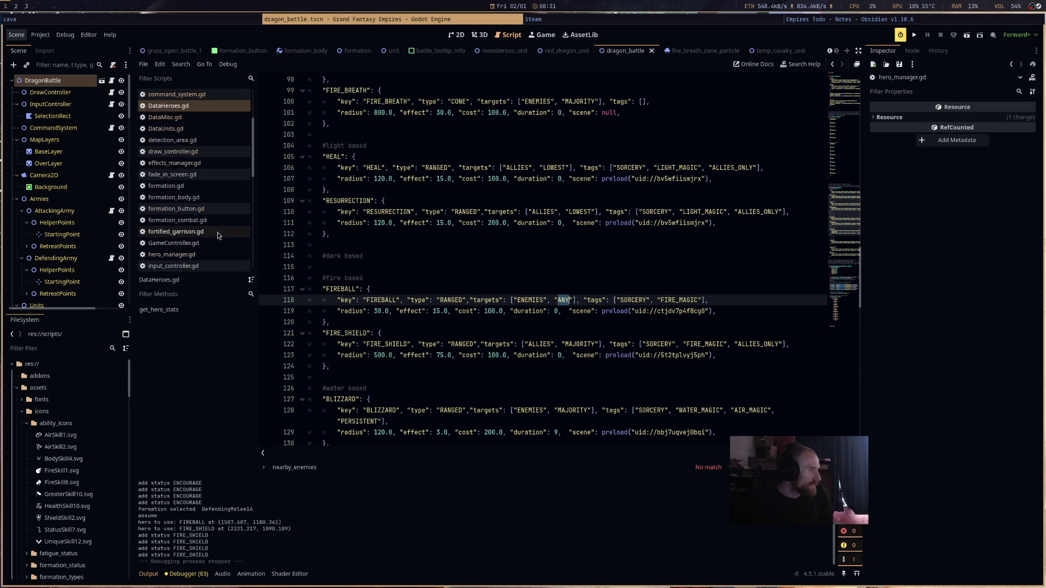
{"action": "scroll", "coordinate": [218, 231], "scroll_direction": "down", "scroll_amount": 3}
{"action": "left_click", "coordinate": [215, 165]}
{"action": "scroll", "coordinate": [520, 227], "scroll_direction": "up", "scroll_amount": 2}
{"action": "scroll", "coordinate": [519, 226], "scroll_direction": "up", "scroll_amount": 7}
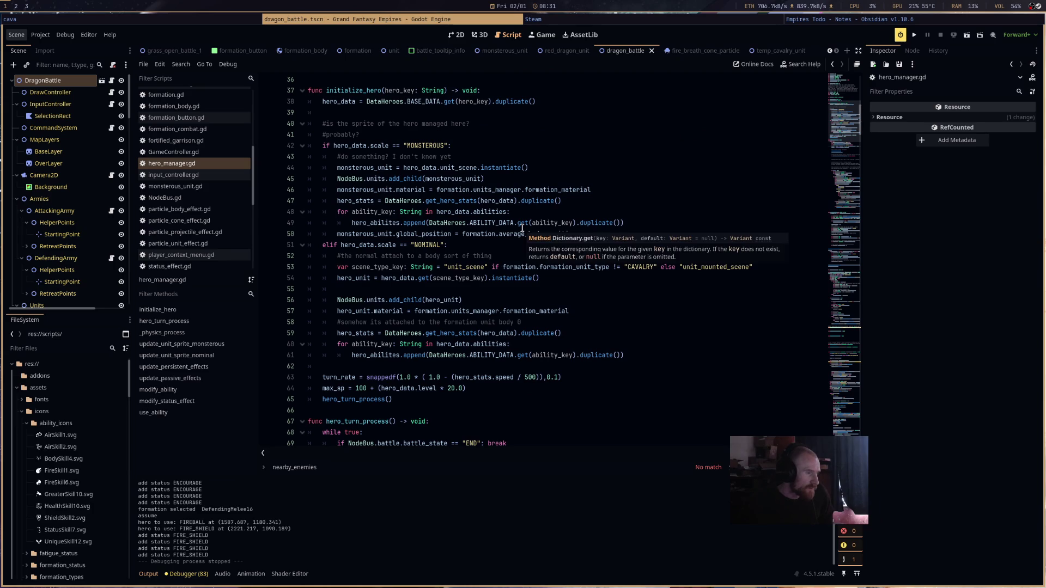
{"action": "scroll", "coordinate": [522, 228], "scroll_direction": "up", "scroll_amount": 10}
{"action": "scroll", "coordinate": [522, 228], "scroll_direction": "down", "scroll_amount": 7}
{"action": "scroll", "coordinate": [522, 228], "scroll_direction": "down", "scroll_amount": 20}
{"action": "scroll", "coordinate": [522, 227], "scroll_direction": "up", "scroll_amount": 3}
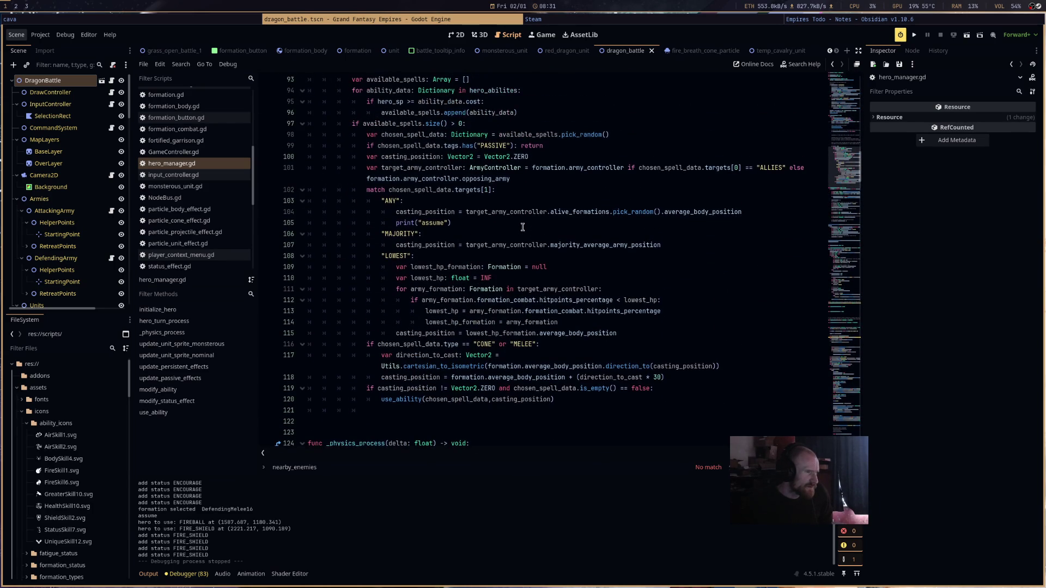
{"action": "scroll", "coordinate": [523, 227], "scroll_direction": "up", "scroll_amount": 2}
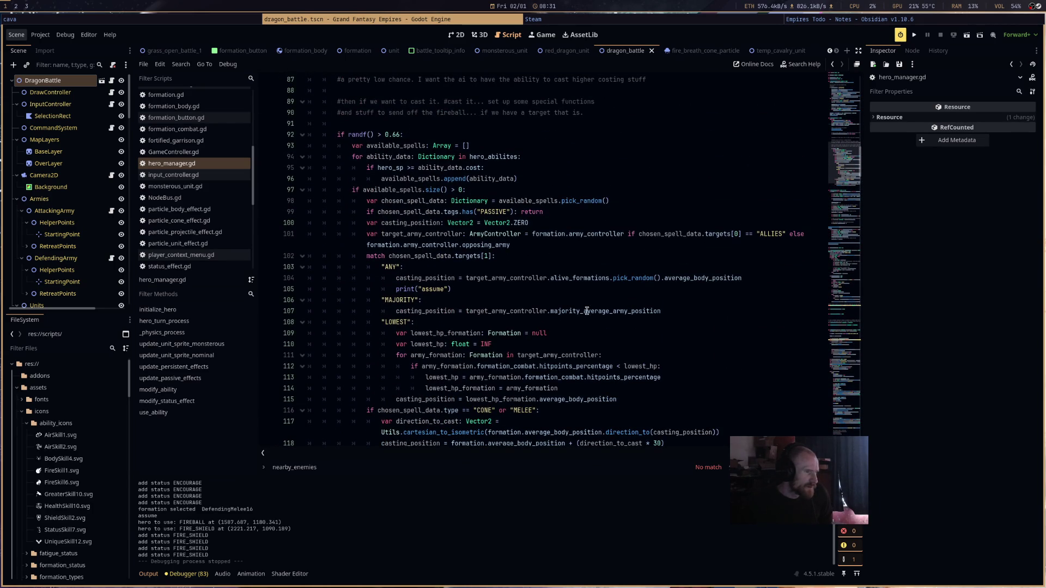
{"action": "mouse_move", "coordinate": [635, 310]}
{"action": "scroll", "coordinate": [416, 225], "scroll_direction": "up", "scroll_amount": 3}
{"action": "scroll", "coordinate": [418, 227], "scroll_direction": "down", "scroll_amount": 2}
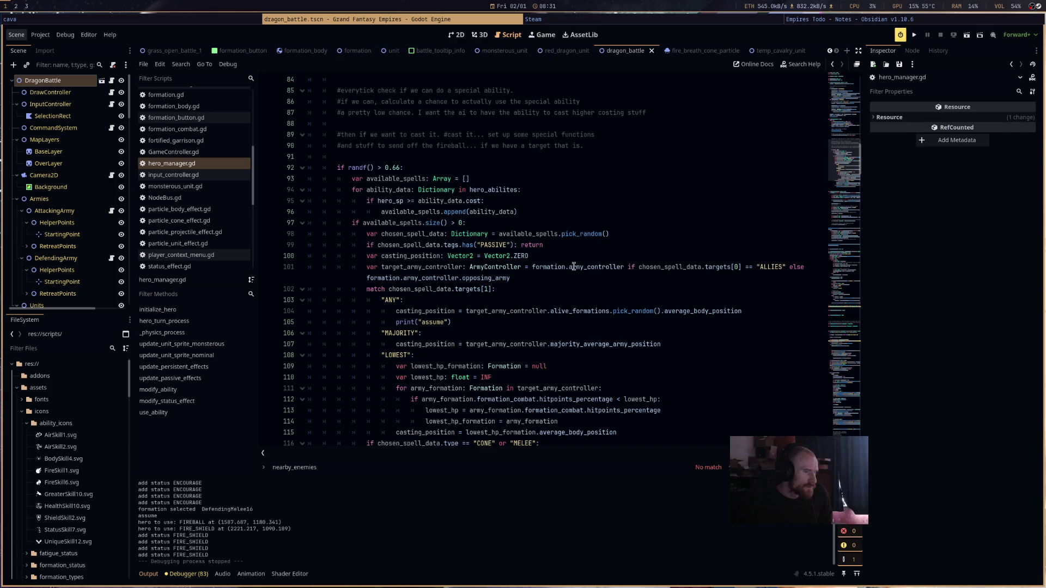
{"action": "mouse_move", "coordinate": [582, 267]}
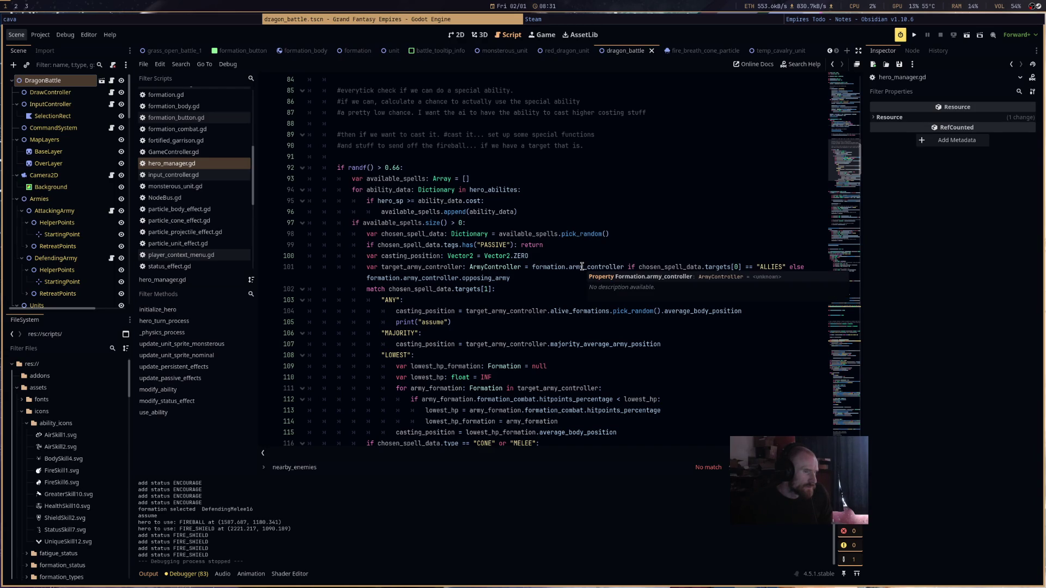
- Add print(chosen_spell_data.targets[0]) below the target army line, save, and run the project
{"action": "left_click", "coordinate": [567, 279]}
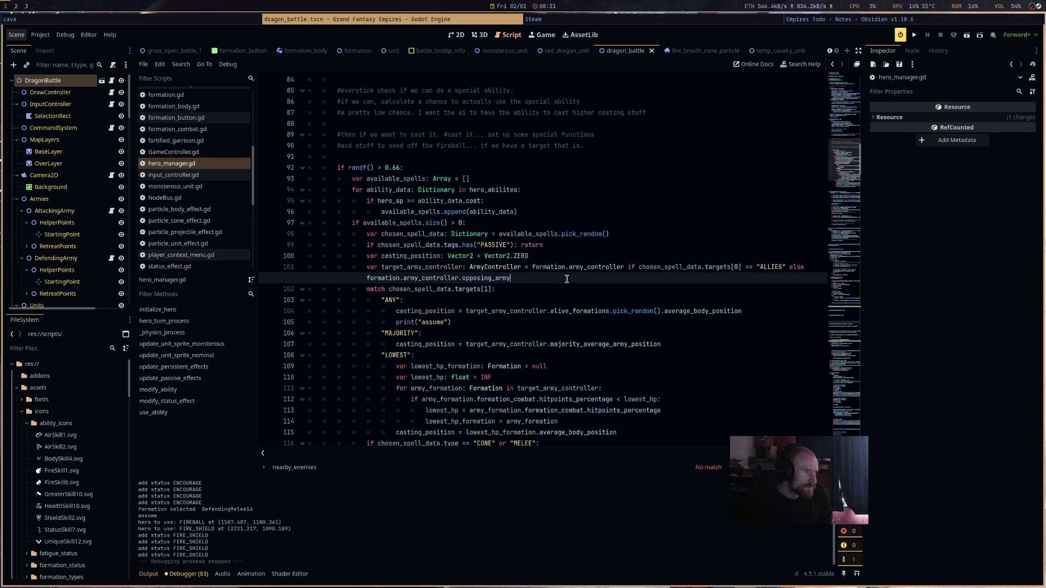
{"action": "key", "text": "Return"}
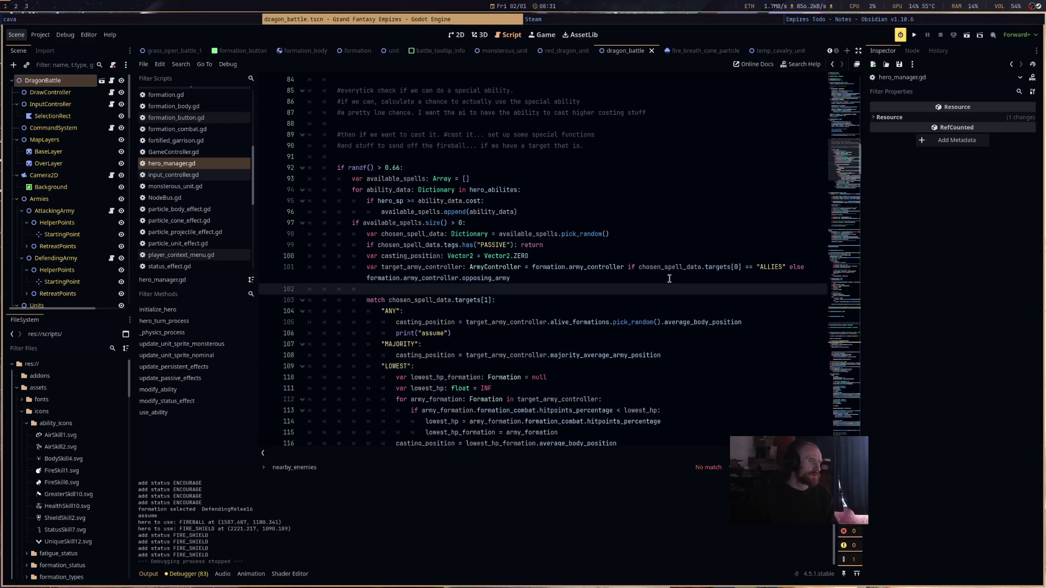
{"action": "type", "text": "print("}
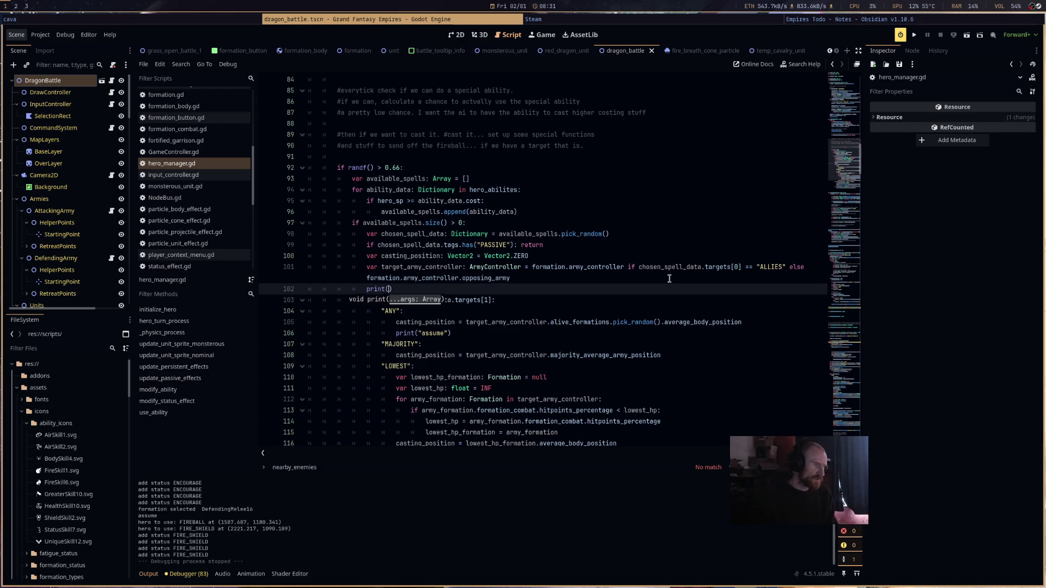
{"action": "left_click_drag", "start_coordinate": [740, 267], "coordinate": [638, 267]}
{"action": "key", "text": "ctrl+c"}
{"action": "left_click", "coordinate": [388, 289]}
{"action": "key", "text": "ctrl+v"}
{"action": "key", "text": "ctrl+s"}
{"action": "left_click", "coordinate": [915, 35]}
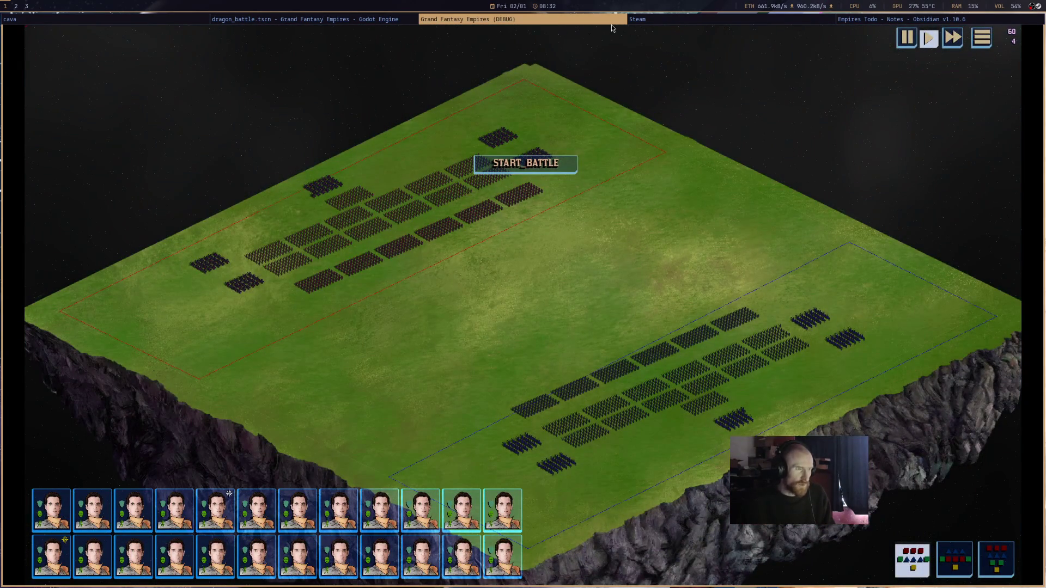
- Stop the game and change SP_REGEN on line 30 from 5.0 to 50.0
{"action": "key", "text": "Escape"}
{"action": "scroll", "coordinate": [841, 92], "scroll_direction": "up", "scroll_amount": 3}
{"action": "scroll", "coordinate": [842, 93], "scroll_direction": "up", "scroll_amount": 5}
{"action": "left_click_drag", "start_coordinate": [842, 79], "coordinate": [839, 88]}
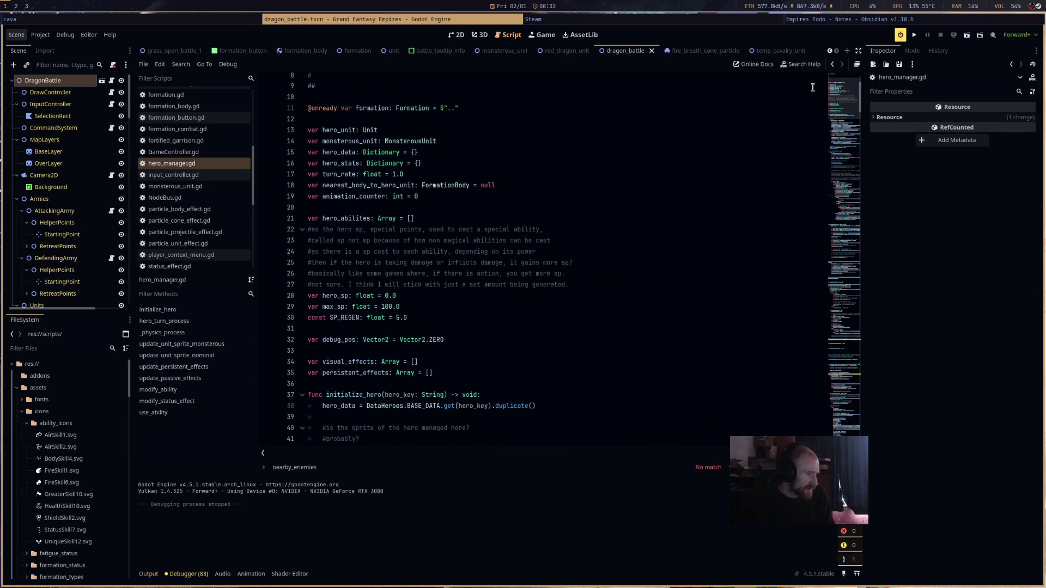
{"action": "left_click", "coordinate": [401, 317]}
{"action": "type", "text": "0"}
{"action": "left_click", "coordinate": [544, 272]}
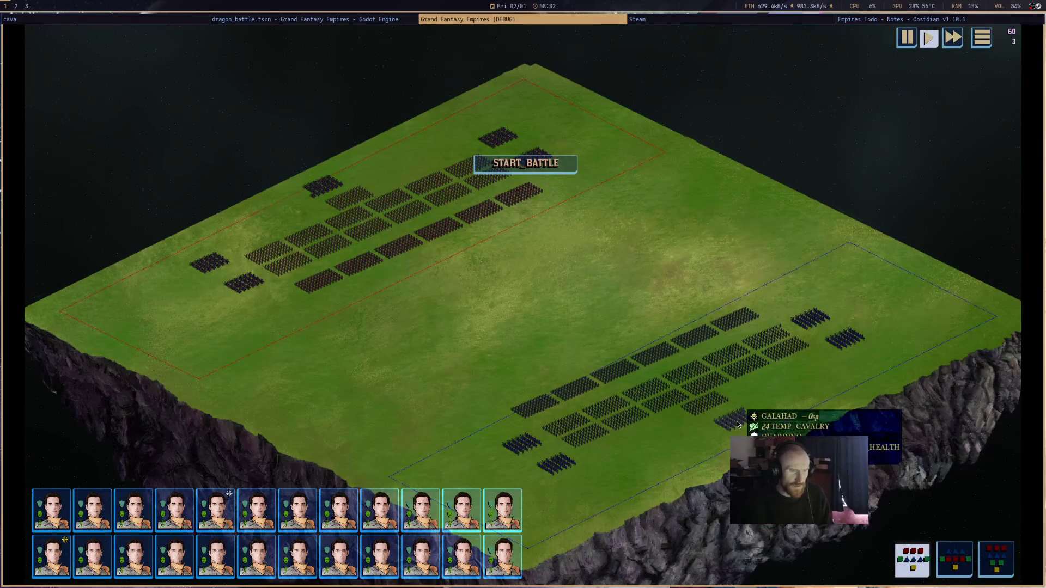
- Play the test battle from START_BATTLE, then return to the Godot editor
{"action": "left_click", "coordinate": [565, 166]}
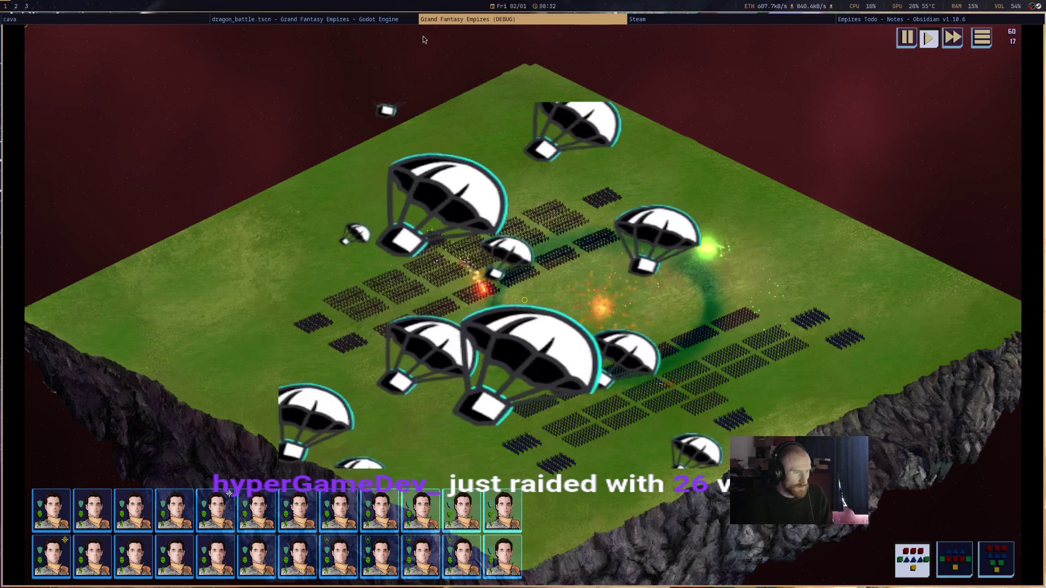
{"action": "left_click", "coordinate": [382, 20]}
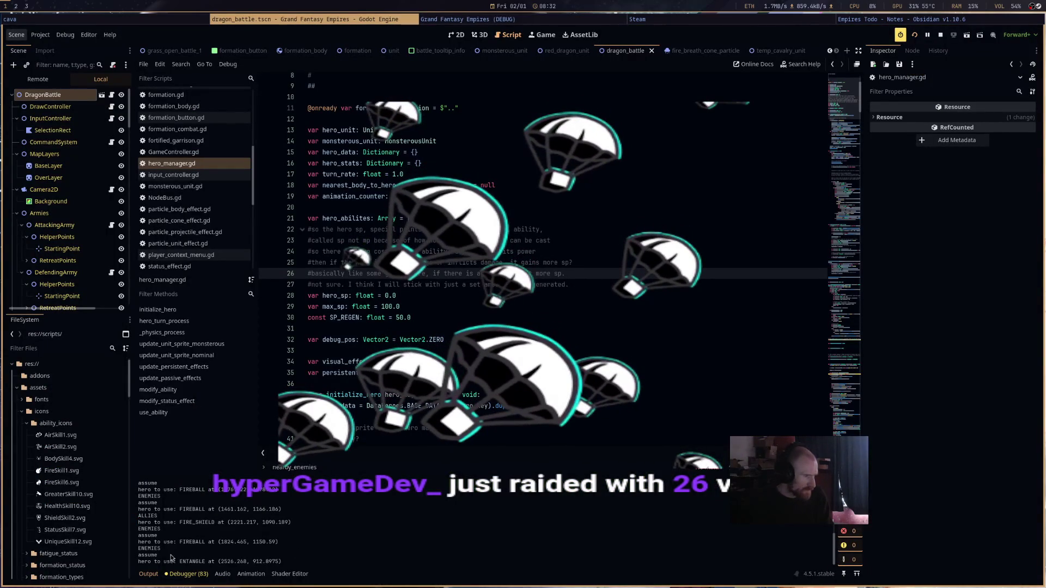
- Stop the running game and switch to the browser workspace
{"action": "left_click", "coordinate": [939, 35]}
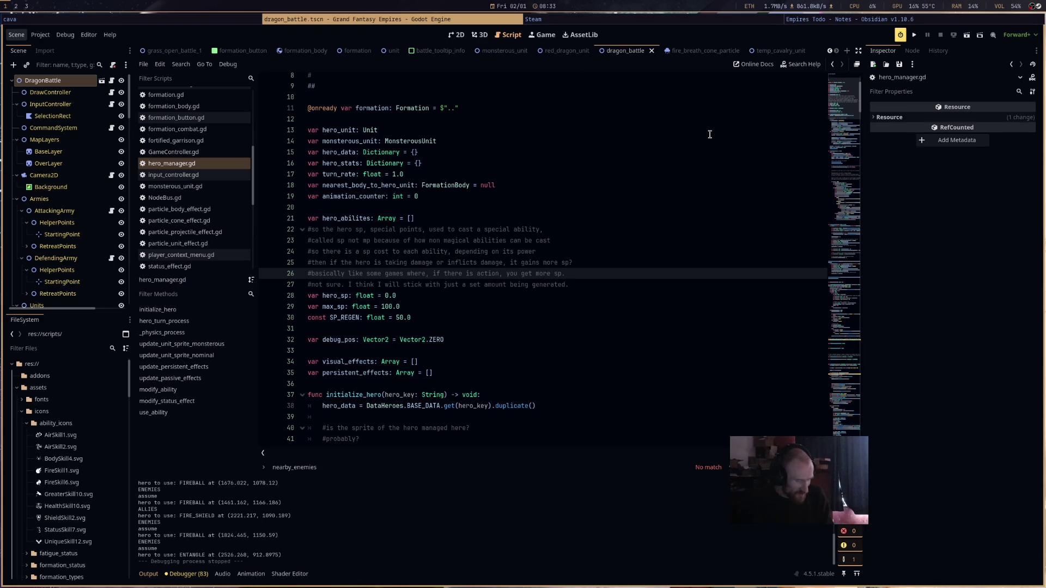
{"action": "key", "text": "super+3"}
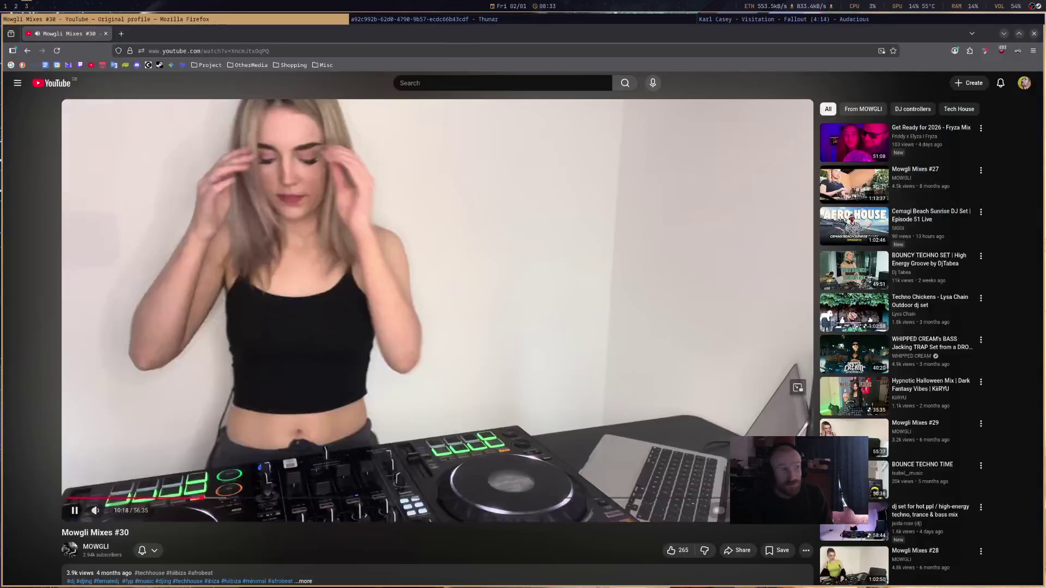
- Load the itch.io homepage in a new browser tab
{"action": "key", "text": "ctrl+t"}
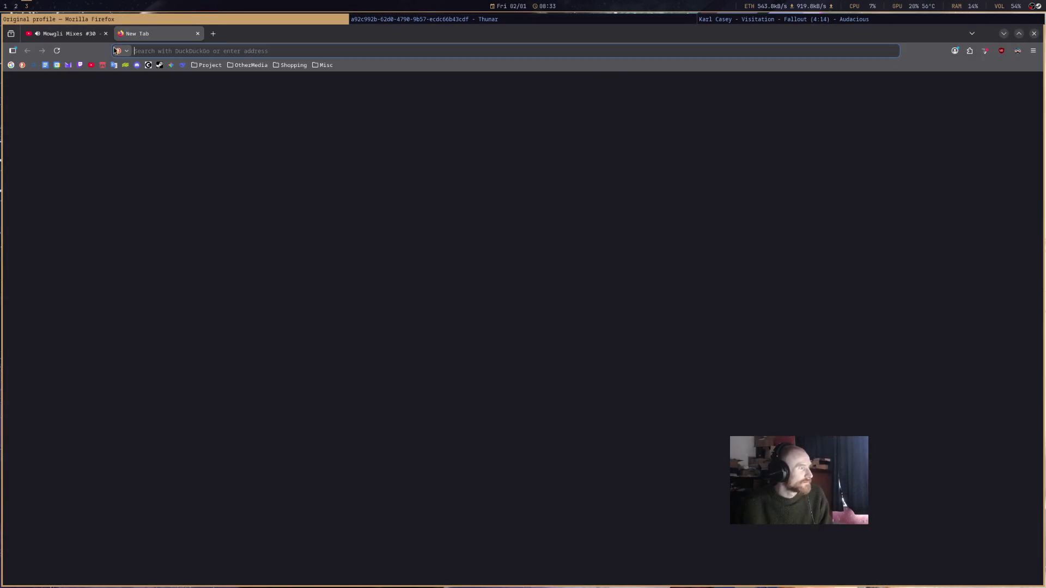
{"action": "left_click", "coordinate": [102, 65]}
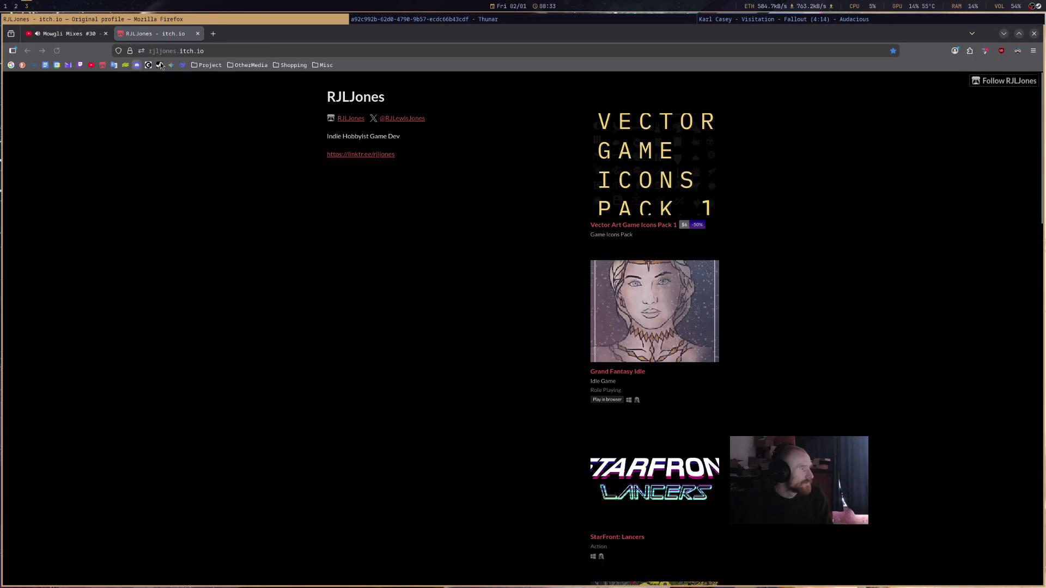
{"action": "left_click", "coordinate": [131, 54]}
{"action": "key", "text": "ctrl+BackSpace"}
{"action": "key", "text": "Return"}
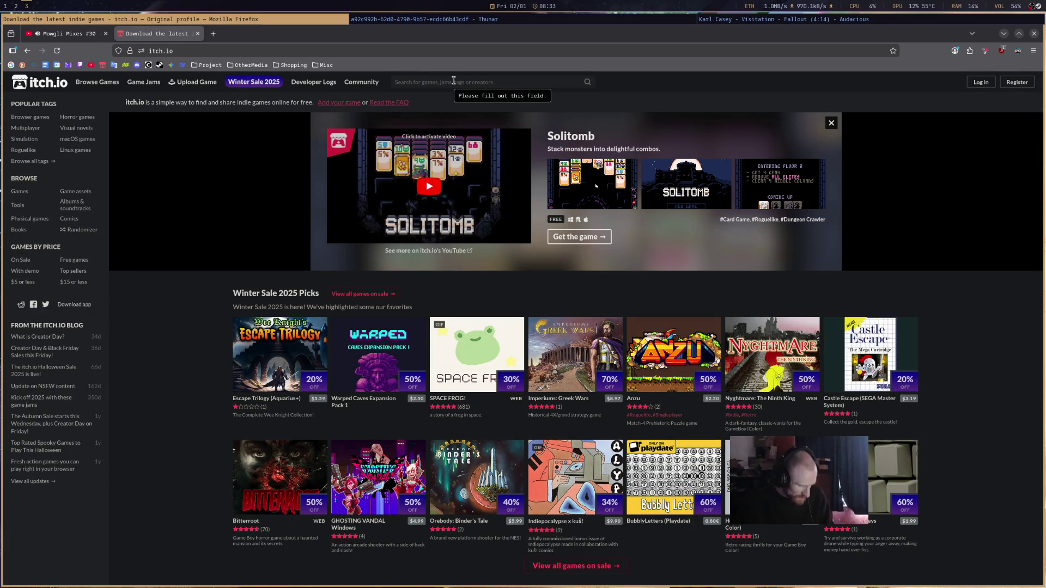
- Search itch.io for 'game like' and open the Game-like Jam 7 - Rogue jam page
{"action": "left_click", "coordinate": [454, 80]}
{"action": "type", "text": "game like"}
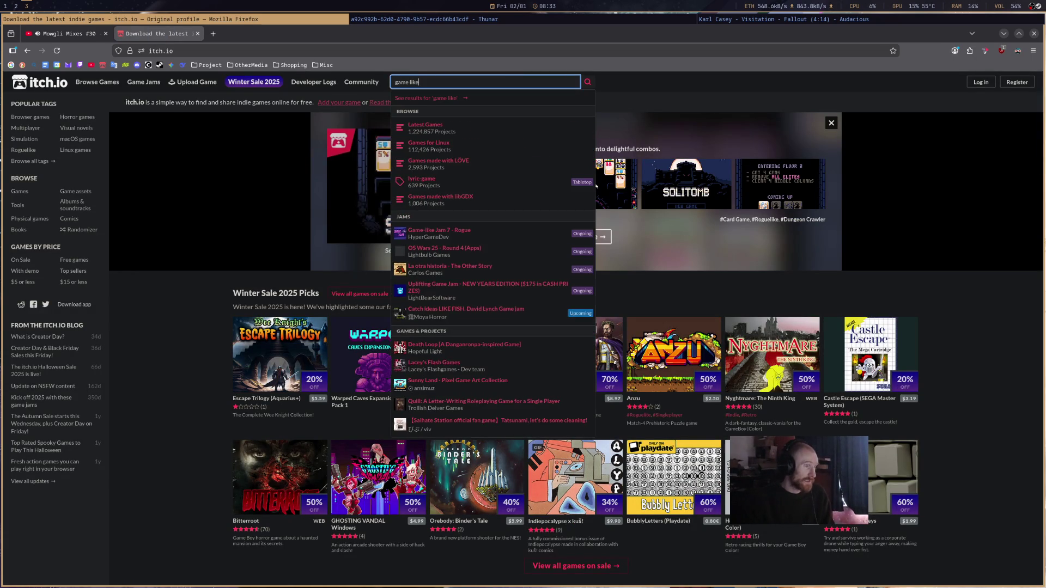
{"action": "key", "text": "Down"}
{"action": "key", "text": "Return"}
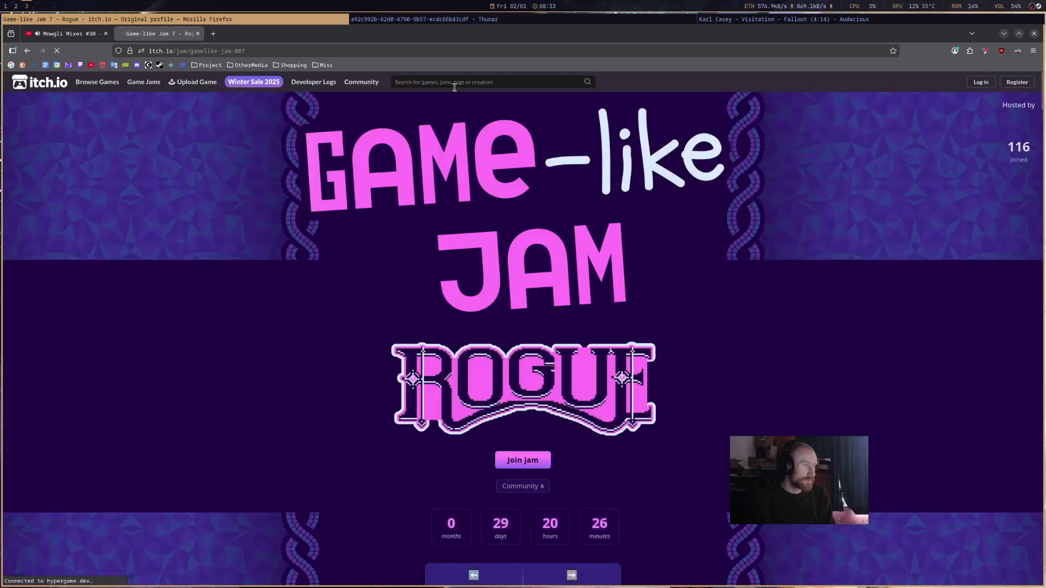
- Scroll down through the Game-like Jam 7 page to read its details
{"action": "scroll", "coordinate": [293, 235], "scroll_direction": "down", "scroll_amount": 7}
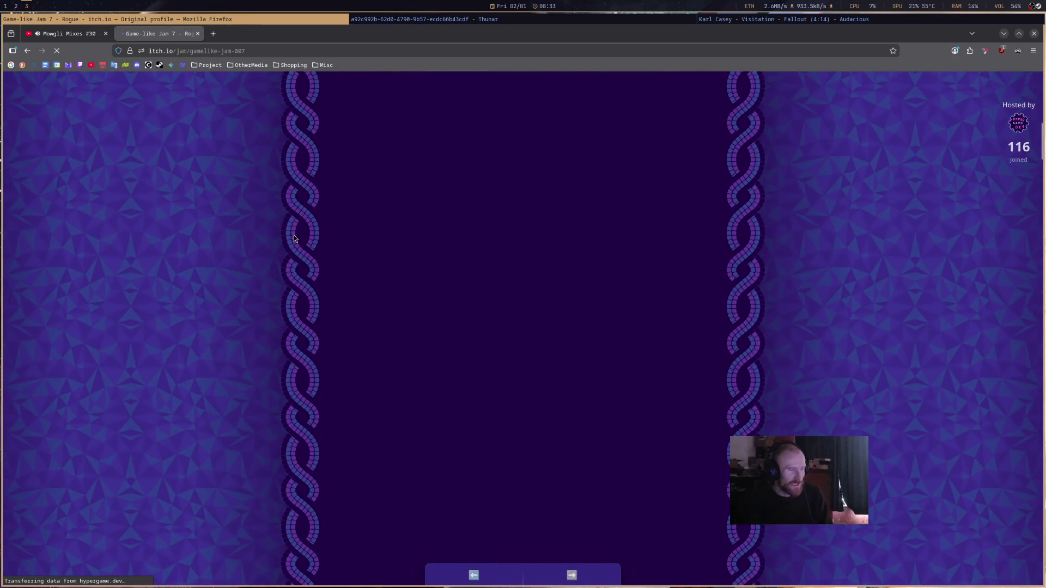
{"action": "scroll", "coordinate": [293, 238], "scroll_direction": "down", "scroll_amount": 15}
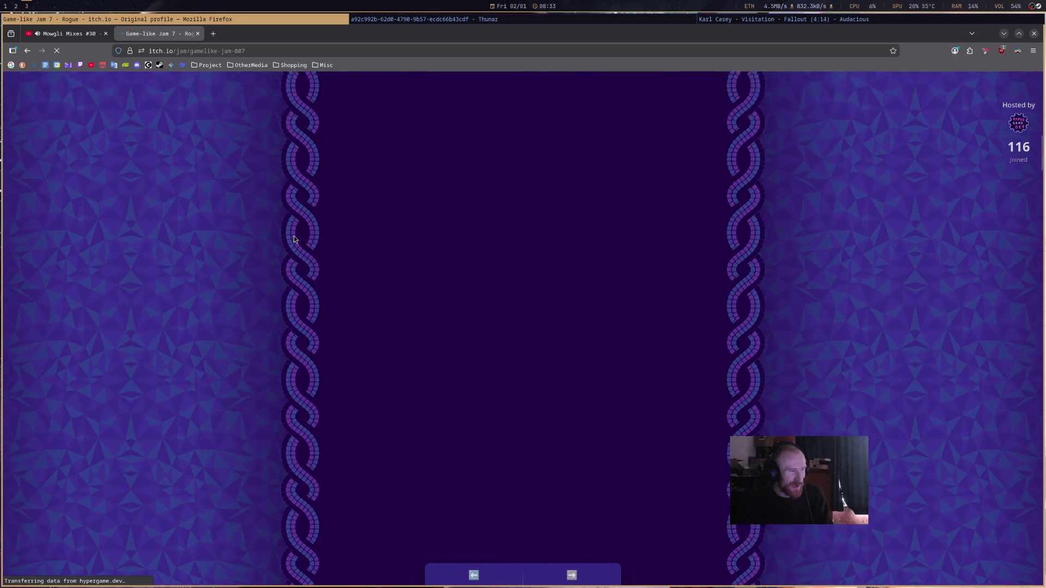
{"action": "scroll", "coordinate": [293, 243], "scroll_direction": "down", "scroll_amount": 20}
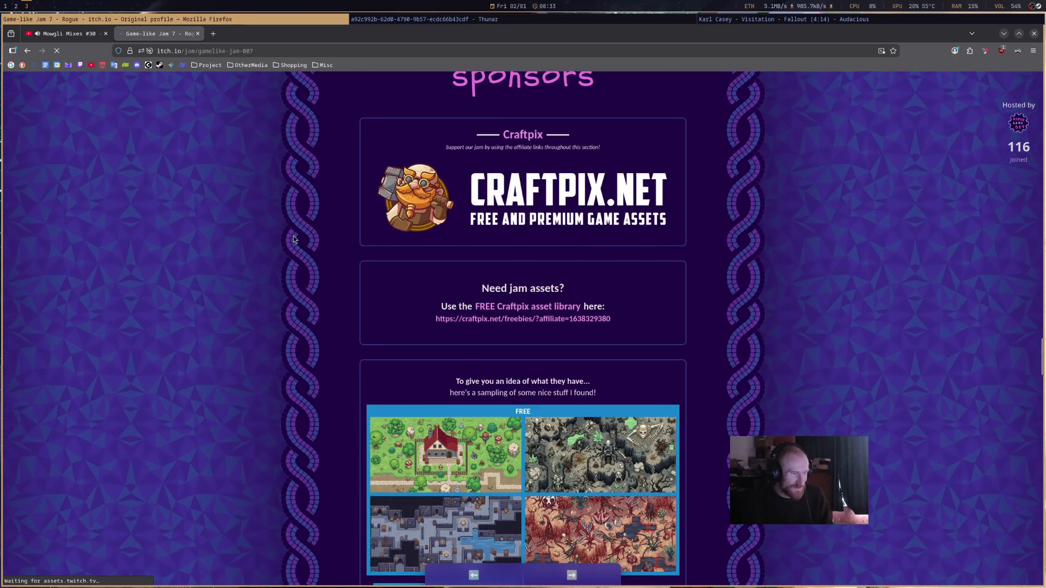
{"action": "scroll", "coordinate": [293, 239], "scroll_direction": "down", "scroll_amount": 6}
{"action": "scroll", "coordinate": [293, 239], "scroll_direction": "up", "scroll_amount": 6}
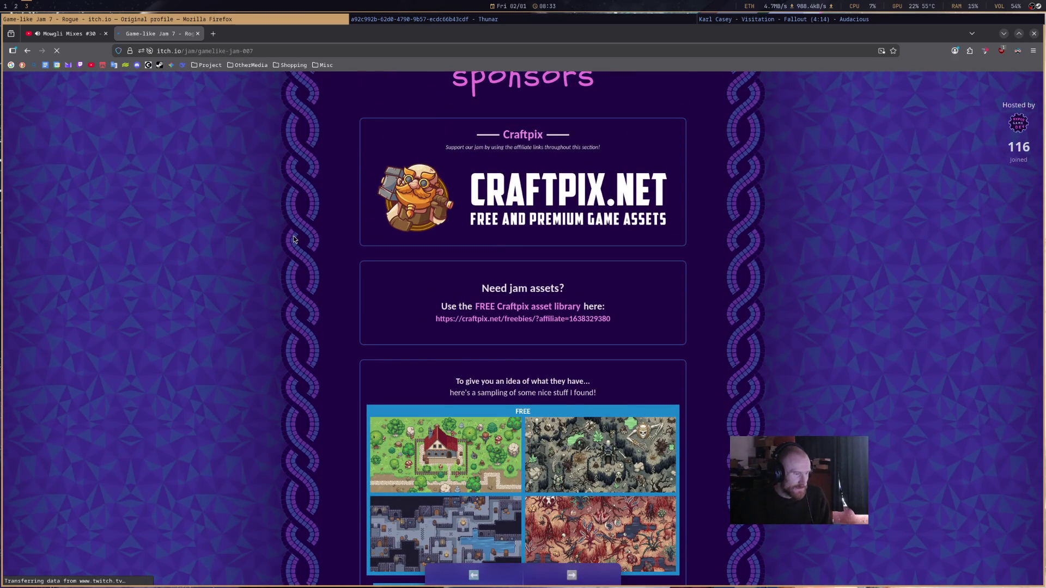
{"action": "scroll", "coordinate": [293, 239], "scroll_direction": "down", "scroll_amount": 5}
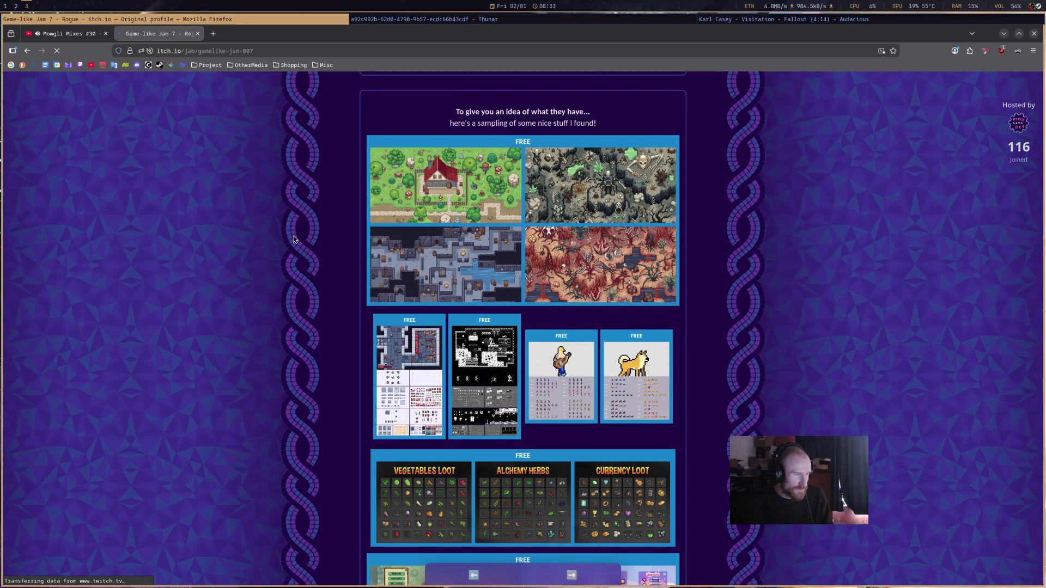
{"action": "scroll", "coordinate": [293, 238], "scroll_direction": "down", "scroll_amount": 5}
{"action": "scroll", "coordinate": [293, 240], "scroll_direction": "down", "scroll_amount": 8}
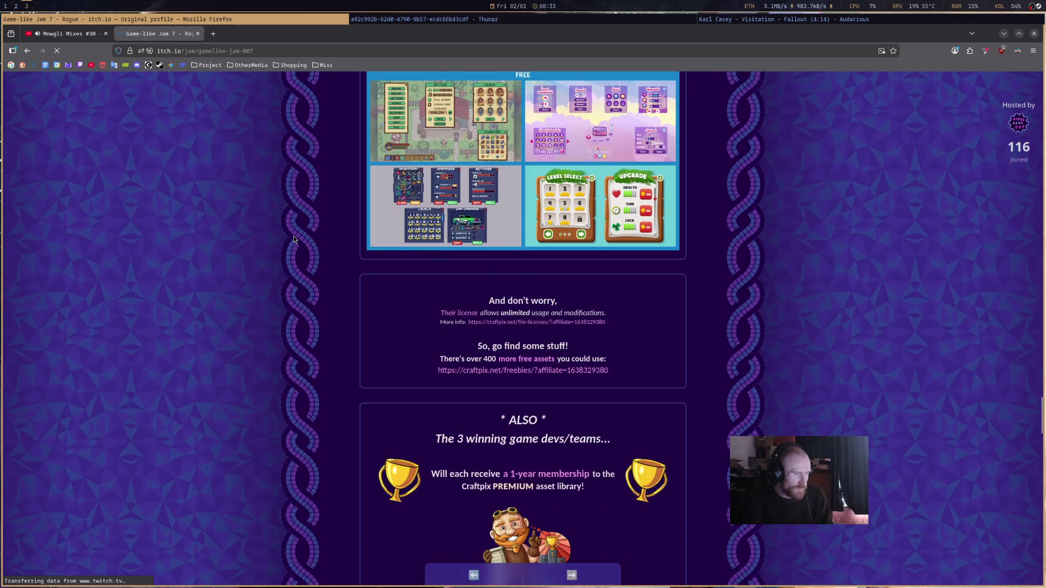
{"action": "scroll", "coordinate": [293, 239], "scroll_direction": "down", "scroll_amount": 5}
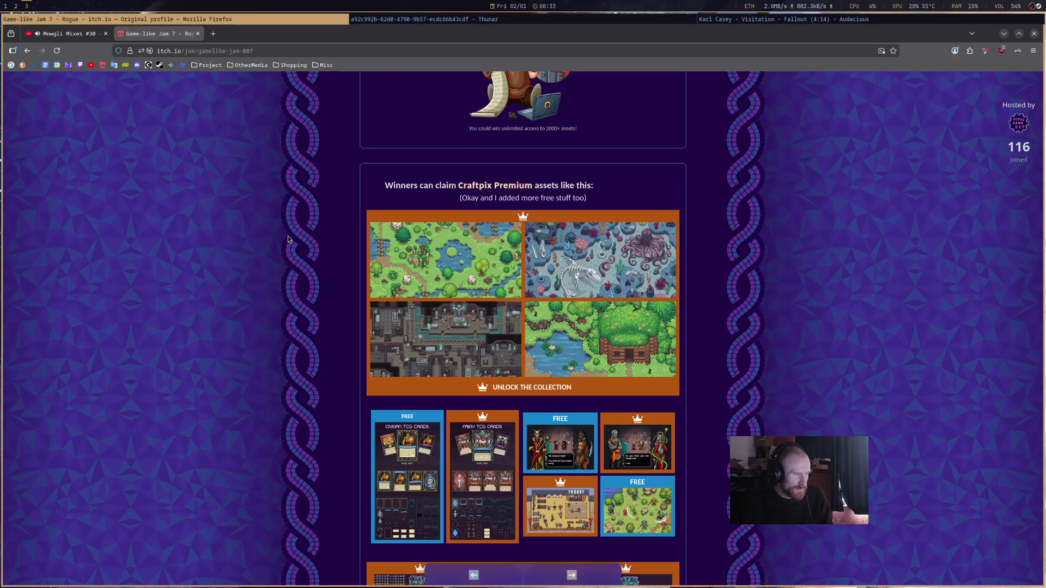
{"action": "scroll", "coordinate": [288, 236], "scroll_direction": "down", "scroll_amount": 4}
{"action": "scroll", "coordinate": [289, 240], "scroll_direction": "down", "scroll_amount": 4}
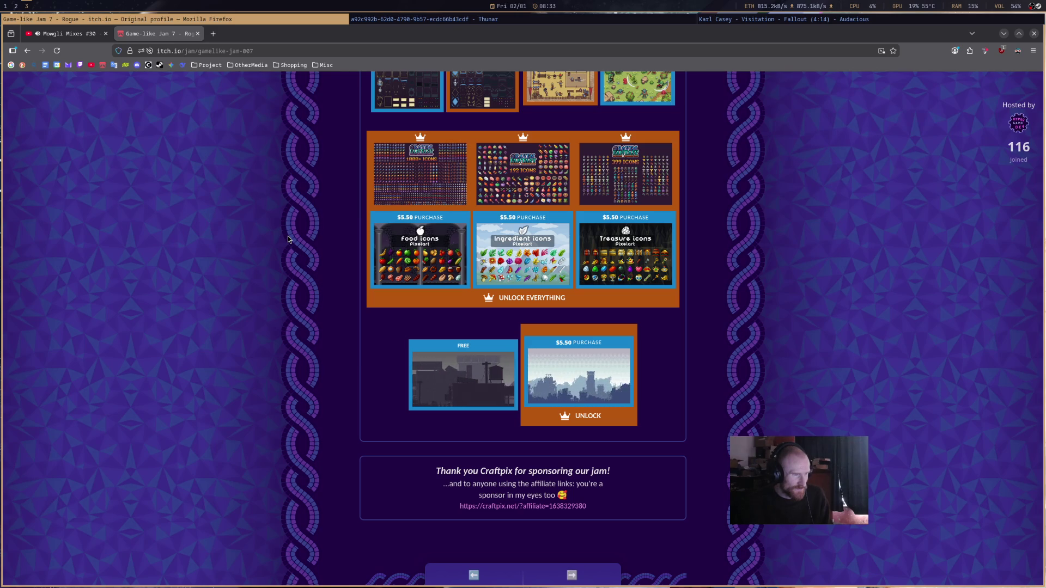
- Scroll back up to the theme game section and open the JSRogue theme game
{"action": "scroll", "coordinate": [289, 239], "scroll_direction": "up", "scroll_amount": 20}
{"action": "scroll", "coordinate": [288, 237], "scroll_direction": "up", "scroll_amount": 12}
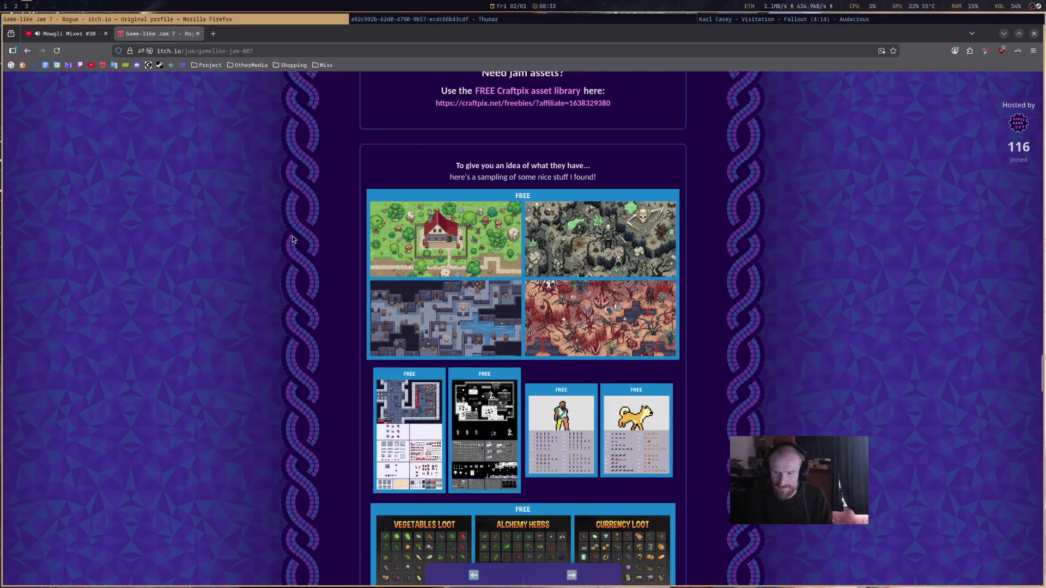
{"action": "scroll", "coordinate": [292, 237], "scroll_direction": "up", "scroll_amount": 20}
{"action": "scroll", "coordinate": [292, 239], "scroll_direction": "up", "scroll_amount": 15}
{"action": "scroll", "coordinate": [292, 239], "scroll_direction": "up", "scroll_amount": 15}
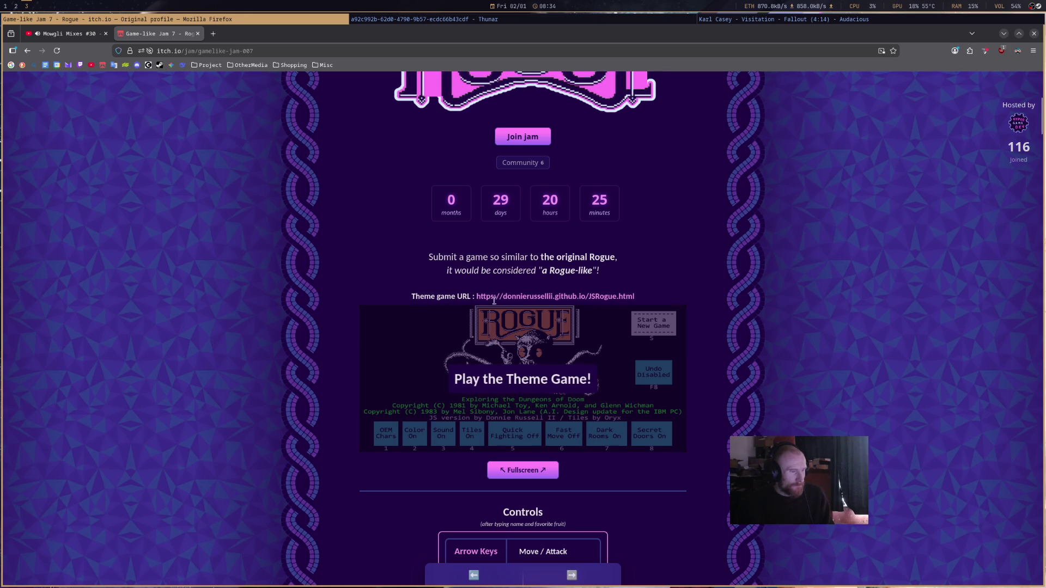
{"action": "left_click", "coordinate": [544, 297]}
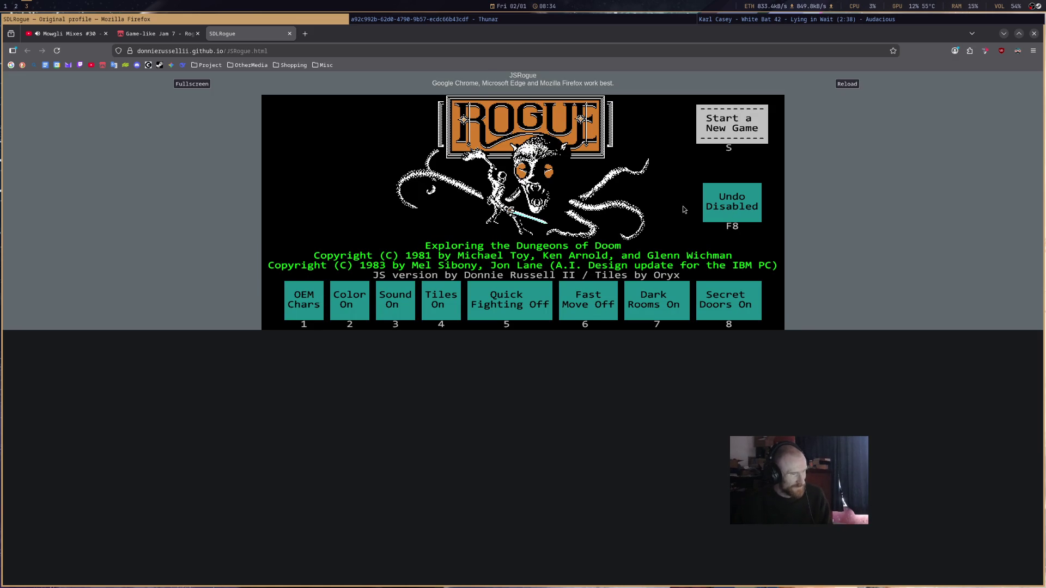
- Close the JSRogue tab, review the jam's judging criteria, and switch back to Godot
{"action": "left_click", "coordinate": [289, 35]}
{"action": "scroll", "coordinate": [741, 284], "scroll_direction": "down", "scroll_amount": 10}
{"action": "scroll", "coordinate": [741, 293], "scroll_direction": "down", "scroll_amount": 20}
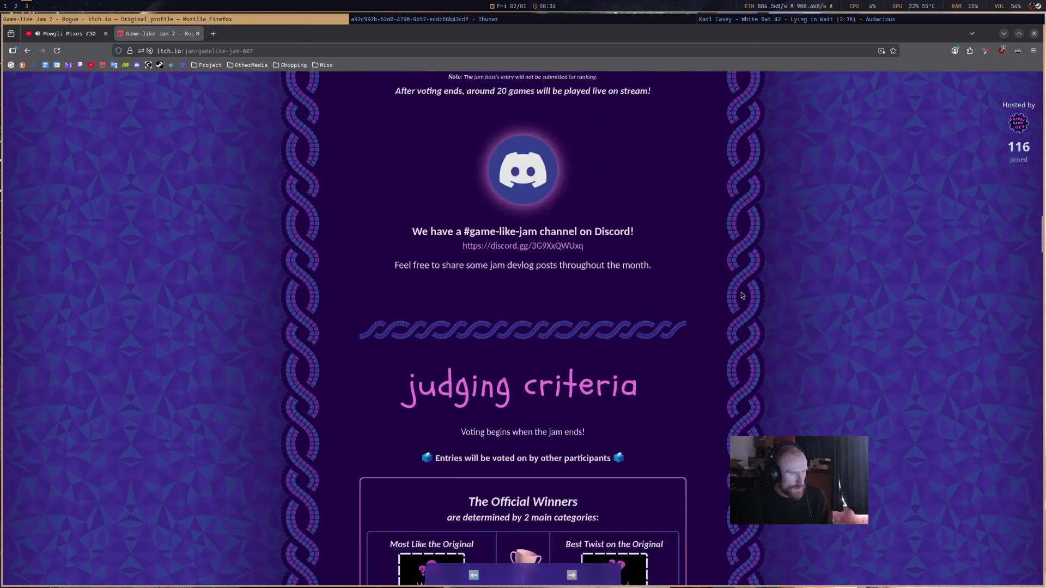
{"action": "scroll", "coordinate": [741, 295], "scroll_direction": "down", "scroll_amount": 5}
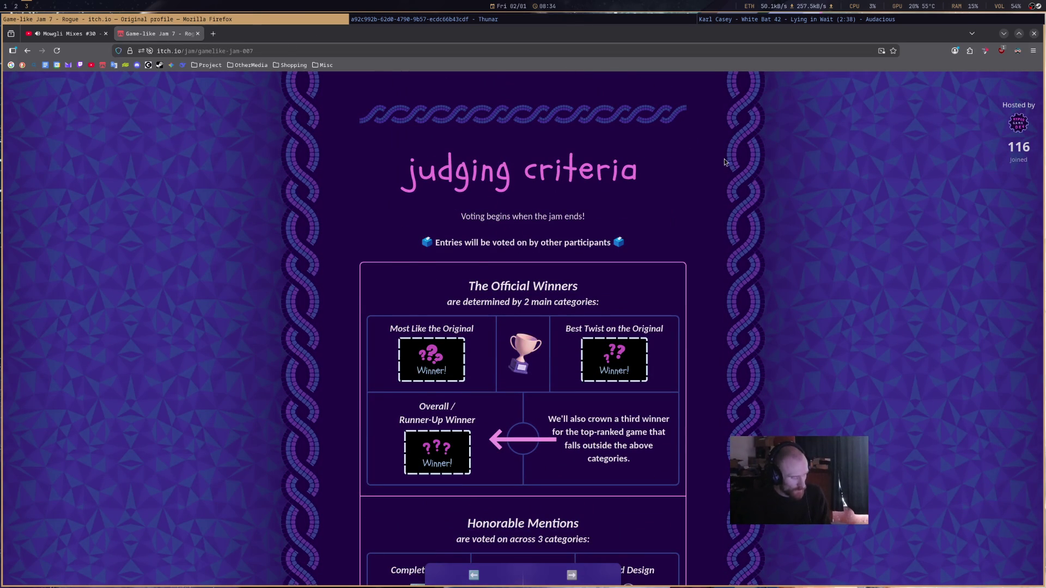
{"action": "key", "text": "super+1"}
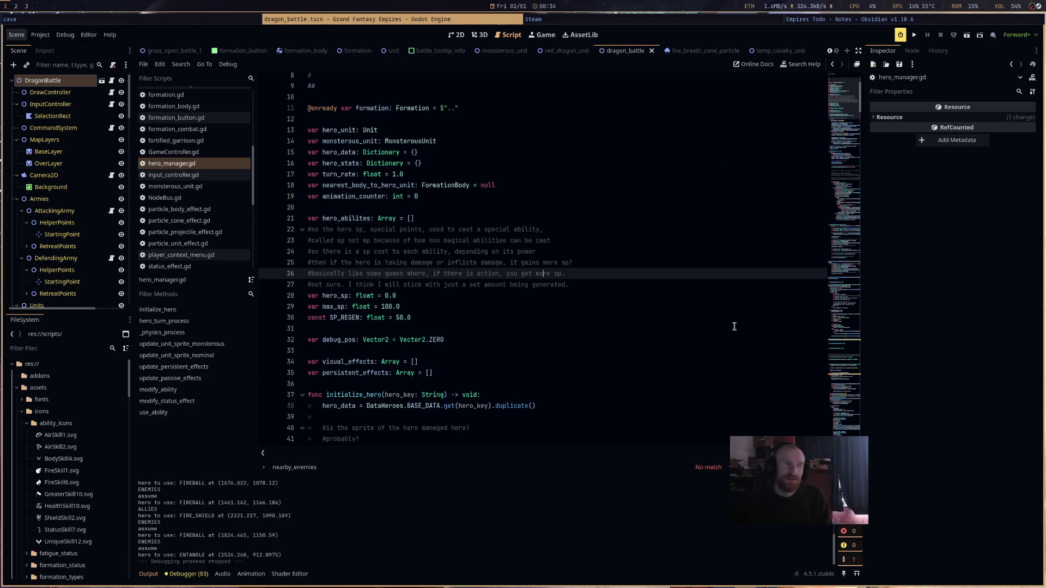
- Review the sp variables on lines 22–30, scroll down to use_ability, and run the game
{"action": "left_click", "coordinate": [734, 326]}
{"action": "left_click_drag", "start_coordinate": [542, 329], "coordinate": [283, 229]}
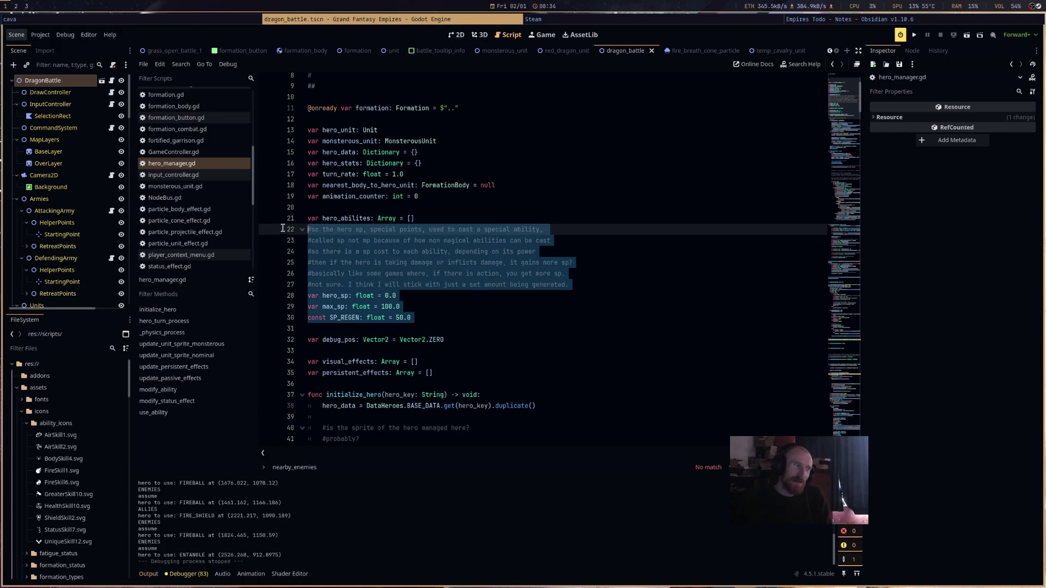
{"action": "left_click", "coordinate": [659, 327]}
{"action": "scroll", "coordinate": [747, 331], "scroll_direction": "down", "scroll_amount": 20}
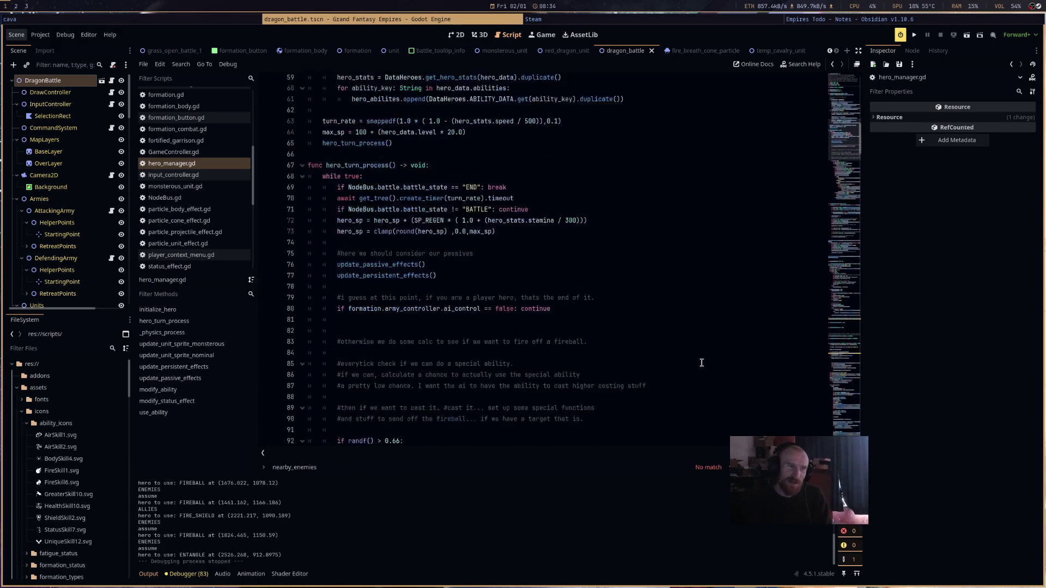
{"action": "scroll", "coordinate": [702, 363], "scroll_direction": "down", "scroll_amount": 5}
{"action": "scroll", "coordinate": [702, 363], "scroll_direction": "down", "scroll_amount": 20}
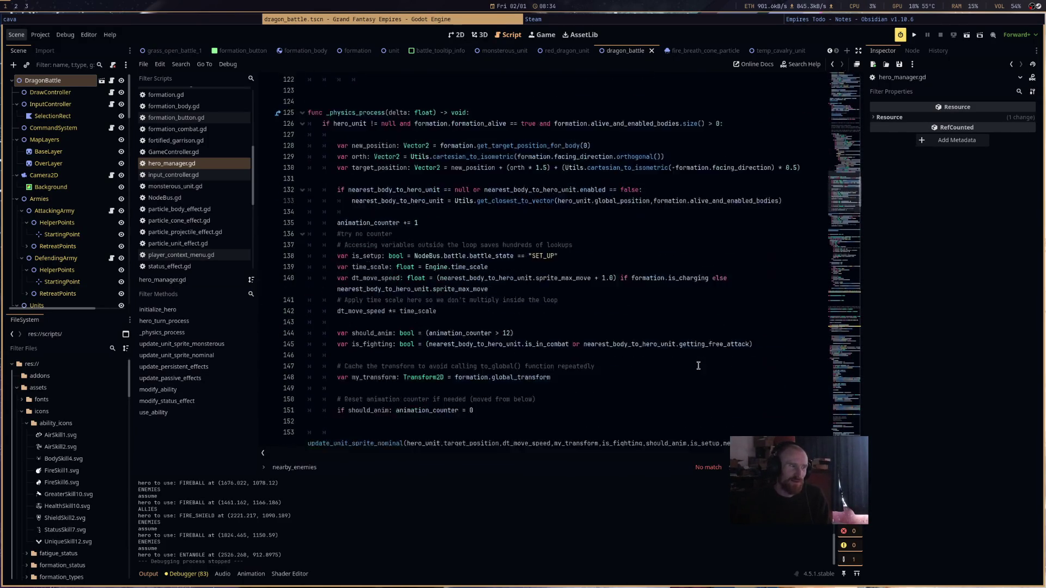
{"action": "scroll", "coordinate": [698, 364], "scroll_direction": "down", "scroll_amount": 10}
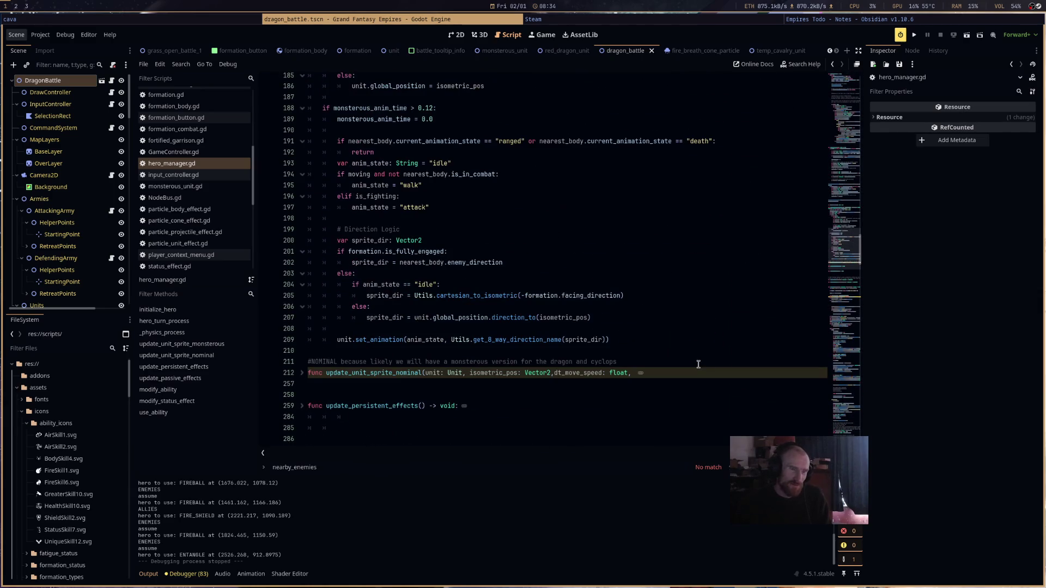
{"action": "scroll", "coordinate": [698, 364], "scroll_direction": "down", "scroll_amount": 6}
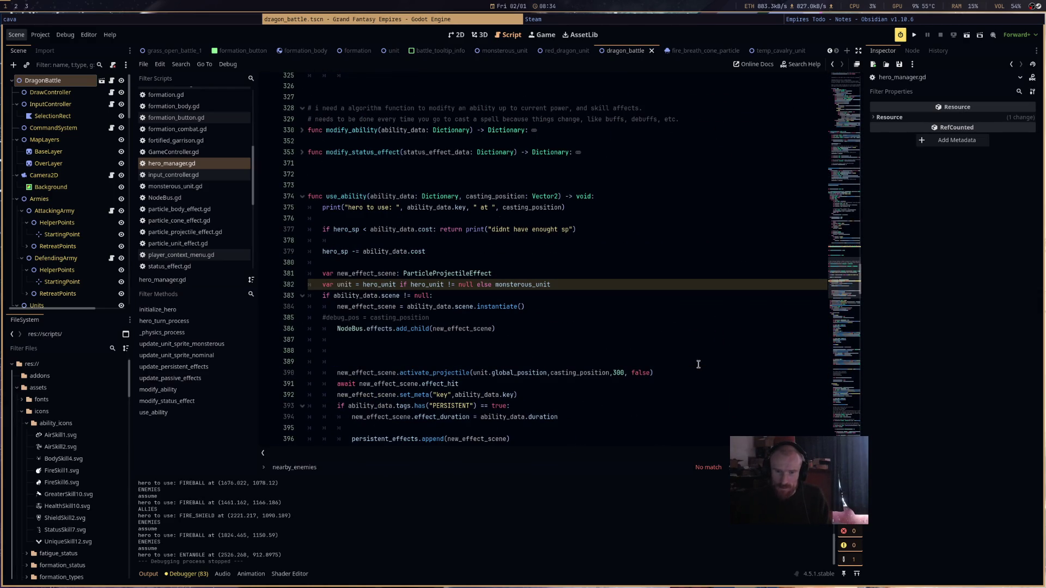
{"action": "left_click", "coordinate": [917, 35]}
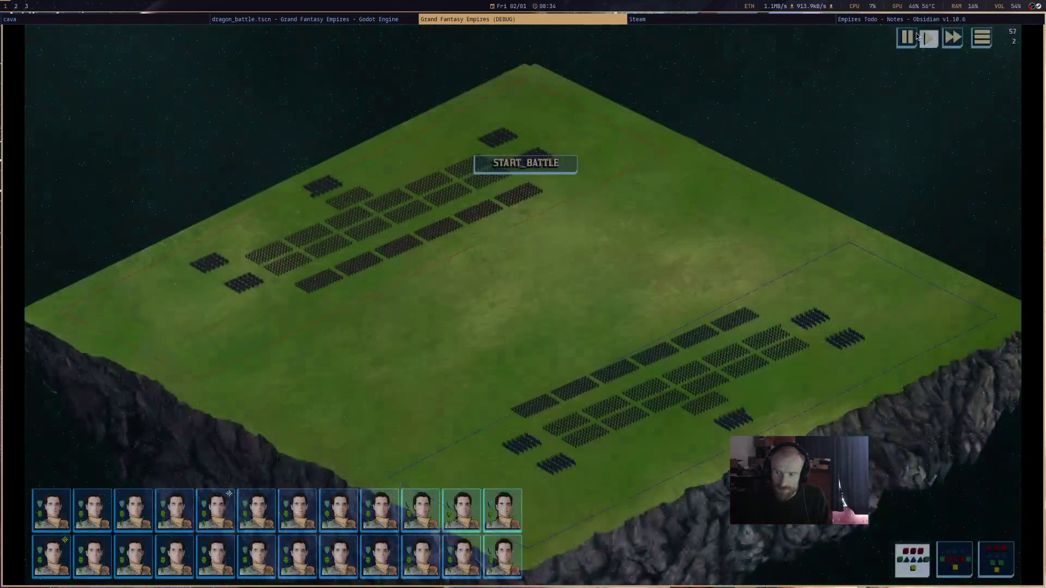
- Shift the battlefield view, start the battle, and watch the heroes cast their spells
{"action": "left_click_drag", "start_coordinate": [760, 302], "coordinate": [705, 208]}
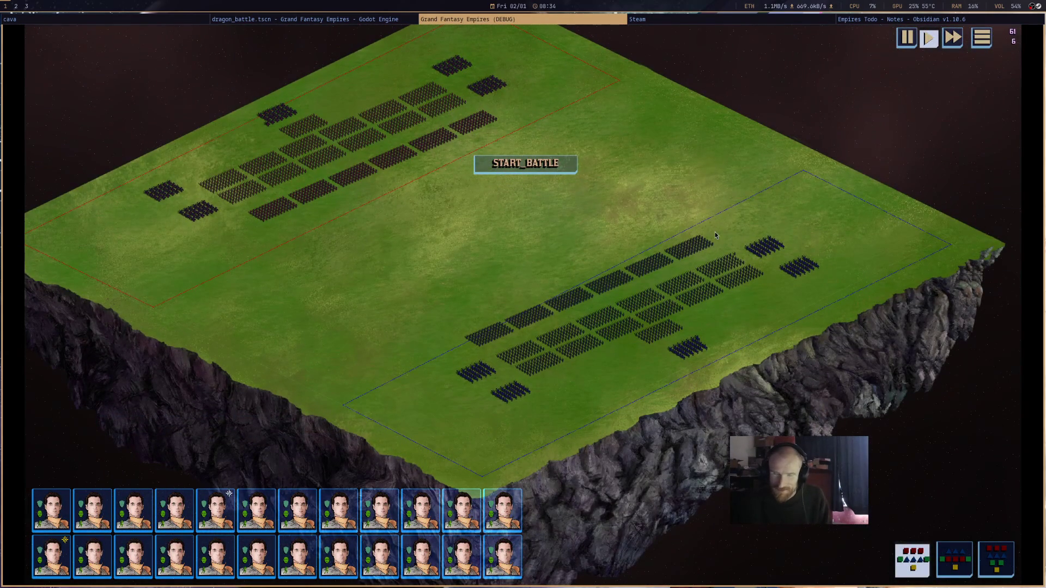
{"action": "left_click", "coordinate": [570, 170]}
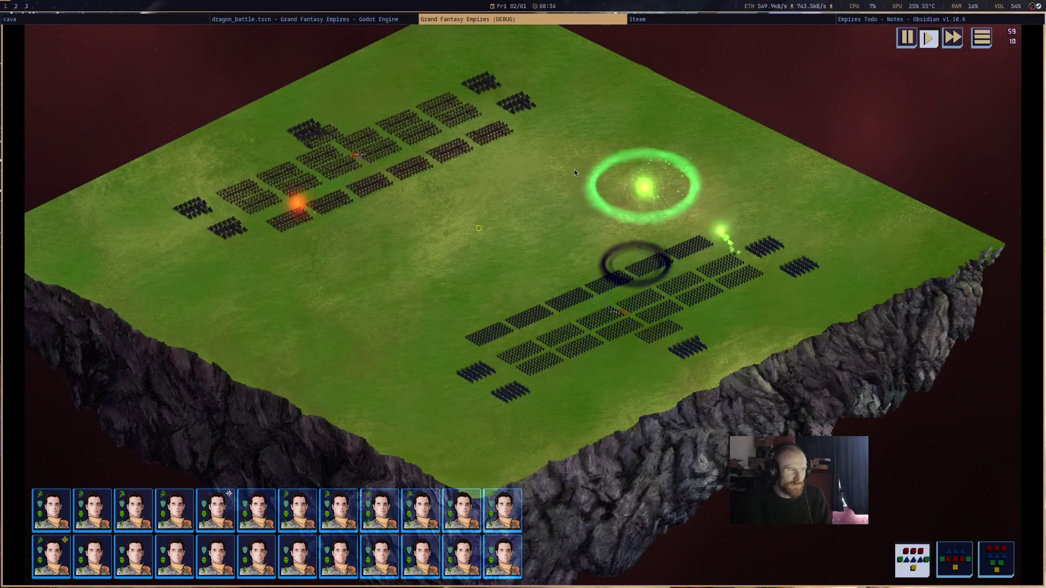
{"action": "mouse_move", "coordinate": [657, 258]}
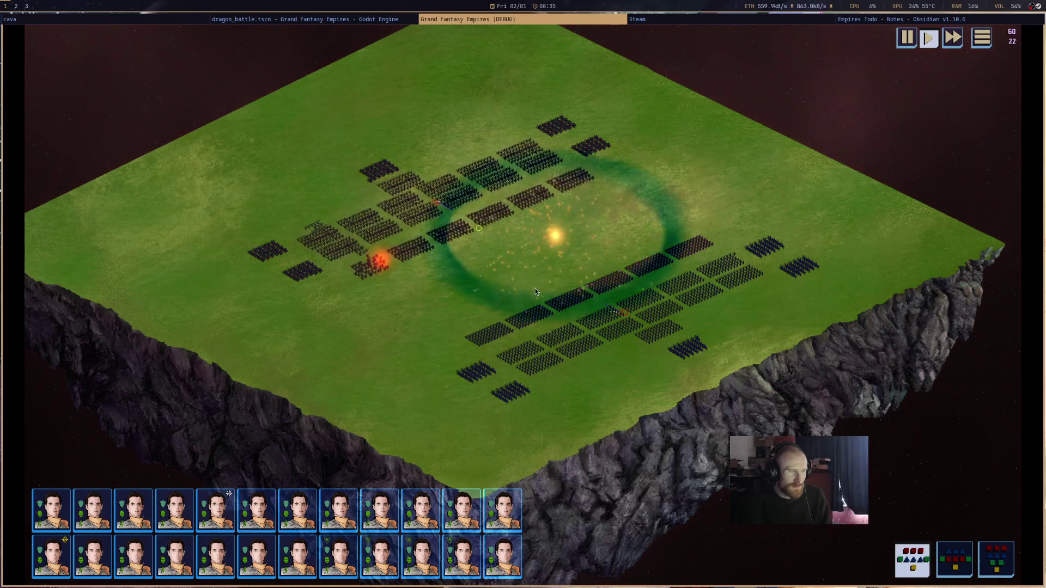
{"action": "mouse_move", "coordinate": [698, 352]}
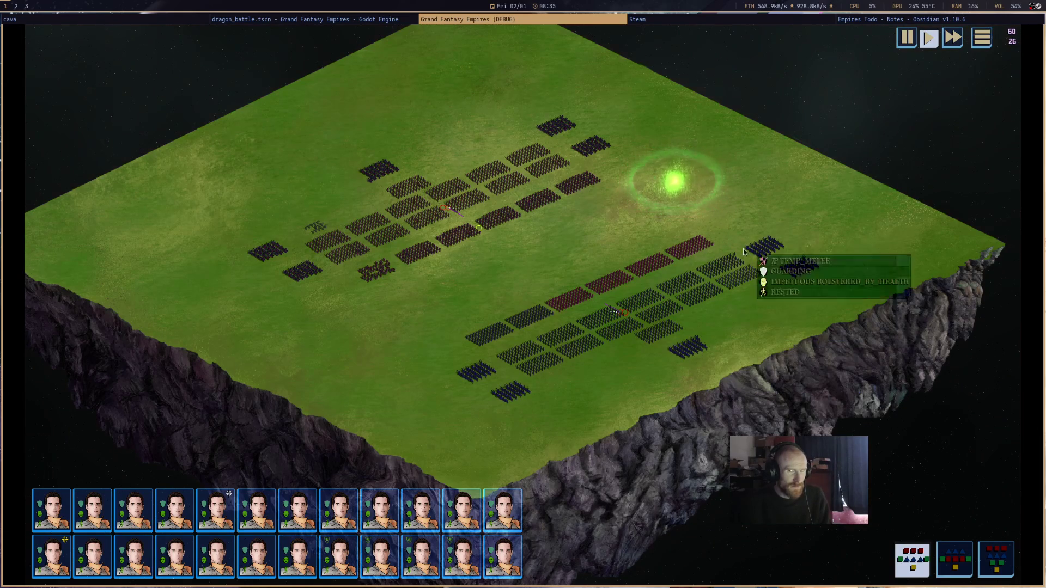
{"action": "mouse_move", "coordinate": [686, 306]}
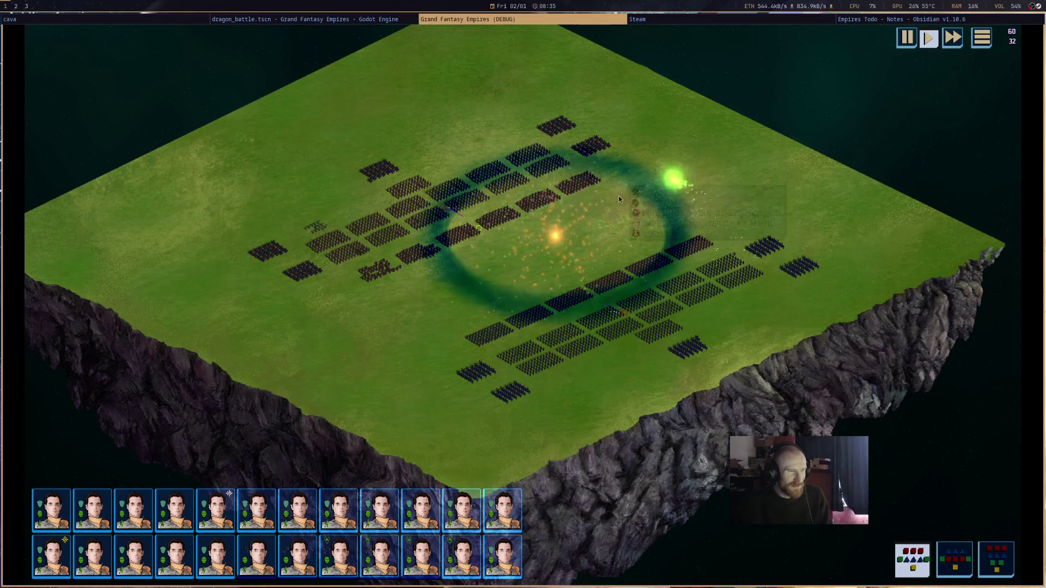
{"action": "mouse_move", "coordinate": [518, 166]}
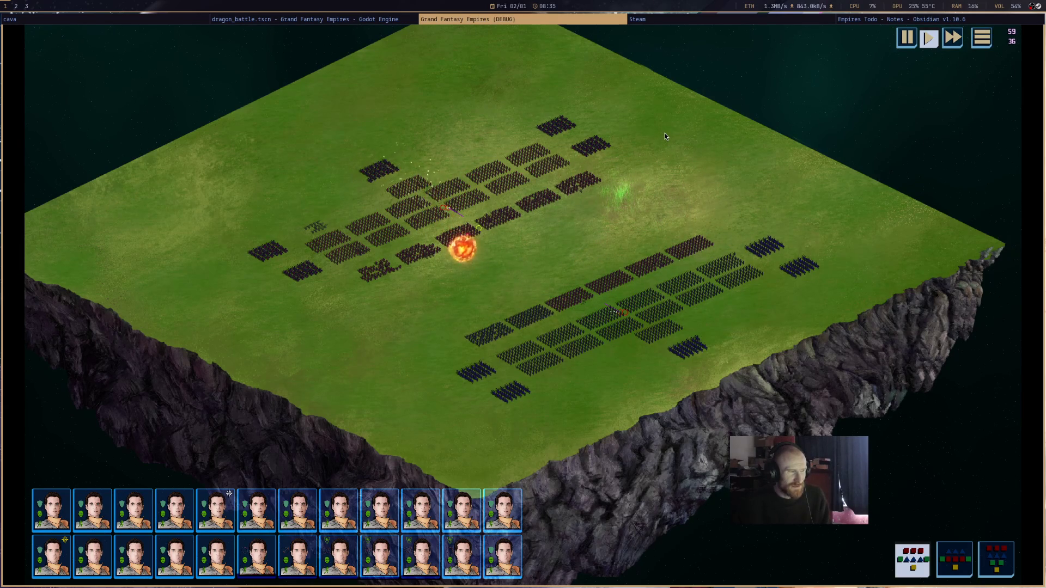
{"action": "mouse_move", "coordinate": [470, 263]}
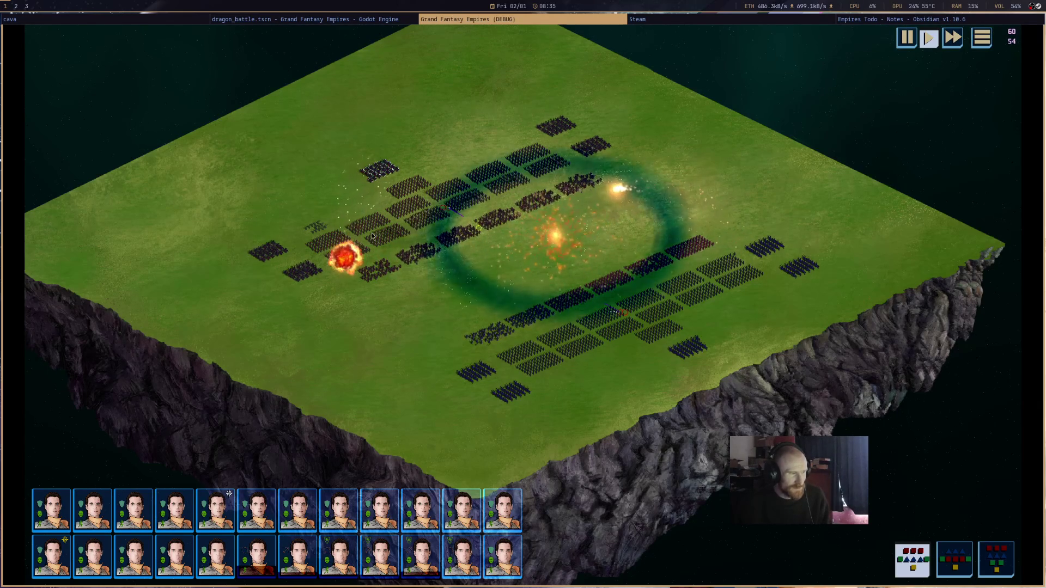
{"action": "mouse_move", "coordinate": [357, 259]}
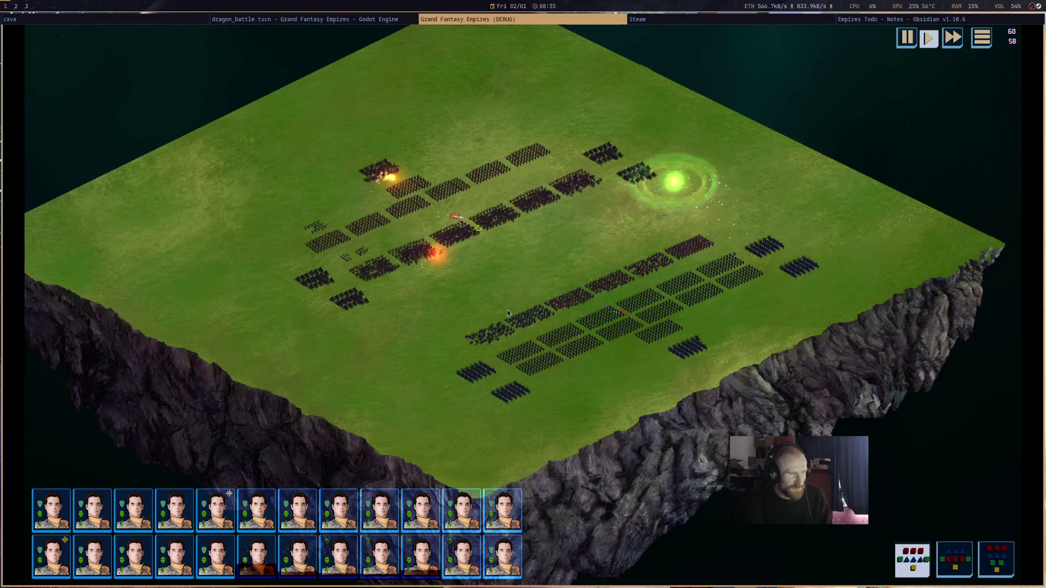
{"action": "mouse_move", "coordinate": [636, 169]}
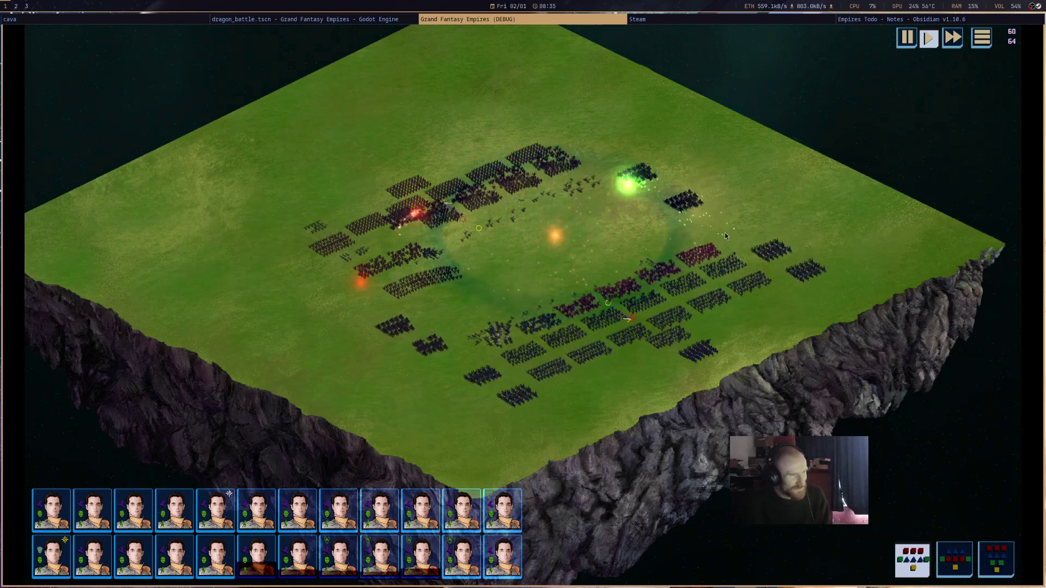
{"action": "mouse_move", "coordinate": [689, 320]}
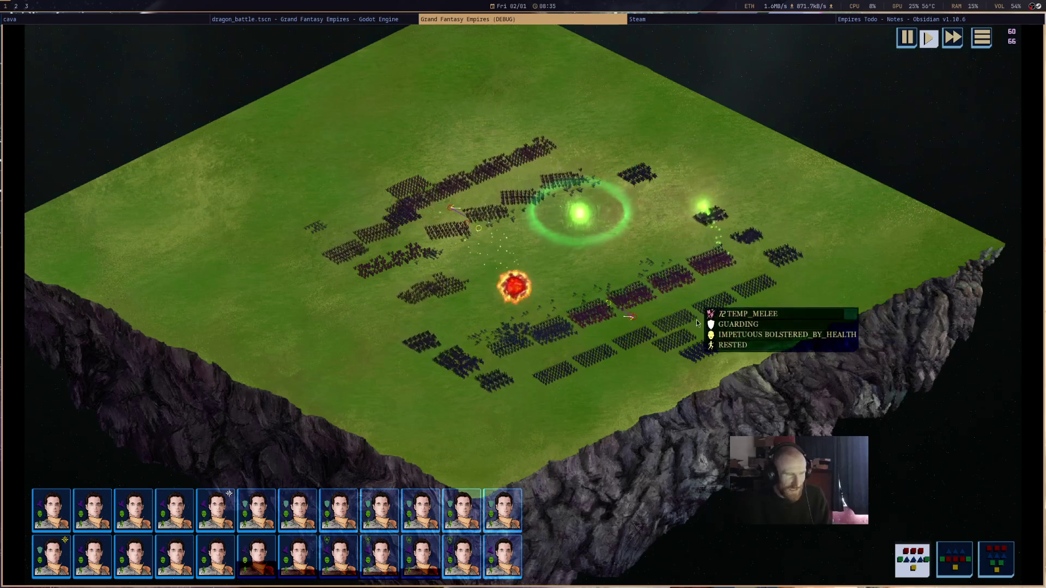
{"action": "mouse_move", "coordinate": [765, 249]}
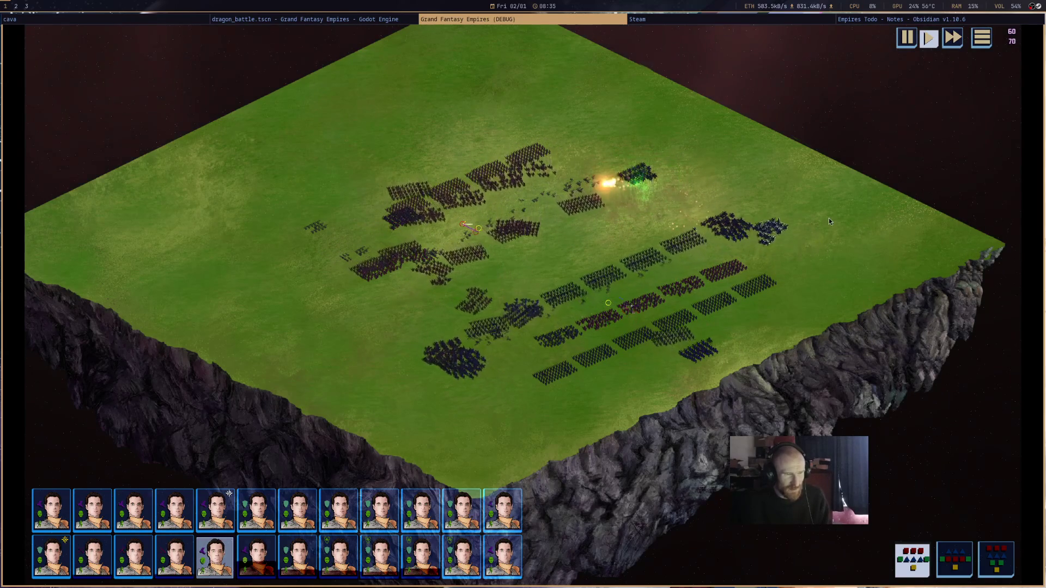
- Zoom and pan the camera around the battlefield, then close the game window
{"action": "scroll", "coordinate": [825, 216], "scroll_direction": "up", "scroll_amount": 5}
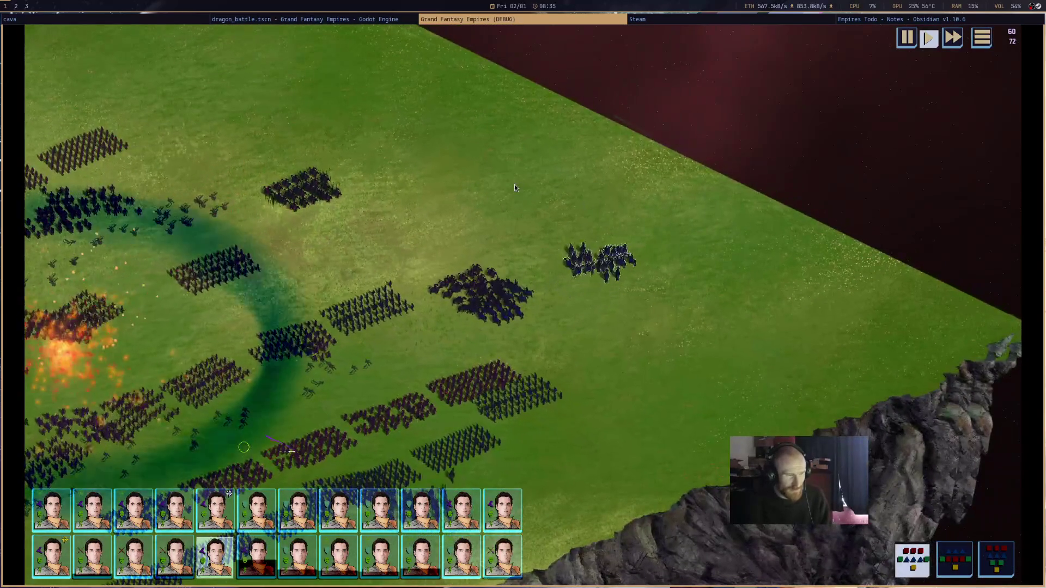
{"action": "mouse_move", "coordinate": [443, 185]}
{"action": "left_mouse_down"}
{"action": "mouse_move", "coordinate": [421, 185]}
{"action": "mouse_move", "coordinate": [592, 220]}
{"action": "left_mouse_up"}
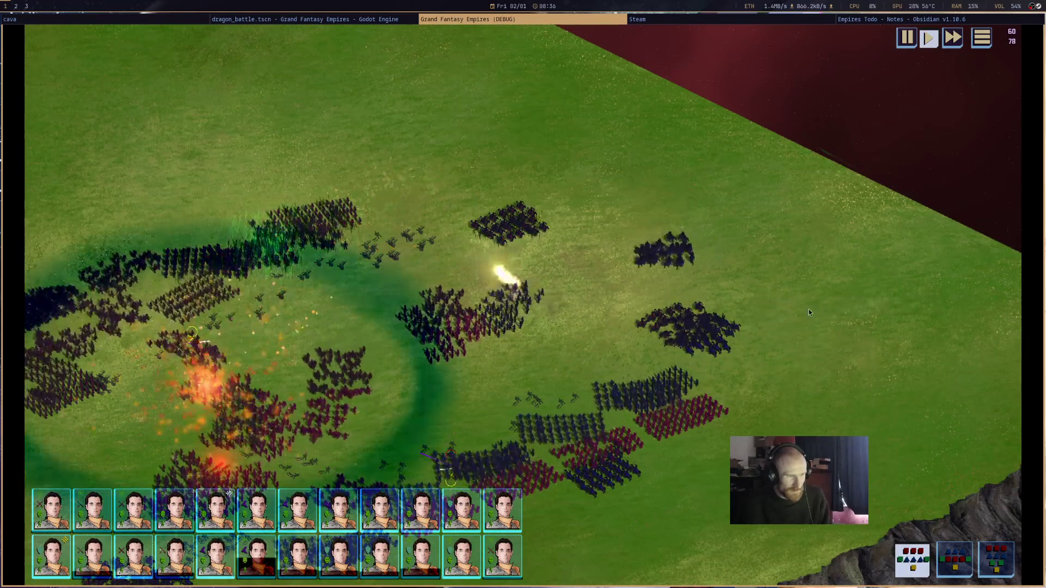
{"action": "key", "text": "s"}
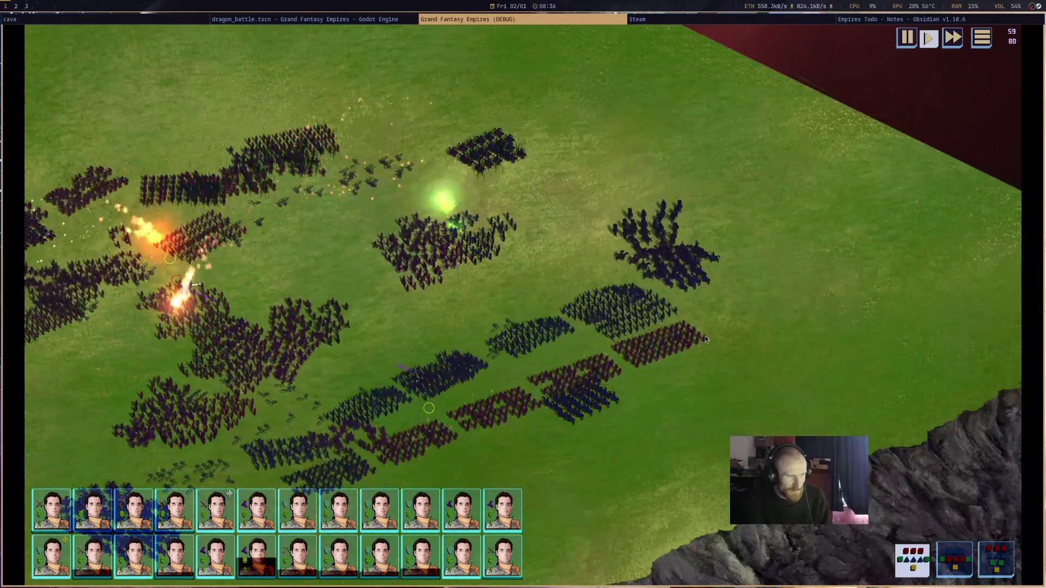
{"action": "scroll", "coordinate": [708, 338], "scroll_direction": "down", "scroll_amount": 5}
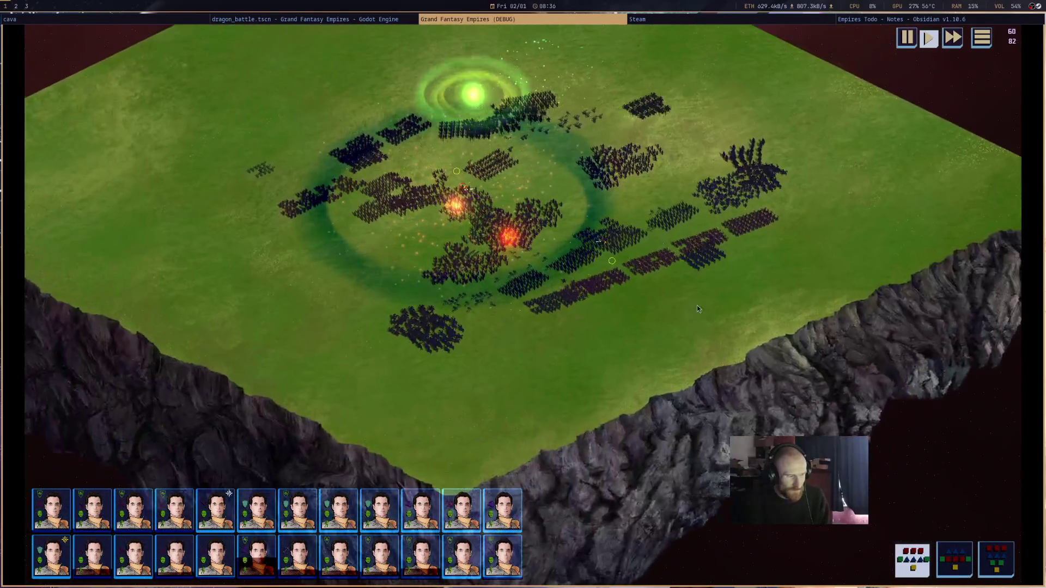
{"action": "key", "text": "w"}
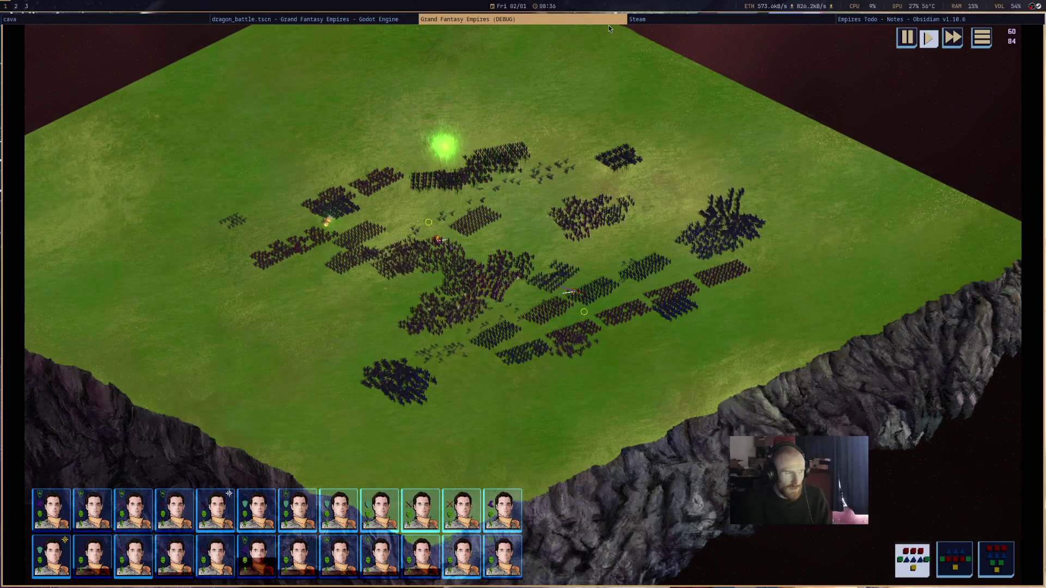
{"action": "middle_click", "coordinate": [610, 24]}
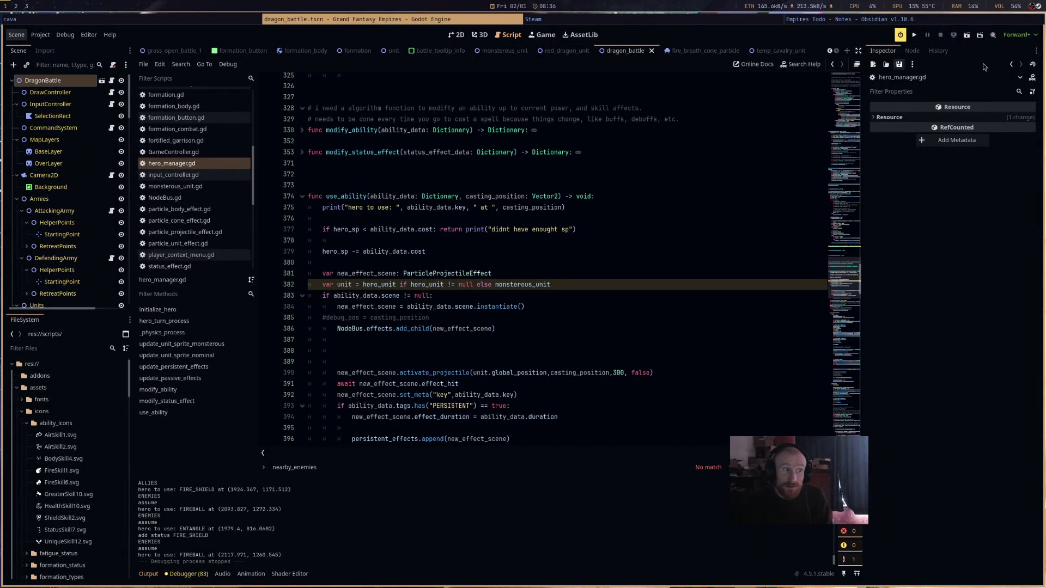
- Relaunch the game, start the red dragon battle, and fly the dragon to a landing spot
{"action": "left_click", "coordinate": [962, 36]}
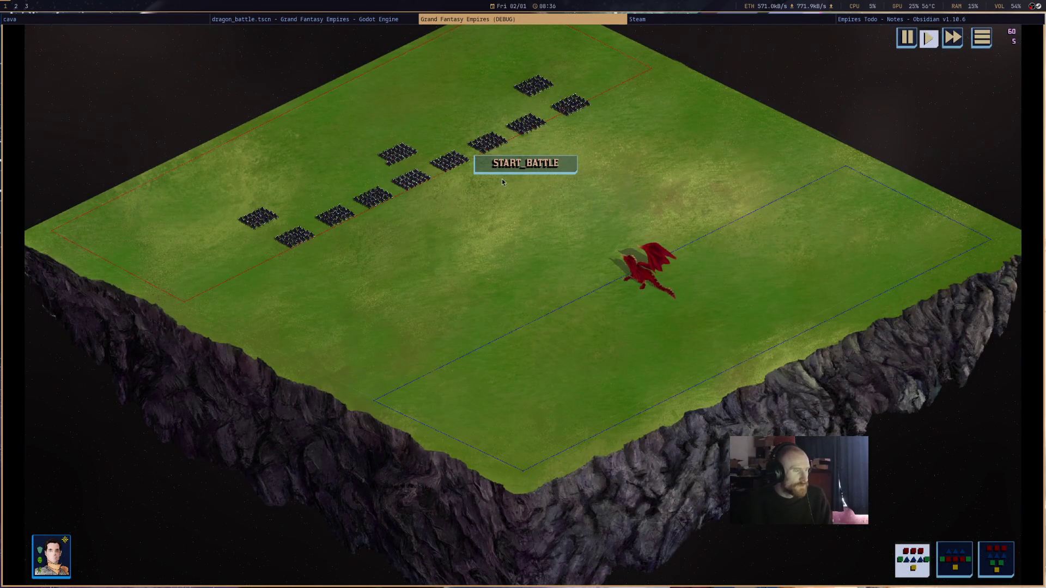
{"action": "left_click", "coordinate": [537, 165]}
{"action": "left_click", "coordinate": [649, 283]}
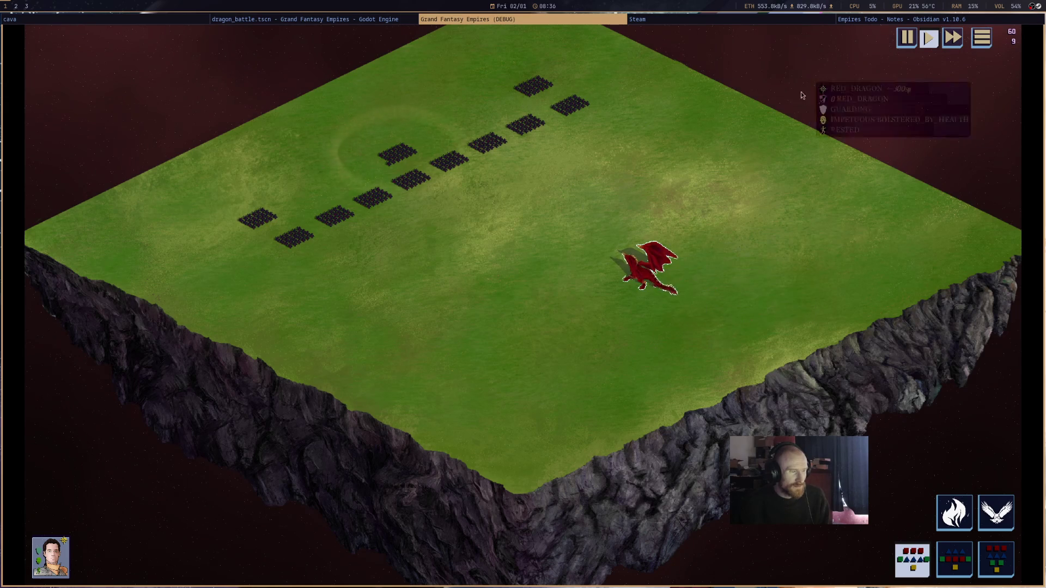
{"action": "scroll", "coordinate": [779, 333], "scroll_direction": "up", "scroll_amount": 3}
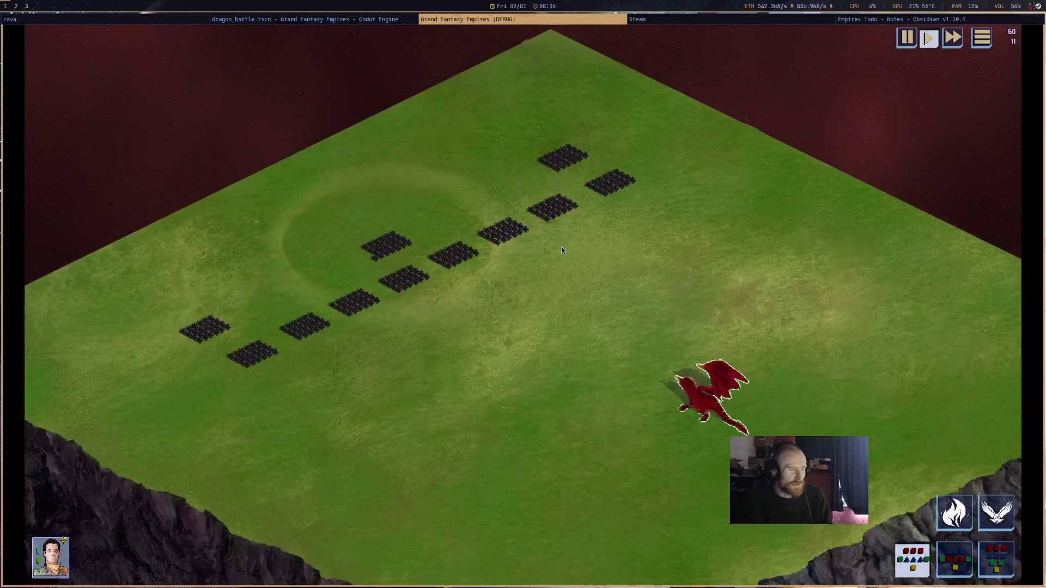
{"action": "scroll", "coordinate": [578, 255], "scroll_direction": "up", "scroll_amount": 2}
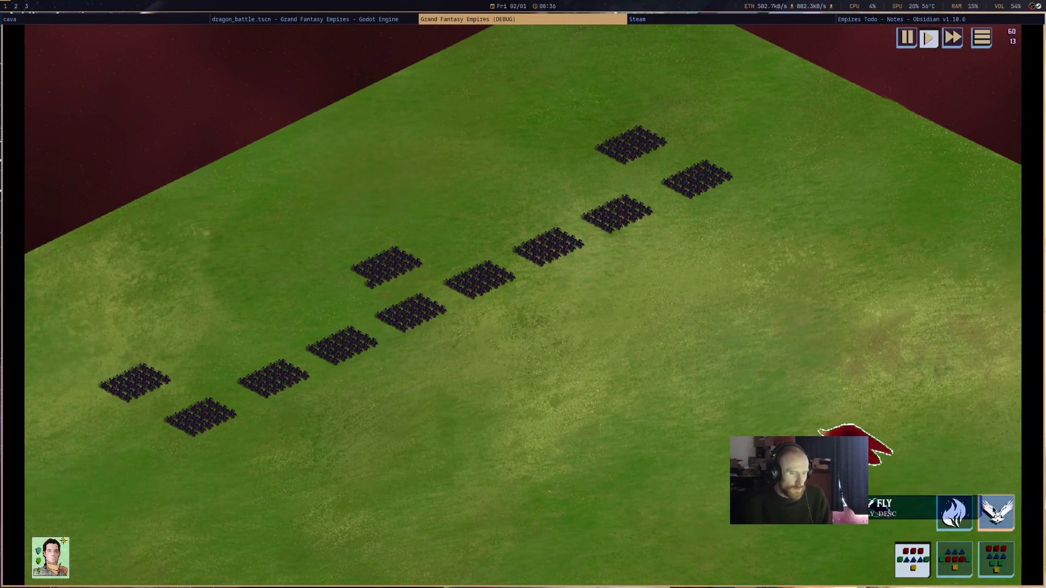
{"action": "left_click", "coordinate": [996, 512]}
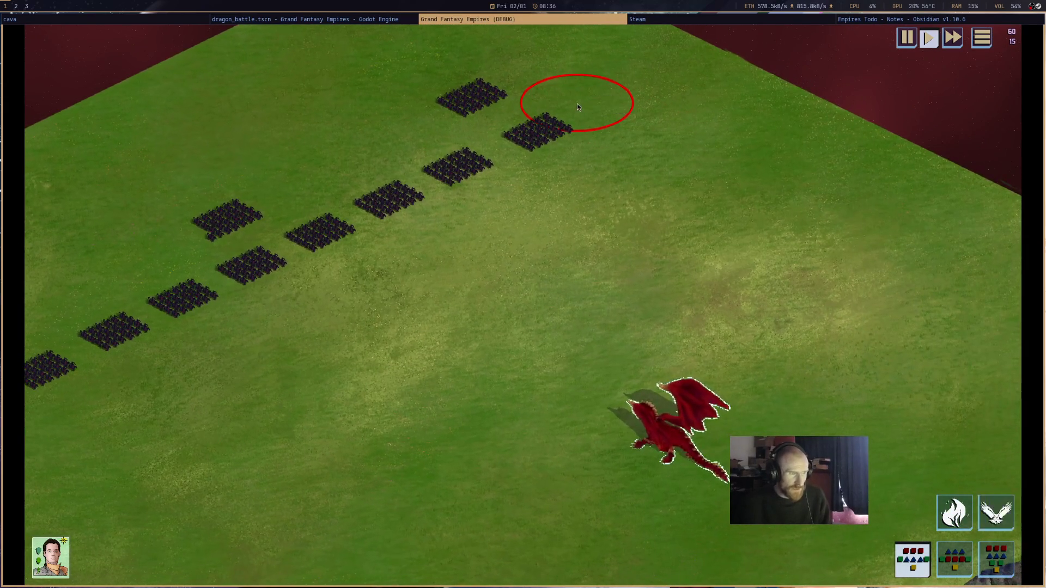
{"action": "left_click", "coordinate": [577, 104]}
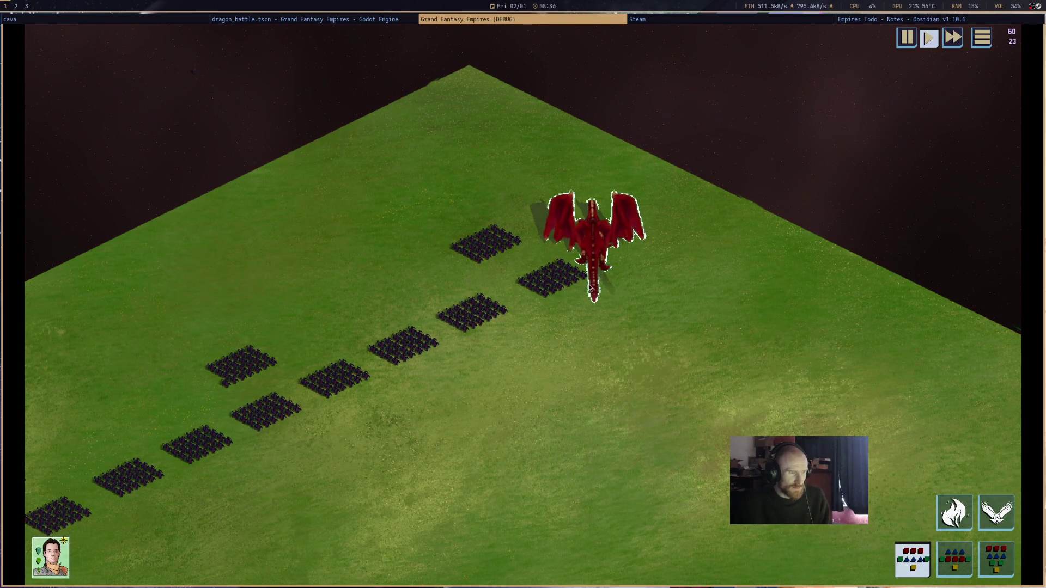
- Cast the dragon's Fire Breath at the troop lines, then close the game window
{"action": "mouse_move", "coordinate": [568, 283]}
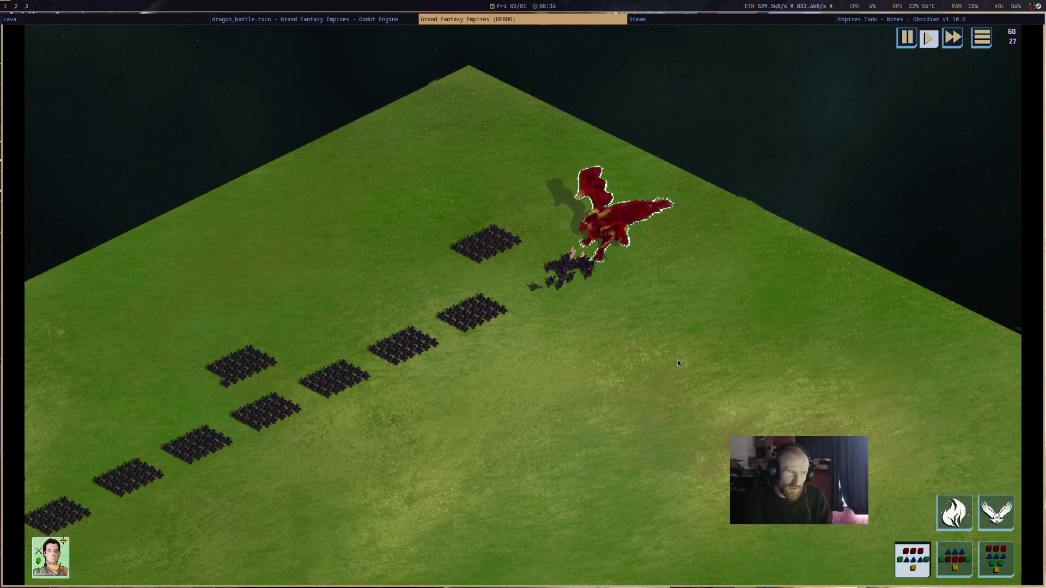
{"action": "left_click_drag", "start_coordinate": [636, 348], "coordinate": [765, 305]}
{"action": "mouse_move", "coordinate": [719, 178]}
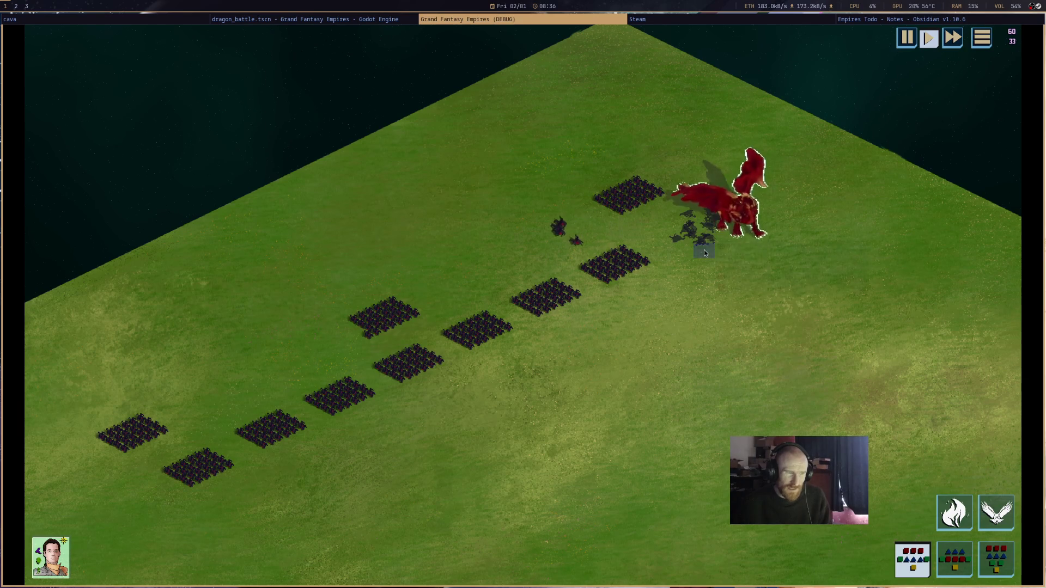
{"action": "mouse_move", "coordinate": [643, 271]}
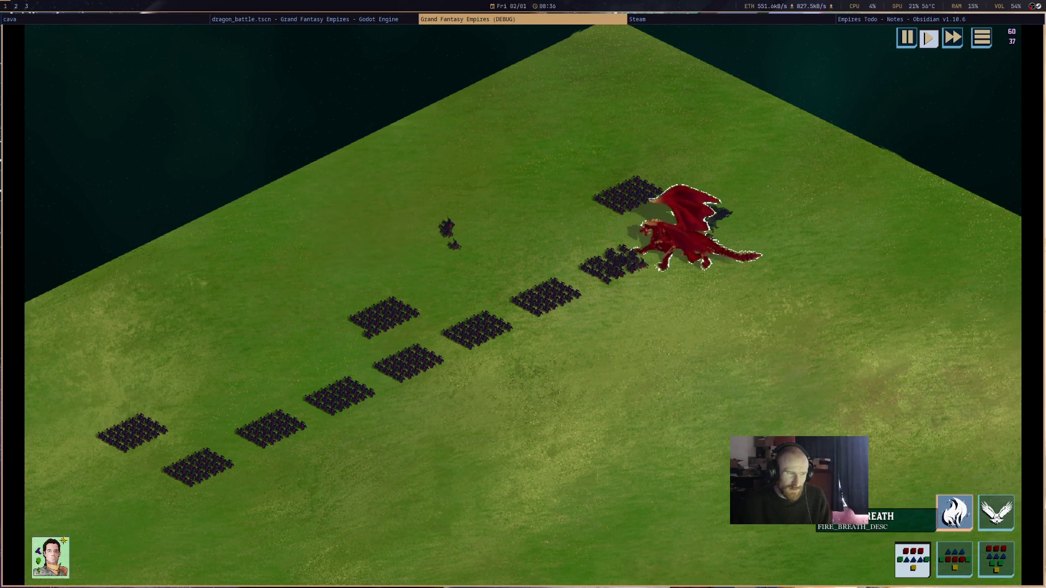
{"action": "left_click", "coordinate": [954, 513]}
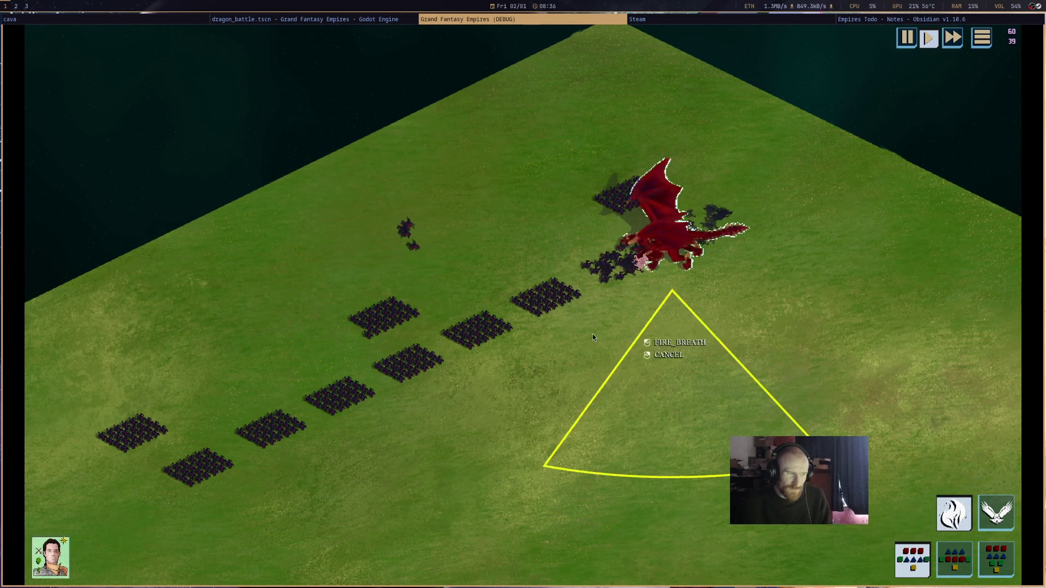
{"action": "left_click", "coordinate": [446, 305]}
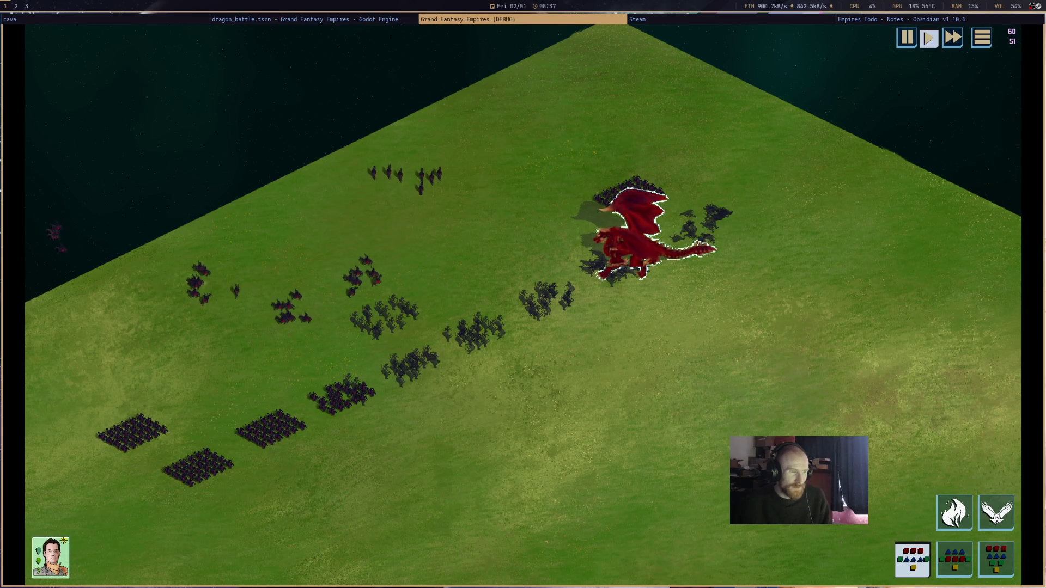
{"action": "middle_click", "coordinate": [522, 21]}
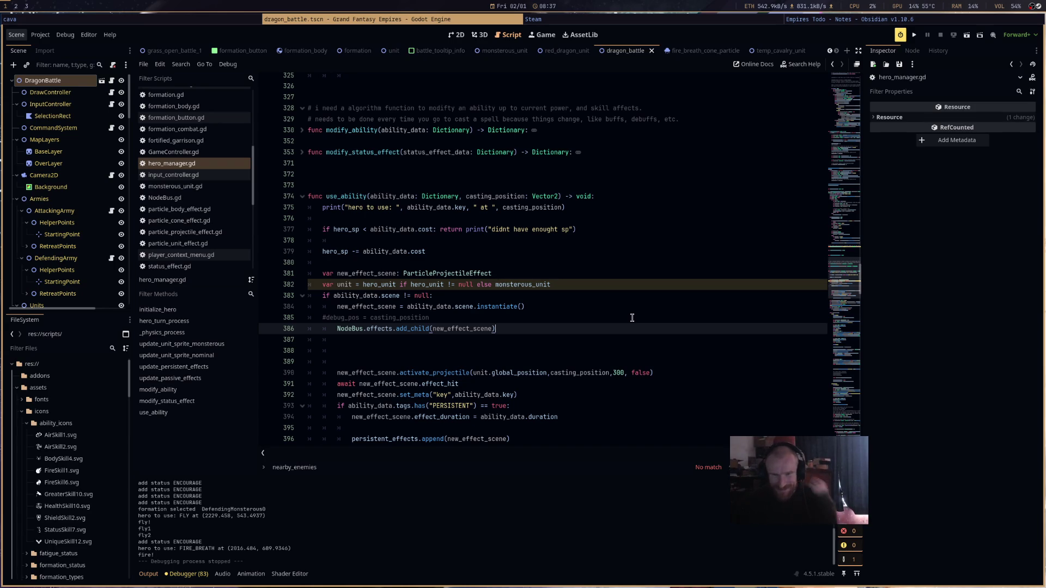
- Show the dragon_battle map in the 2D view, select the Background node, and recentre the map
{"action": "left_click", "coordinate": [455, 34]}
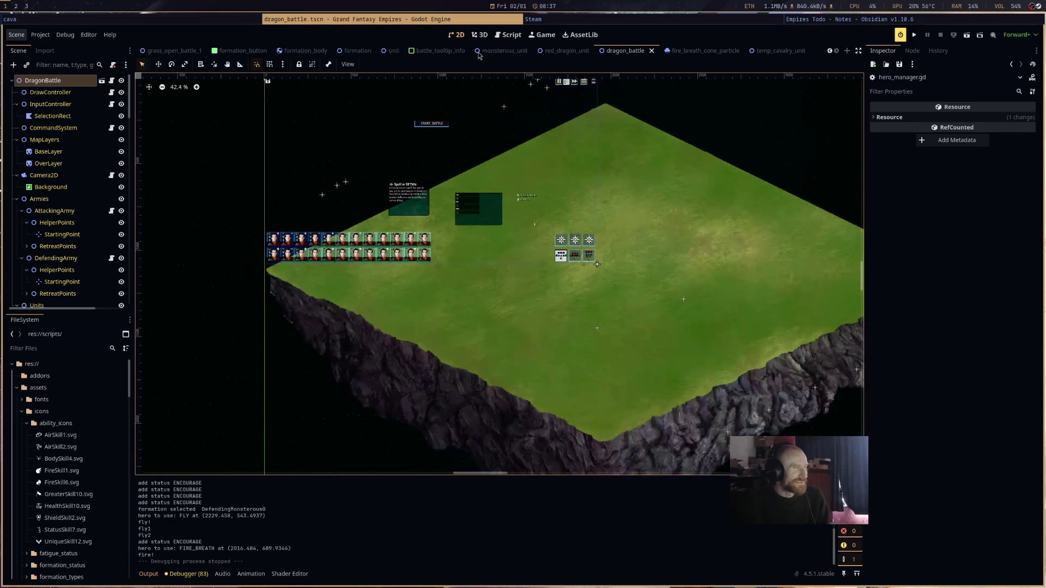
{"action": "scroll", "coordinate": [649, 337], "scroll_direction": "up", "scroll_amount": 1}
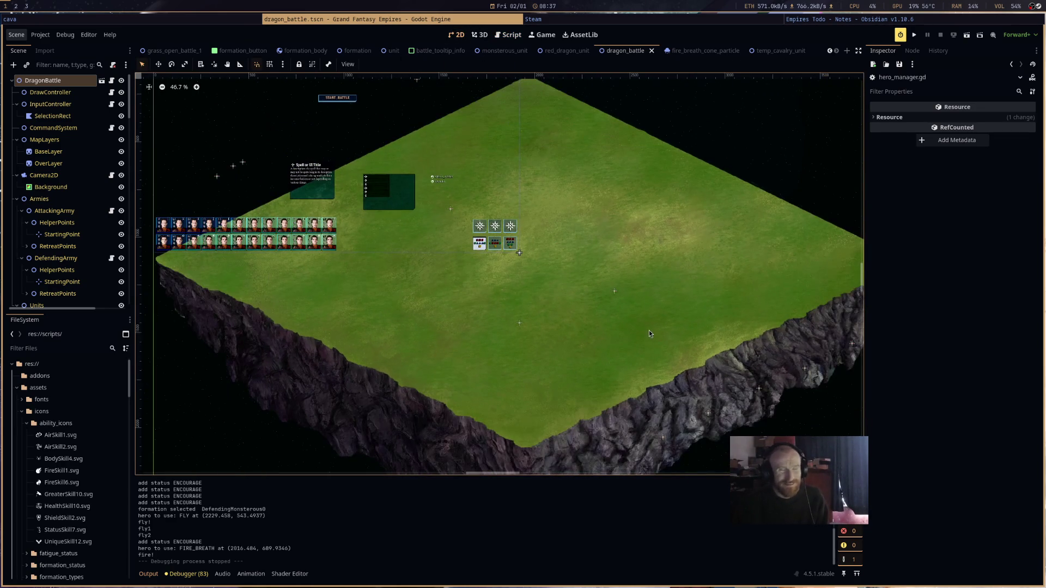
{"action": "mouse_move", "coordinate": [649, 334]}
{"action": "left_mouse_down"}
{"action": "mouse_move", "coordinate": [610, 322]}
{"action": "mouse_move", "coordinate": [598, 305]}
{"action": "mouse_move", "coordinate": [654, 307]}
{"action": "left_mouse_up"}
{"action": "left_click", "coordinate": [654, 308]}
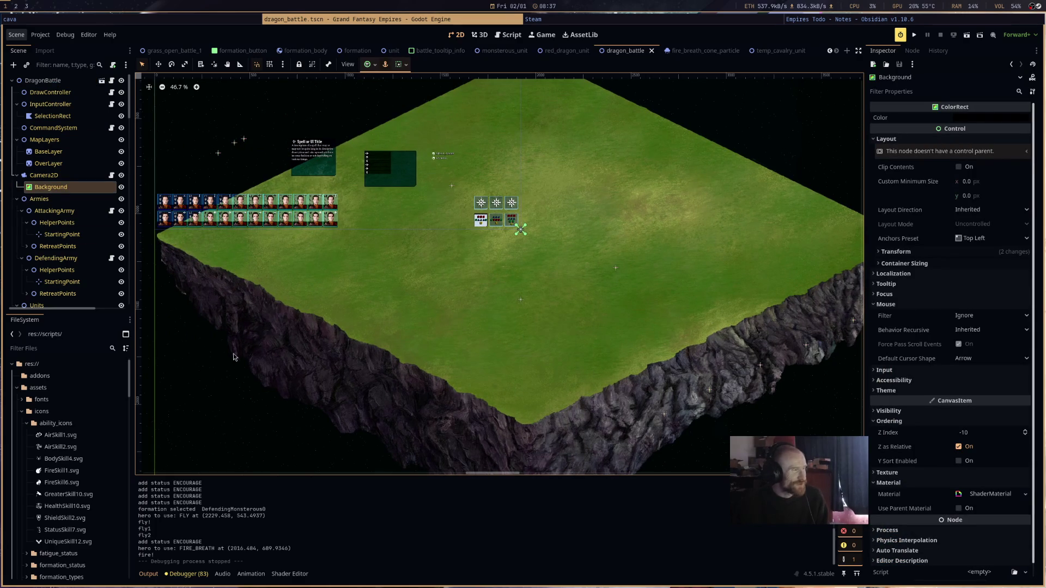
{"action": "left_click_drag", "start_coordinate": [576, 273], "coordinate": [622, 345]}
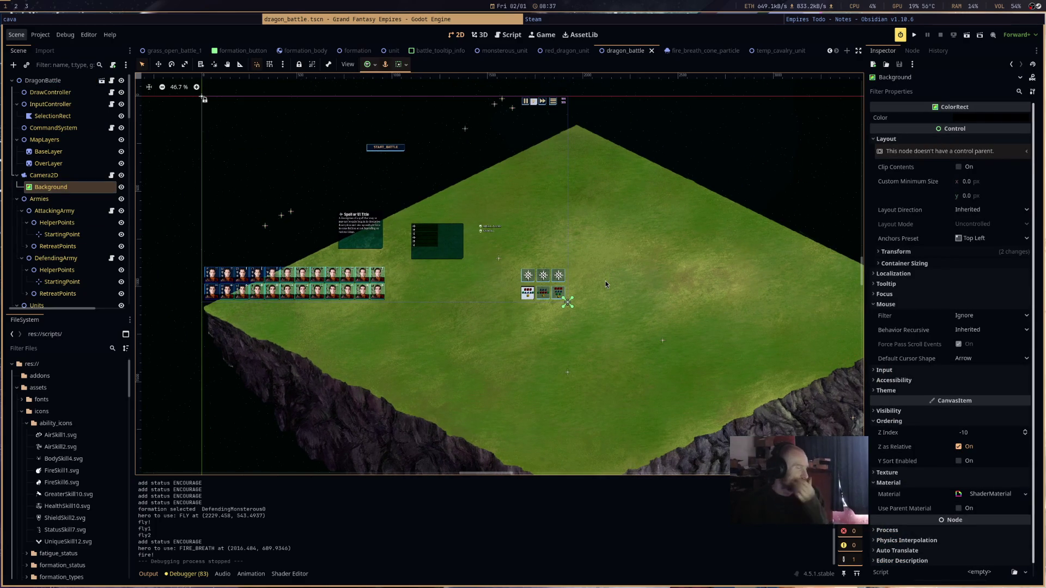
{"action": "mouse_move", "coordinate": [606, 294]}
{"action": "left_mouse_down"}
{"action": "mouse_move", "coordinate": [367, 145]}
{"action": "mouse_move", "coordinate": [441, 281]}
{"action": "left_mouse_up"}
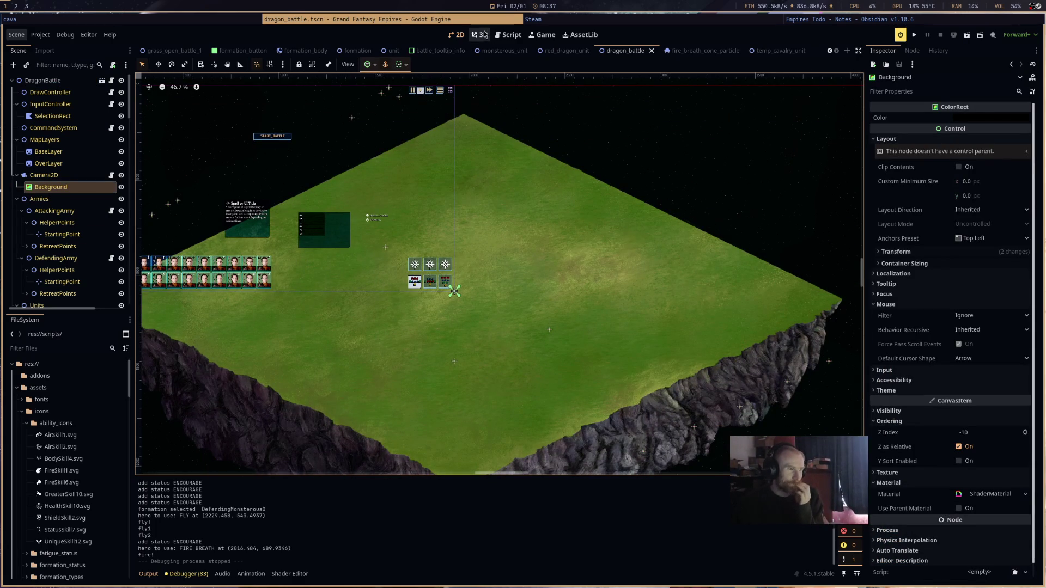
- Check the red_dragon_unit scene's shader code, then return to the dragon_battle tab
{"action": "left_click", "coordinate": [566, 51]}
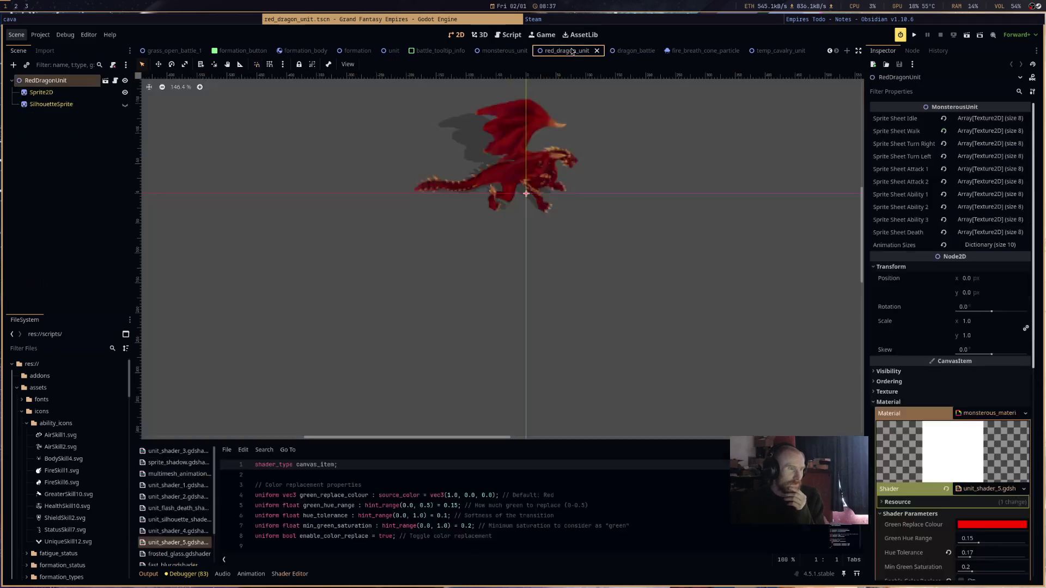
{"action": "left_click", "coordinate": [626, 51]}
{"action": "left_click", "coordinate": [567, 51]}
{"action": "left_click", "coordinate": [625, 51]}
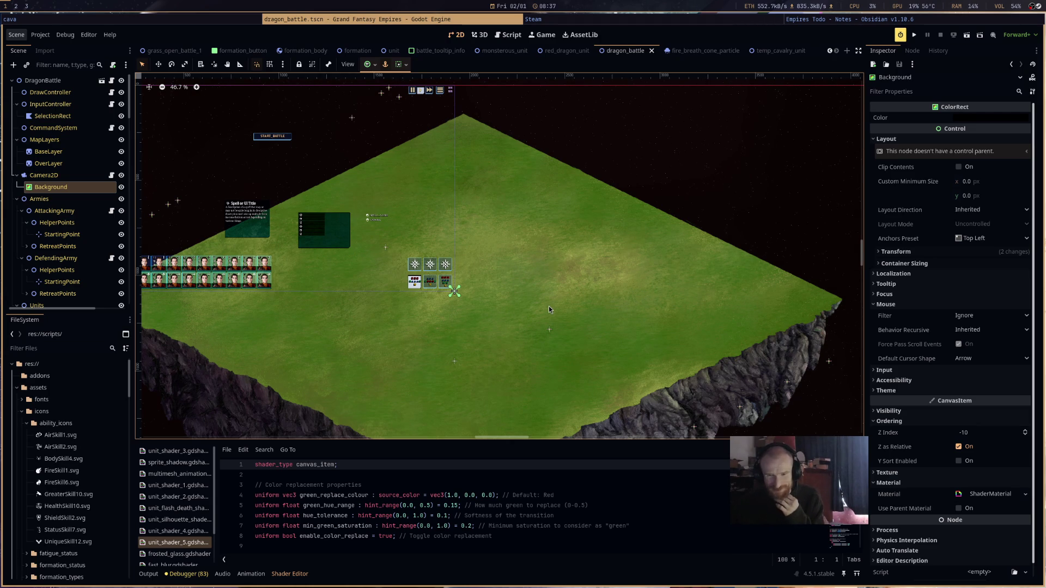
- Pan and zoom around the dragon_battle map, then switch to the Script editor
{"action": "mouse_move", "coordinate": [547, 329]}
{"action": "left_mouse_down"}
{"action": "mouse_move", "coordinate": [572, 283]}
{"action": "mouse_move", "coordinate": [617, 281]}
{"action": "mouse_move", "coordinate": [448, 308]}
{"action": "mouse_move", "coordinate": [601, 312]}
{"action": "left_mouse_up"}
{"action": "scroll", "coordinate": [614, 299], "scroll_direction": "up", "scroll_amount": 4}
{"action": "scroll", "coordinate": [613, 300], "scroll_direction": "down", "scroll_amount": 4}
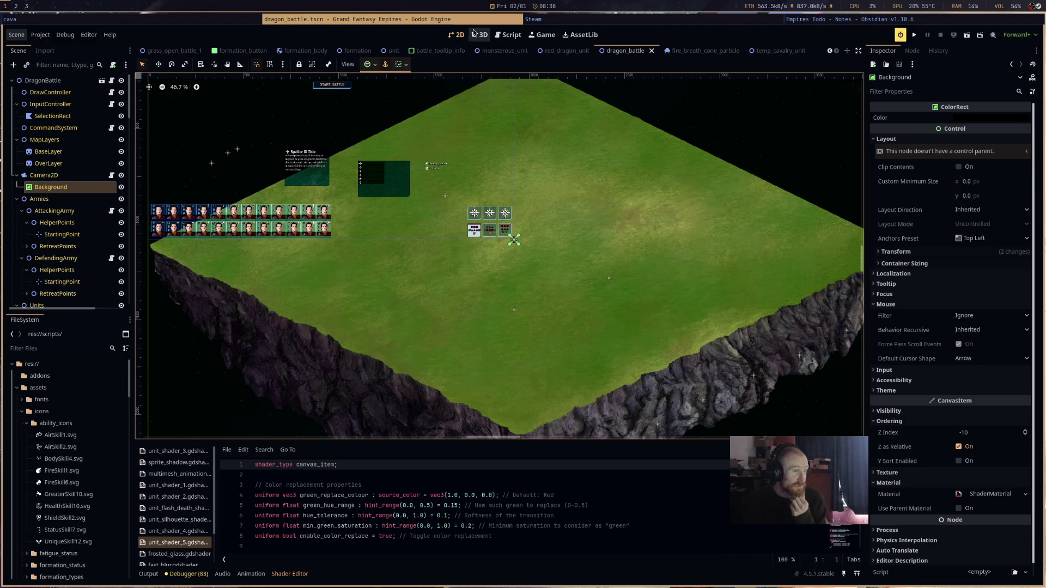
{"action": "left_click", "coordinate": [508, 35]}
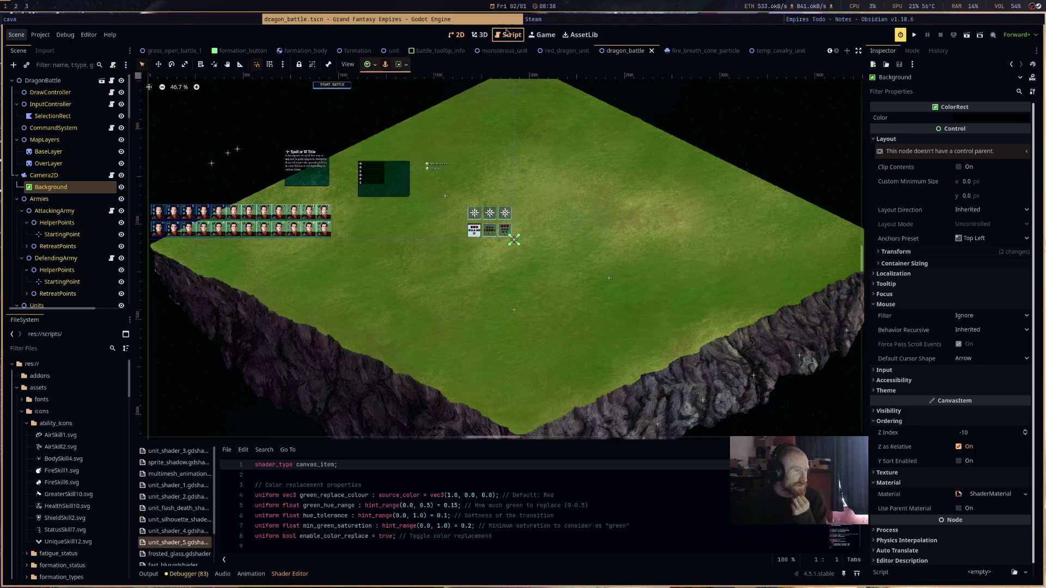
- Find the CONE/MELEE casting-position block and place the caret at the end of line 119
{"action": "scroll", "coordinate": [399, 292], "scroll_direction": "up", "scroll_amount": 20}
{"action": "scroll", "coordinate": [396, 293], "scroll_direction": "up", "scroll_amount": 10}
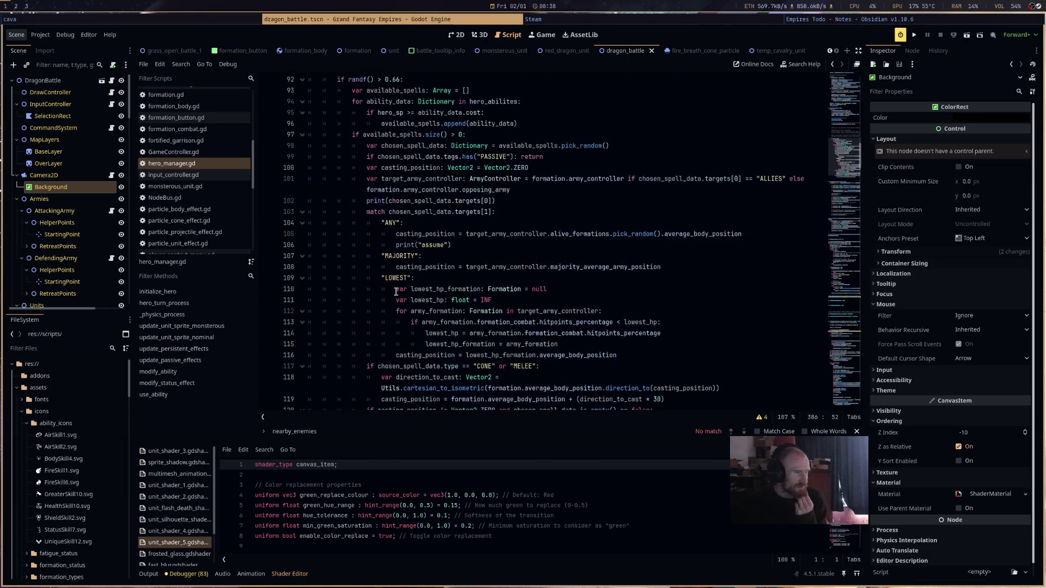
{"action": "scroll", "coordinate": [396, 293], "scroll_direction": "down", "scroll_amount": 4}
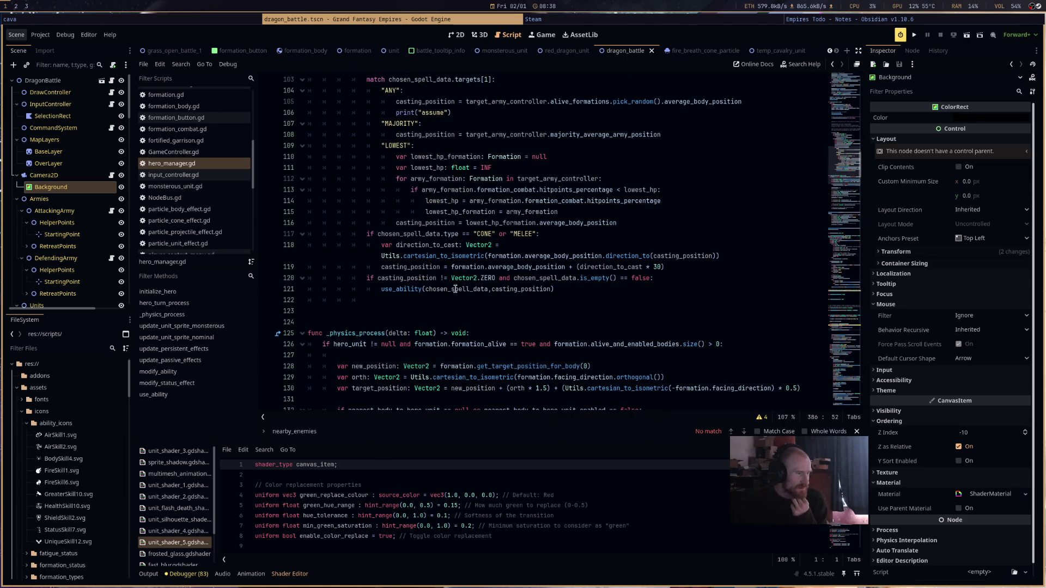
{"action": "left_click_drag", "start_coordinate": [369, 234], "coordinate": [601, 251]}
{"action": "left_click_drag", "start_coordinate": [699, 256], "coordinate": [734, 263]}
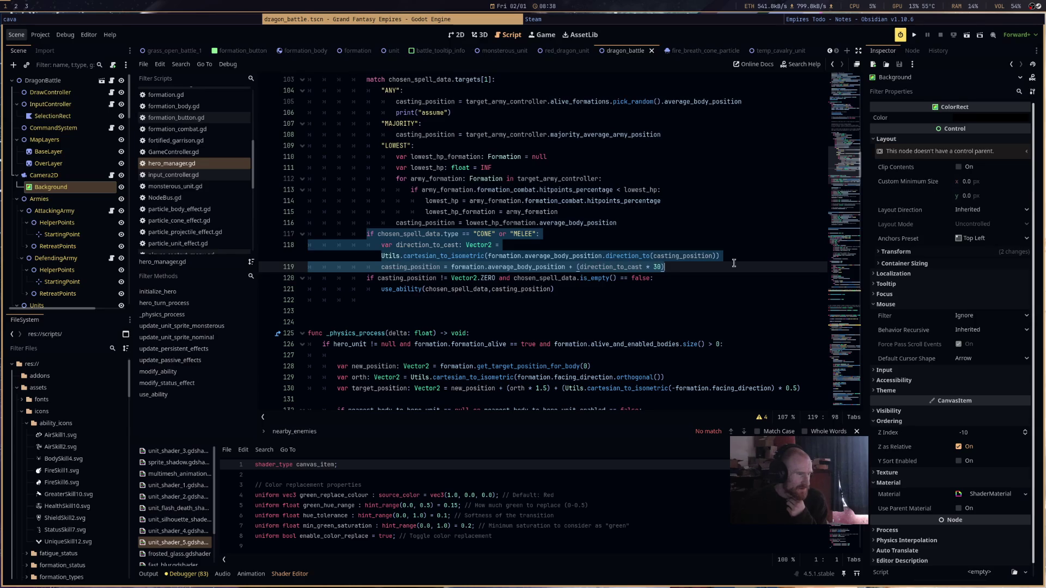
{"action": "left_click", "coordinate": [711, 258]}
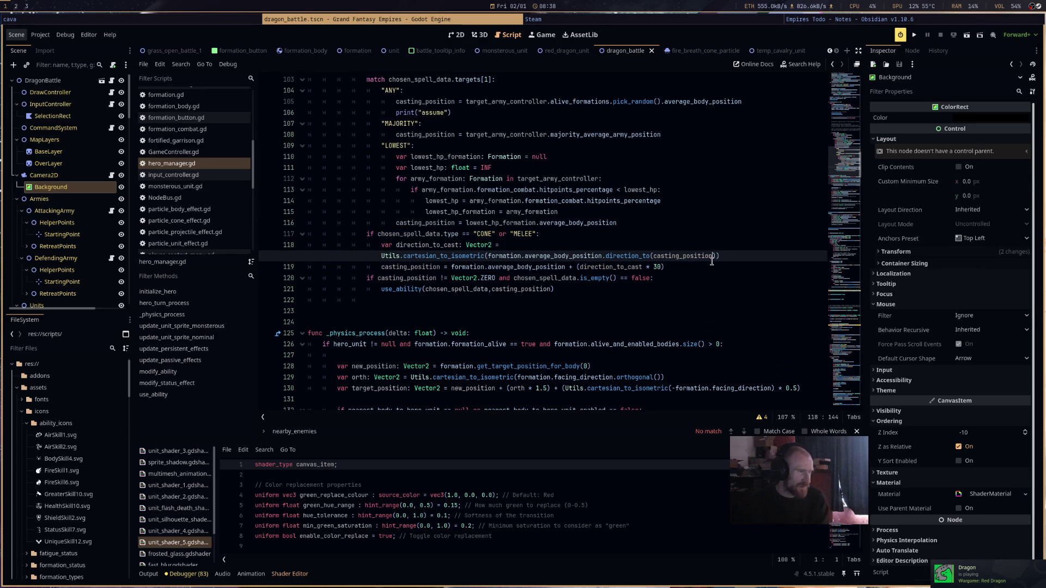
{"action": "key", "text": "Return"}
{"action": "key", "text": "ctrl+z"}
{"action": "left_click", "coordinate": [711, 267]}
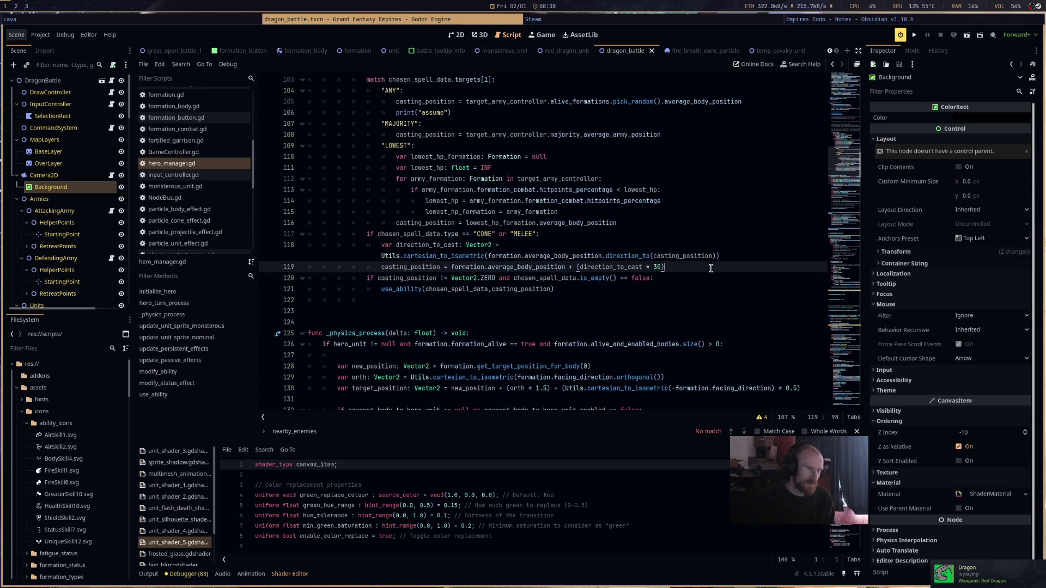
- Show the Output log in the bottom panel and add a new line after line 119
{"action": "left_click", "coordinate": [168, 576]}
{"action": "left_click", "coordinate": [150, 575]}
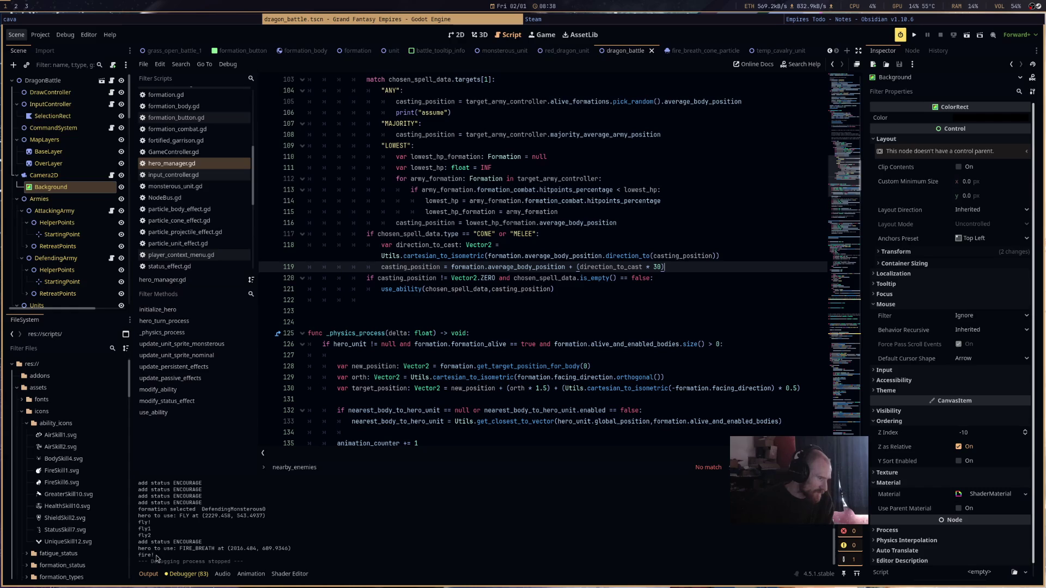
{"action": "scroll", "coordinate": [163, 553], "scroll_direction": "up", "scroll_amount": 3}
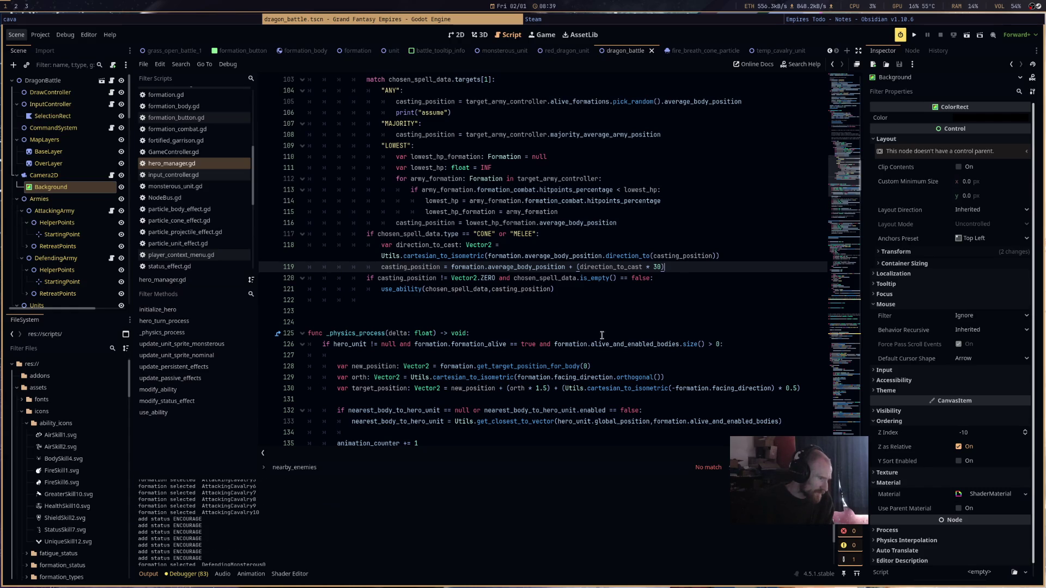
{"action": "key", "text": "Return"}
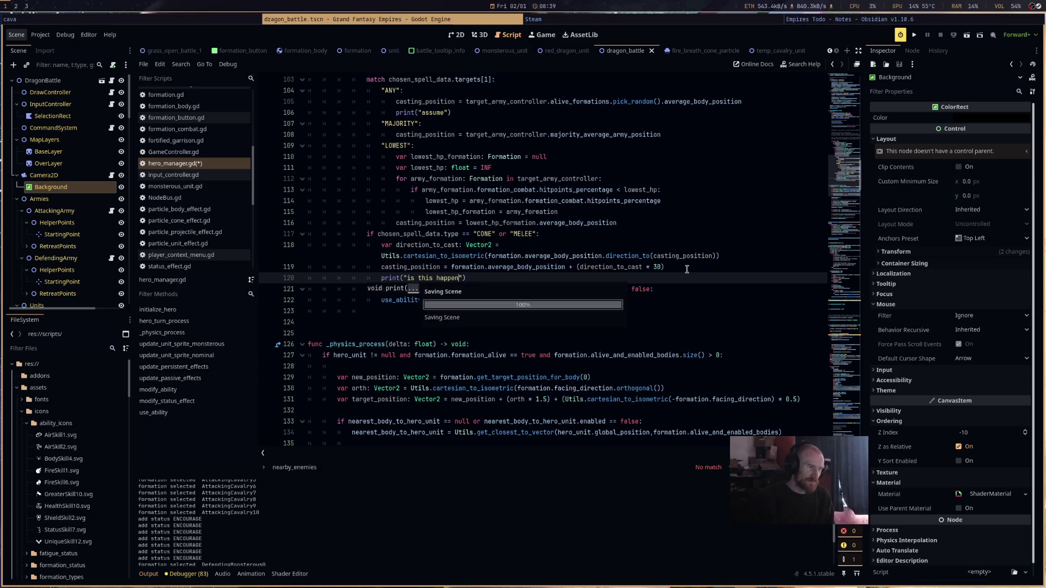
- Run the game and start the battle, then stop it and select "MELEE" on line 117
{"action": "left_click", "coordinate": [916, 35]}
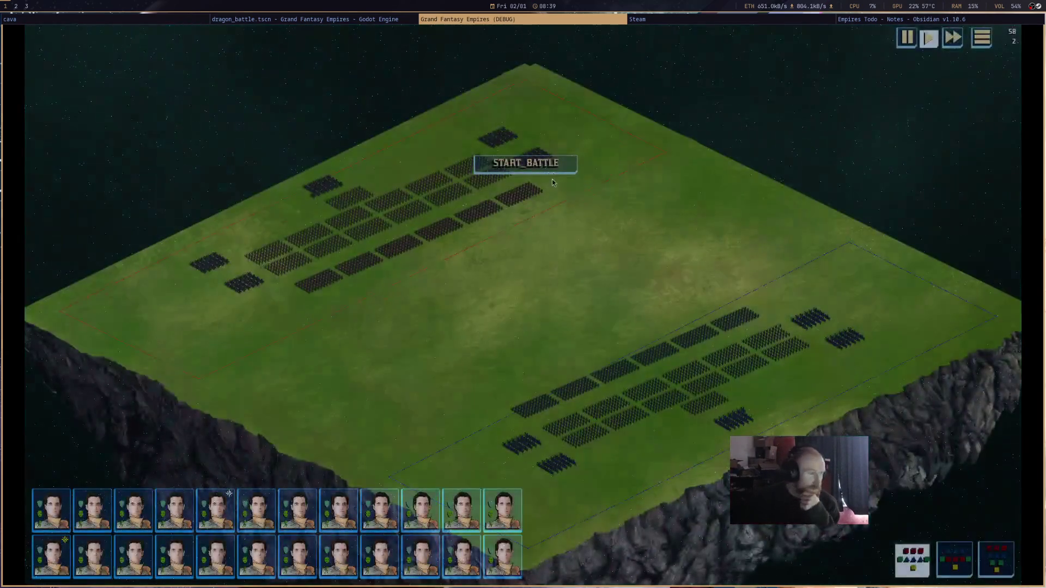
{"action": "left_click", "coordinate": [550, 168]}
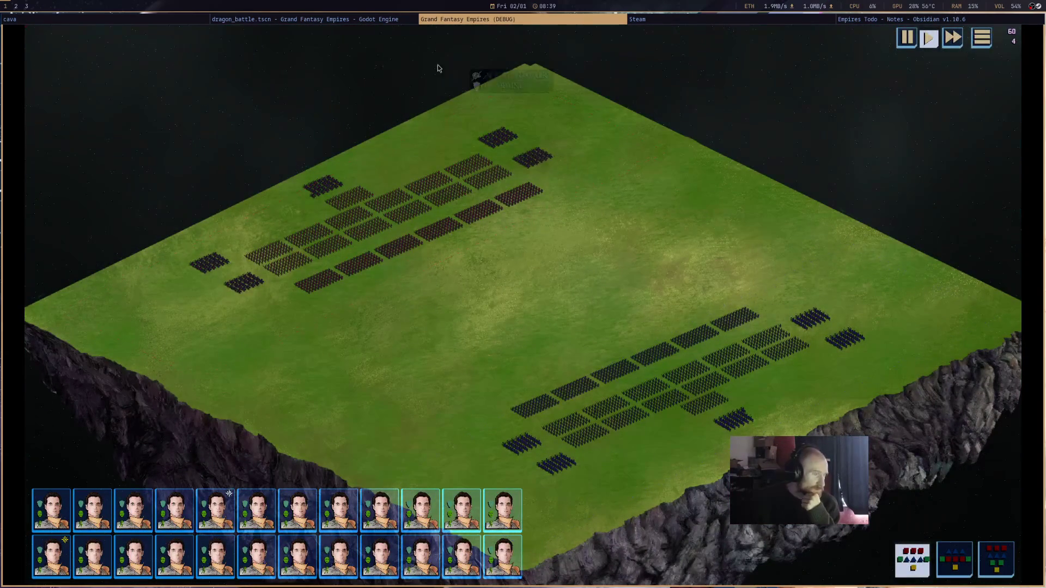
{"action": "left_click", "coordinate": [376, 18]}
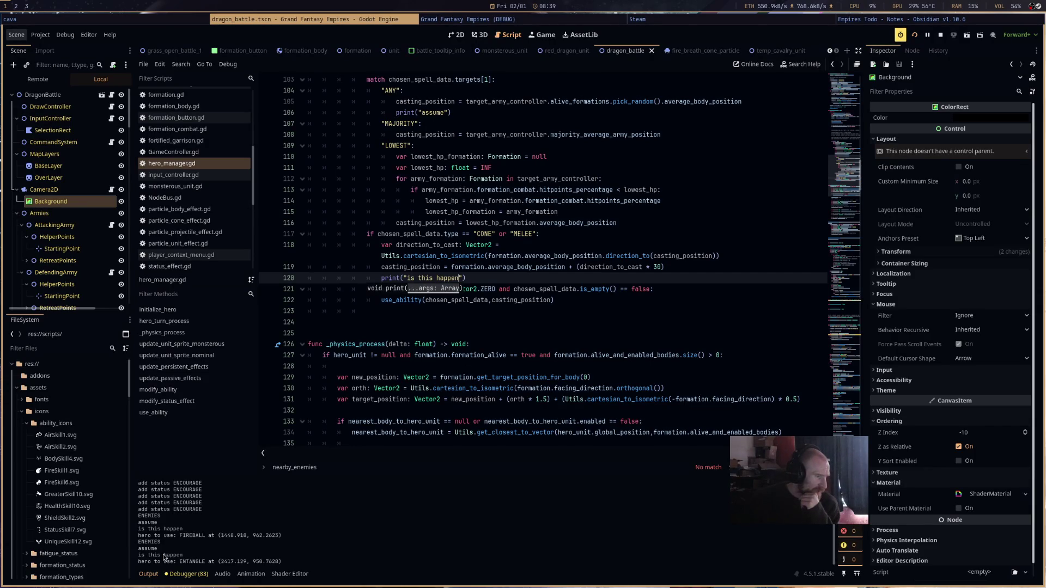
{"action": "left_click", "coordinate": [941, 36]}
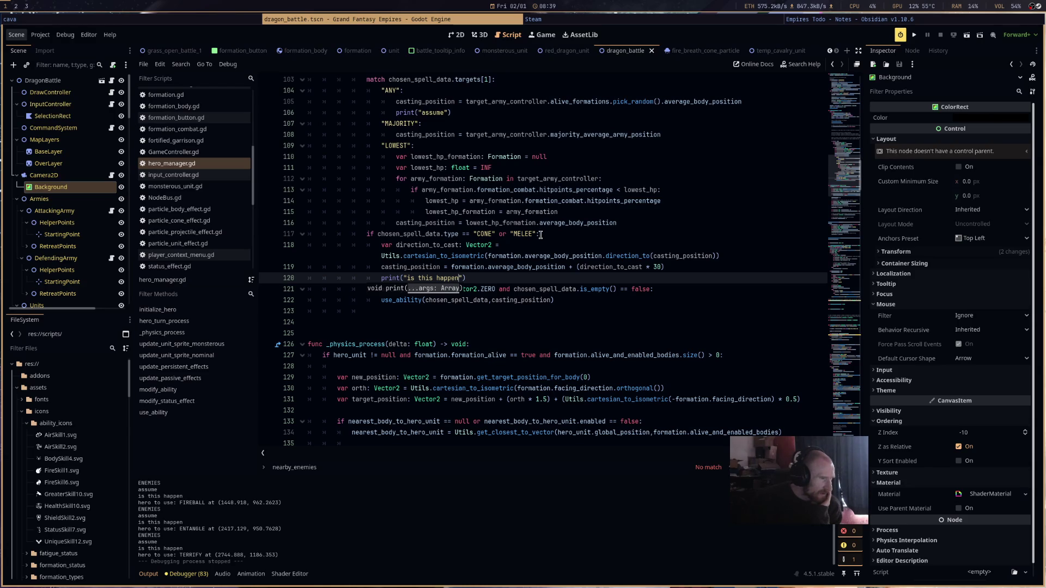
{"action": "left_click_drag", "start_coordinate": [514, 236], "coordinate": [560, 238]}
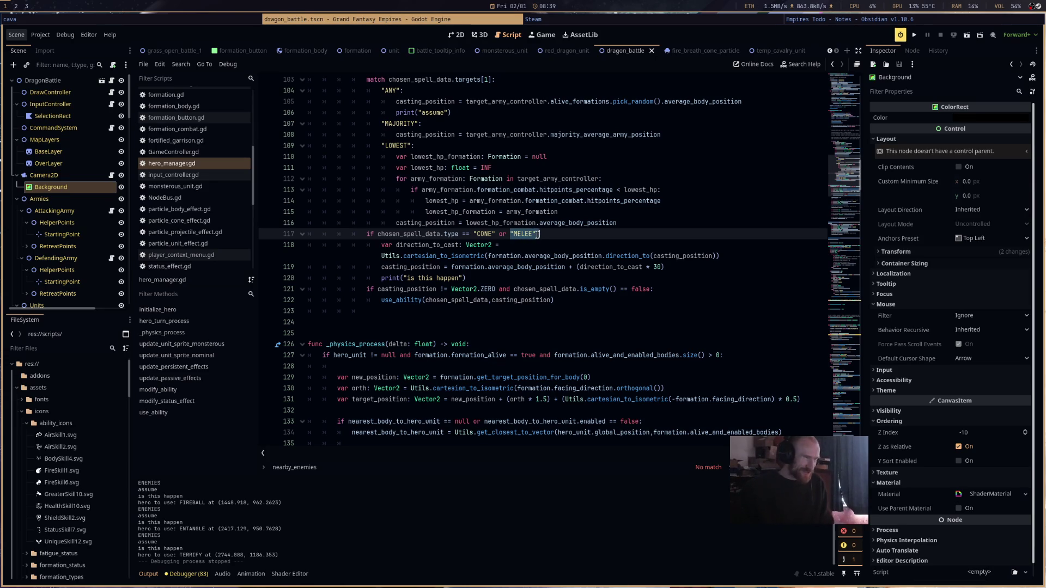
- Change line 117's condition to chosen_spell_data.type == "MELEE" and relaunch the game
{"action": "left_click", "coordinate": [534, 245]}
{"action": "left_click_drag", "start_coordinate": [511, 234], "coordinate": [533, 234]}
{"action": "type", "text": "chosen_spell_data.type =="}
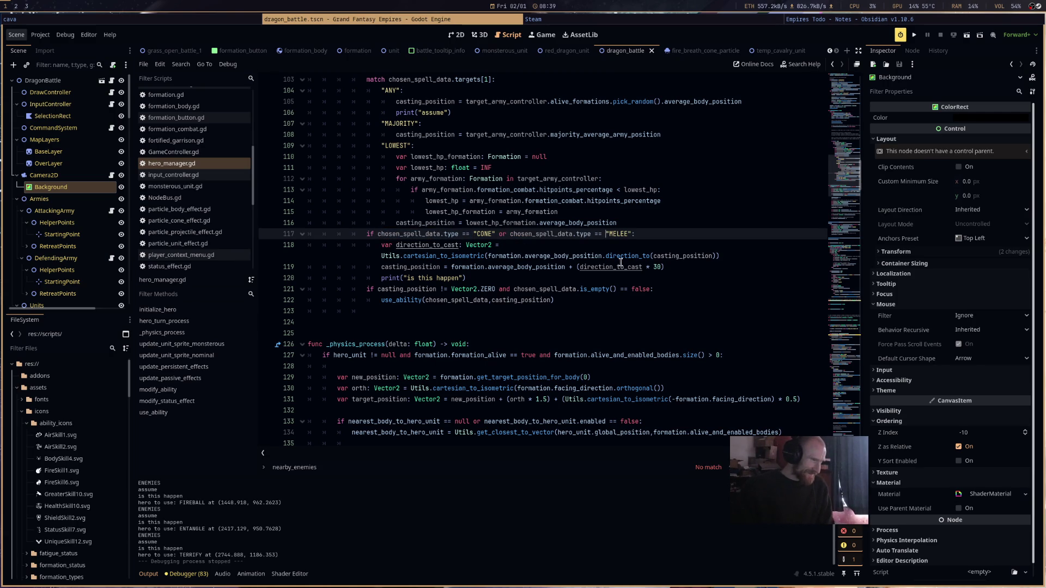
{"action": "left_click", "coordinate": [720, 212]}
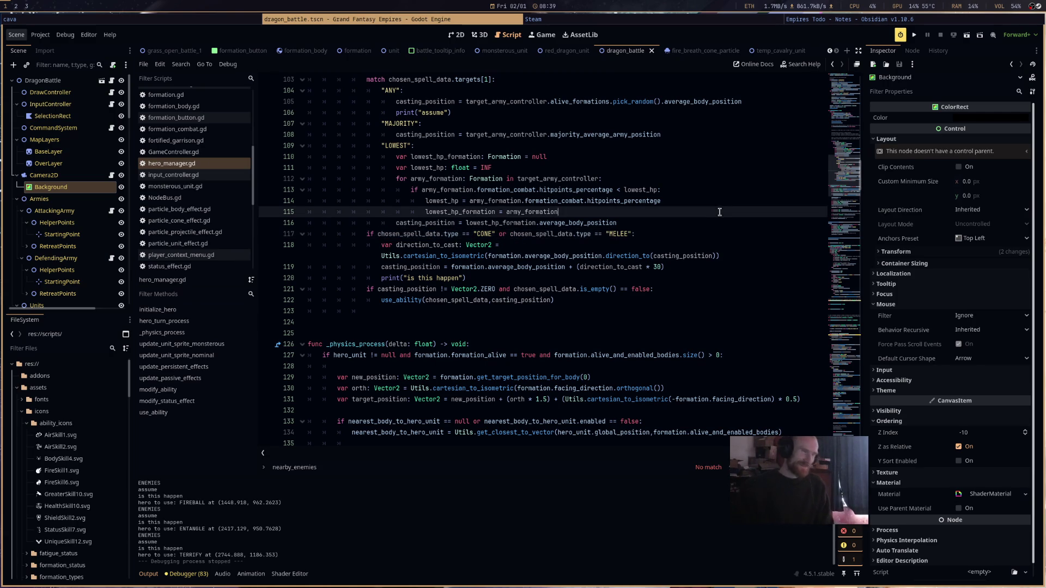
{"action": "left_click", "coordinate": [604, 235]}
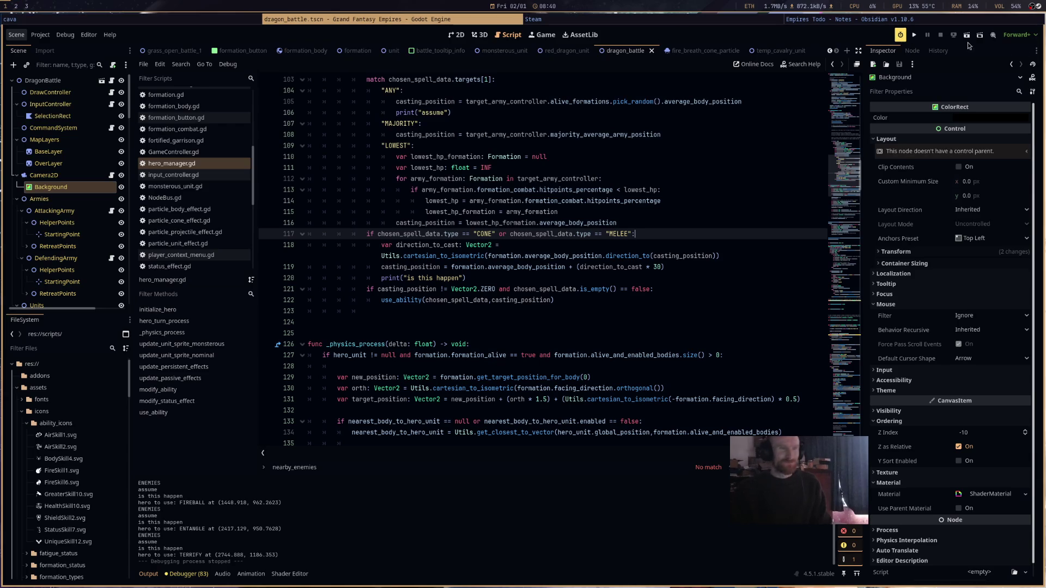
{"action": "left_click", "coordinate": [915, 34]}
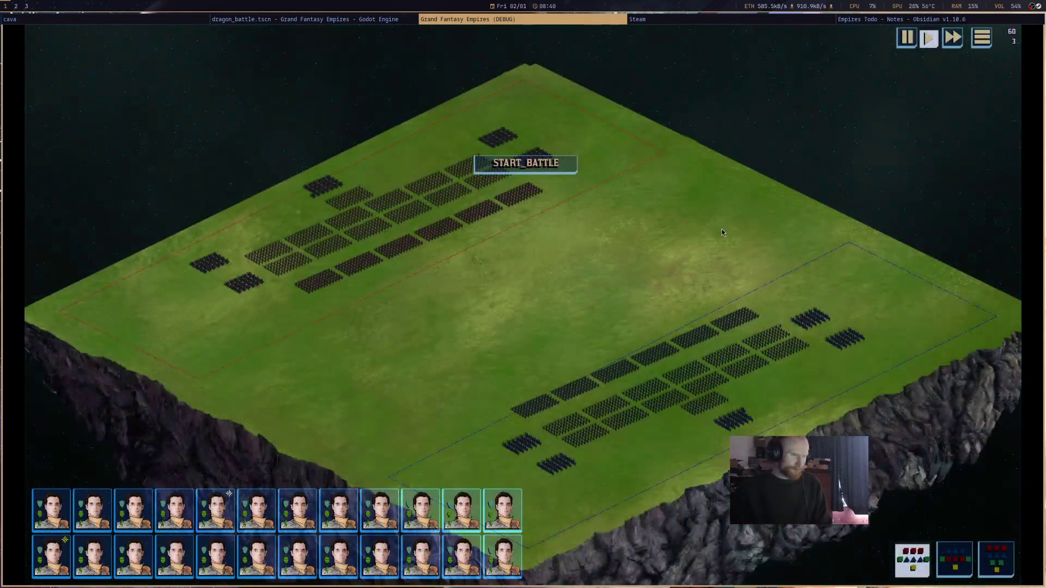
- Start the battle, inspect a cavalry unit's abilities, then stop the game with F8
{"action": "left_click", "coordinate": [526, 163]}
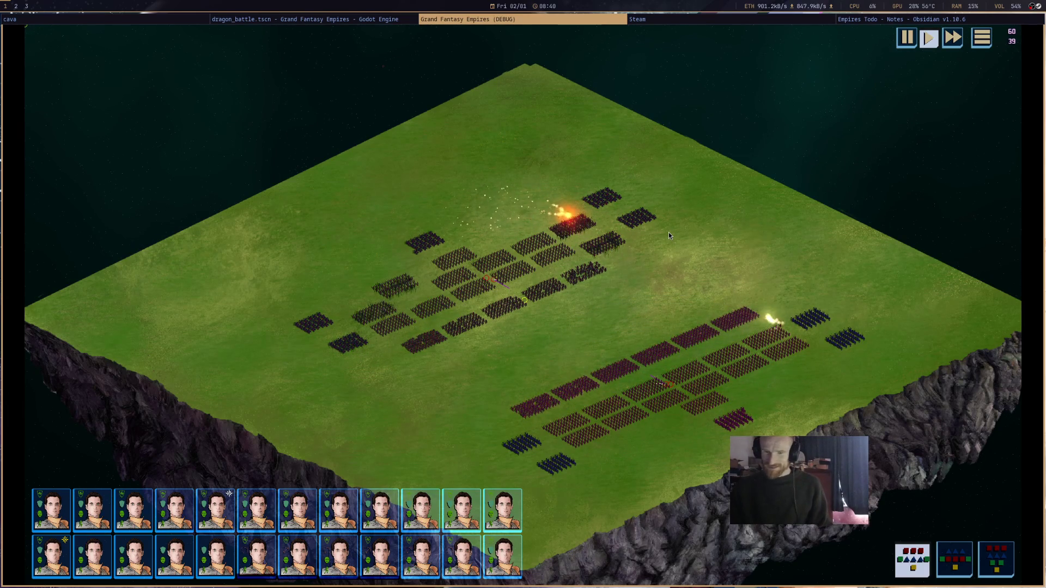
{"action": "key", "text": "Down"}
{"action": "key", "text": "Down"}
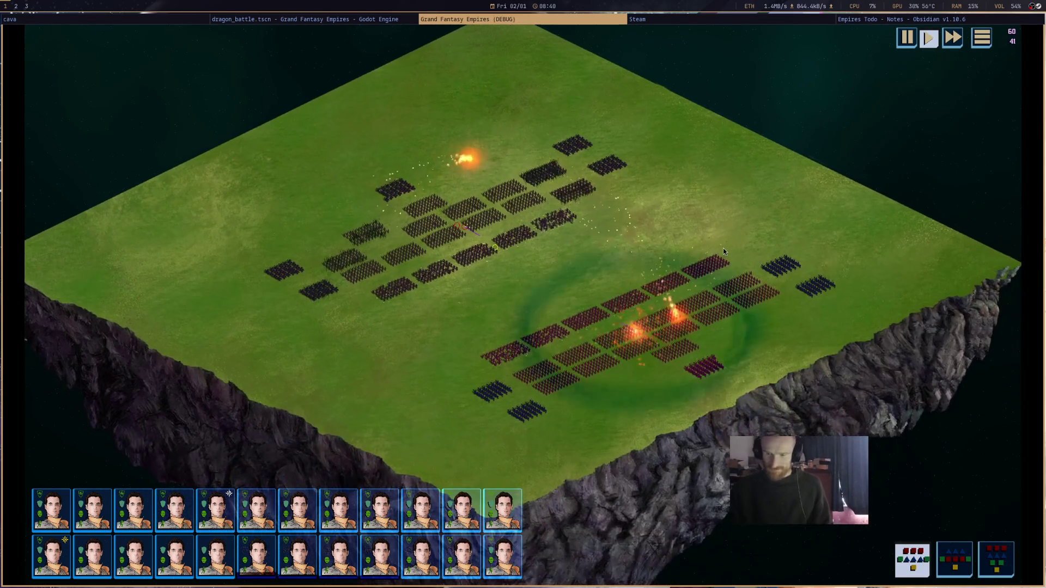
{"action": "left_click", "coordinate": [707, 376]}
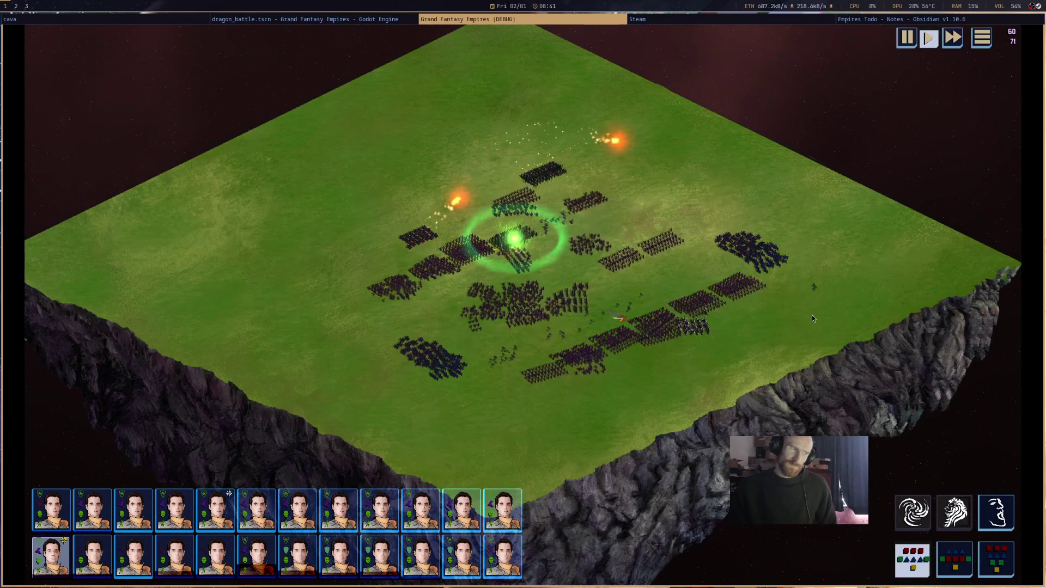
{"action": "scroll", "coordinate": [812, 315], "scroll_direction": "up", "scroll_amount": 5}
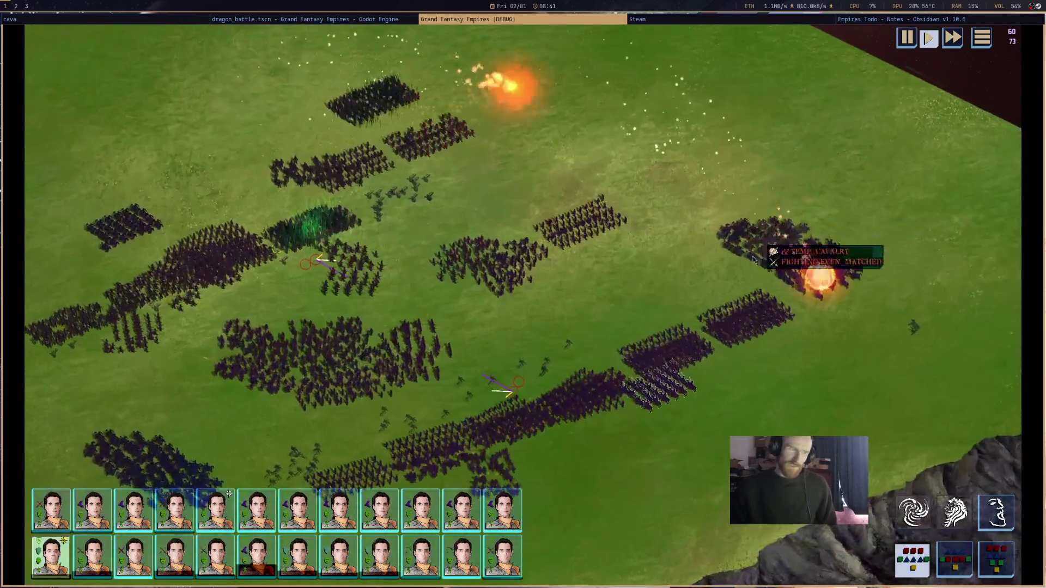
{"action": "scroll", "coordinate": [717, 299], "scroll_direction": "up", "scroll_amount": 3}
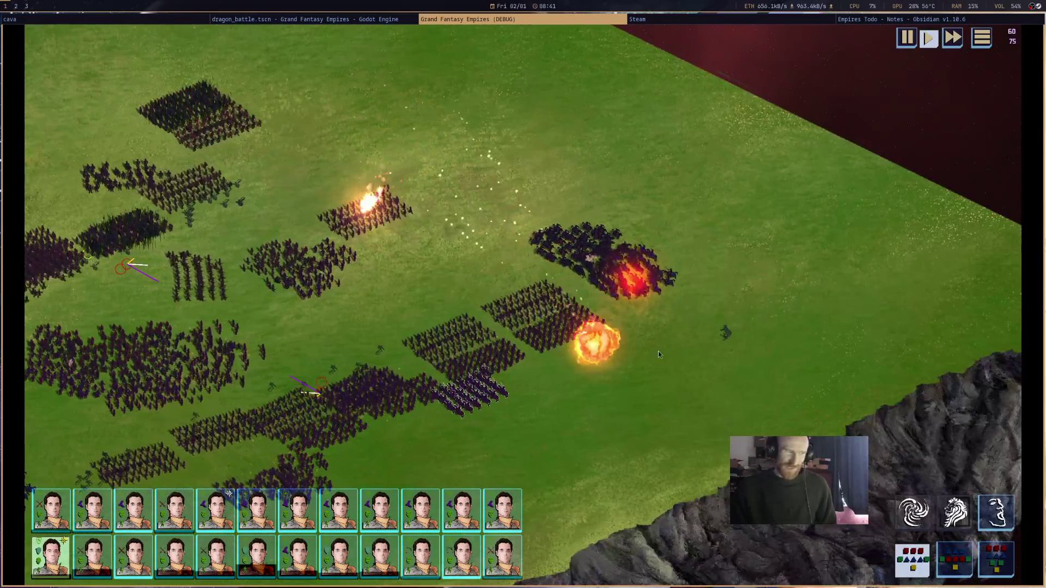
{"action": "mouse_move", "coordinate": [556, 363]}
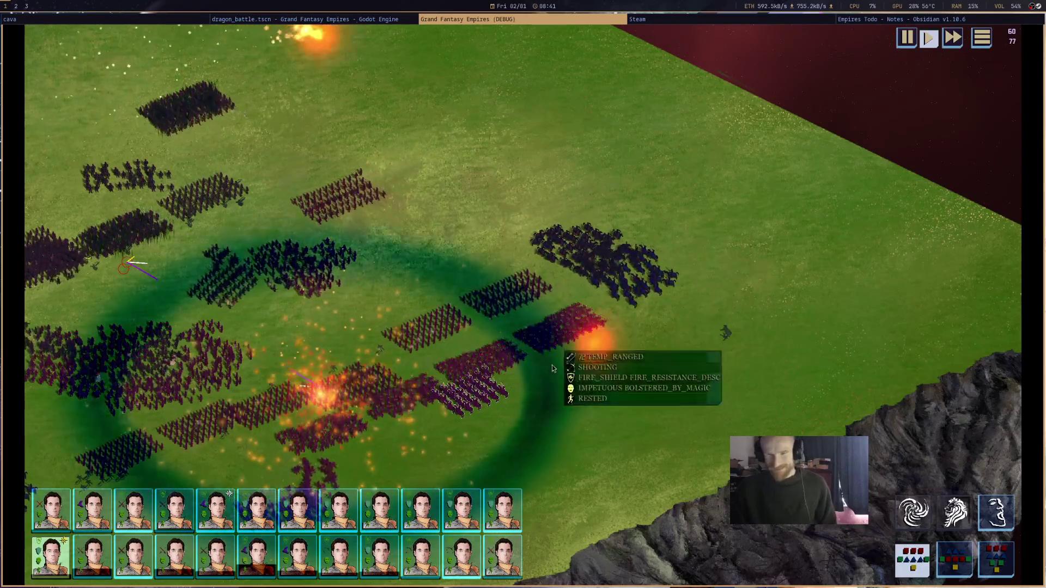
{"action": "scroll", "coordinate": [747, 230], "scroll_direction": "down", "scroll_amount": 5}
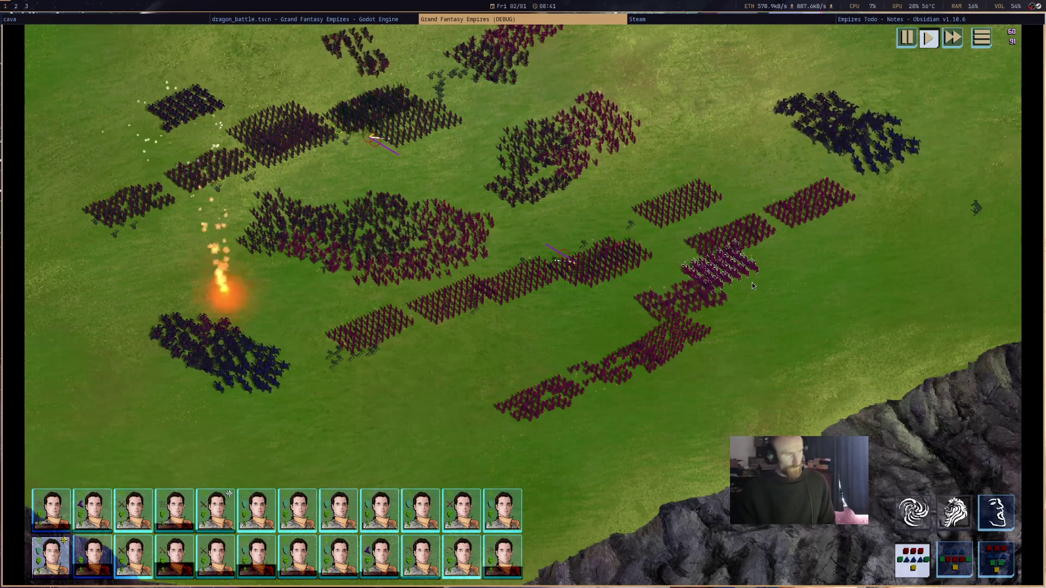
{"action": "key", "text": "F8"}
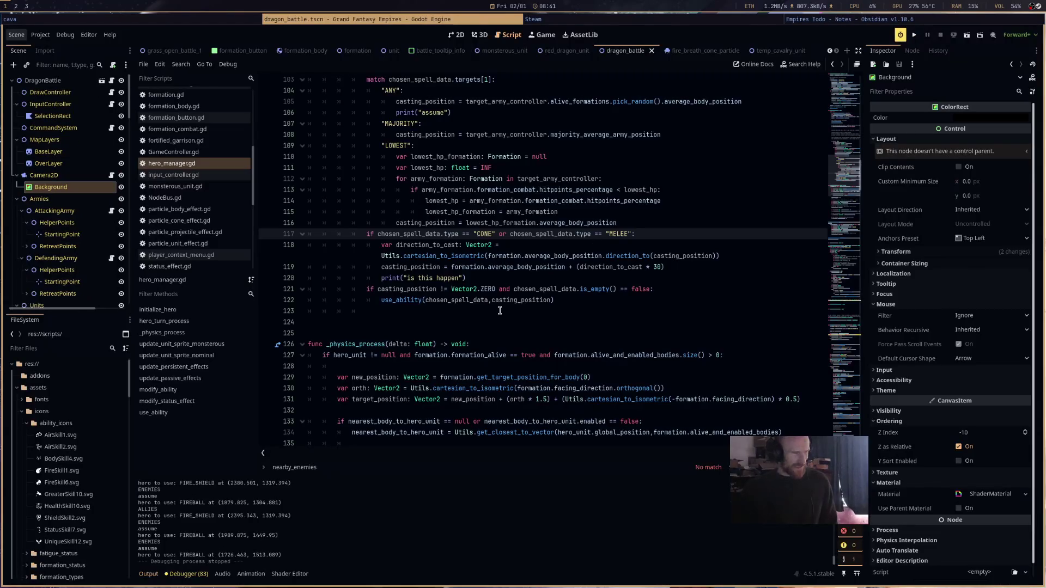
- Rerun the game with F5 and review hero_manager.gd's spell-targeting code
{"action": "key", "text": "F5"}
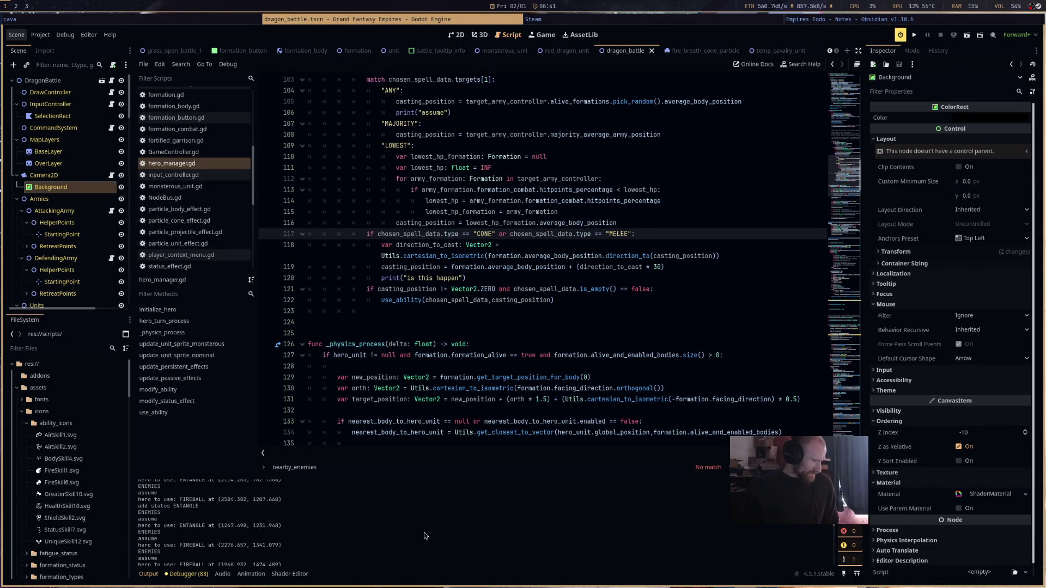
{"action": "scroll", "coordinate": [549, 361], "scroll_direction": "up", "scroll_amount": 3}
{"action": "scroll", "coordinate": [550, 362], "scroll_direction": "up", "scroll_amount": 3}
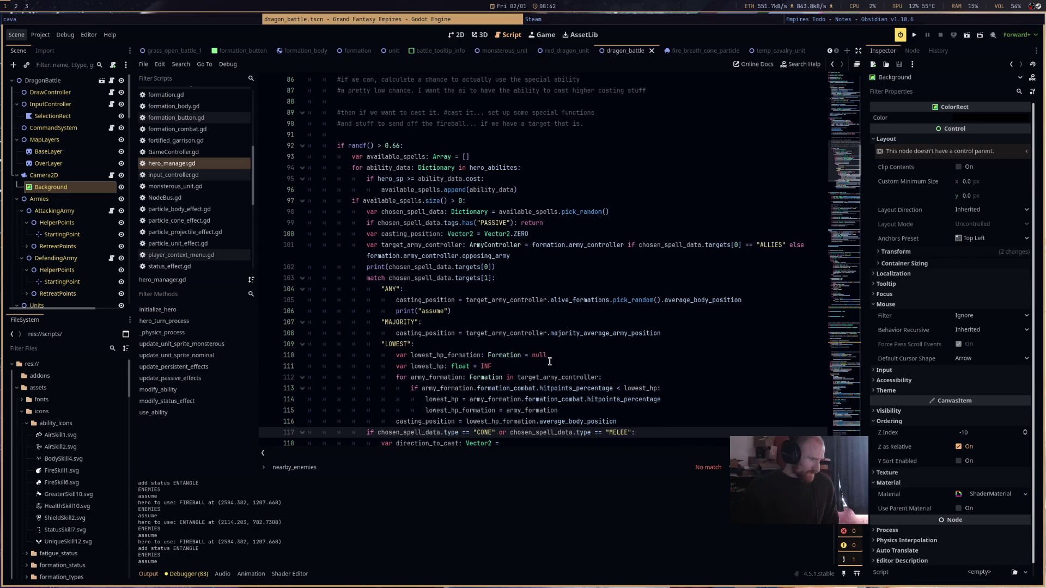
{"action": "scroll", "coordinate": [550, 362], "scroll_direction": "up", "scroll_amount": 5}
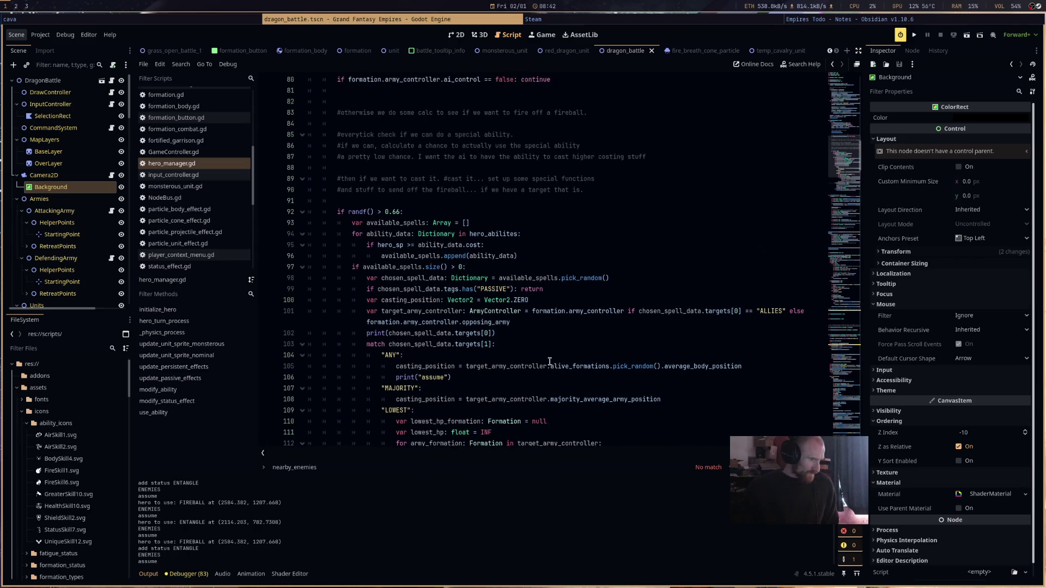
{"action": "scroll", "coordinate": [550, 362], "scroll_direction": "up", "scroll_amount": 2}
{"action": "scroll", "coordinate": [550, 362], "scroll_direction": "down", "scroll_amount": 8}
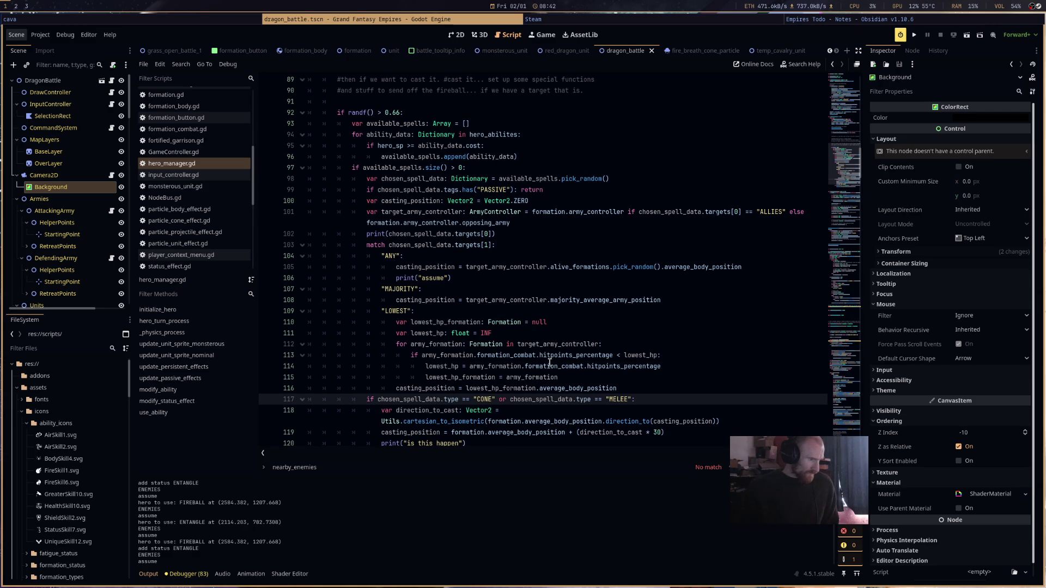
{"action": "scroll", "coordinate": [549, 362], "scroll_direction": "down", "scroll_amount": 3}
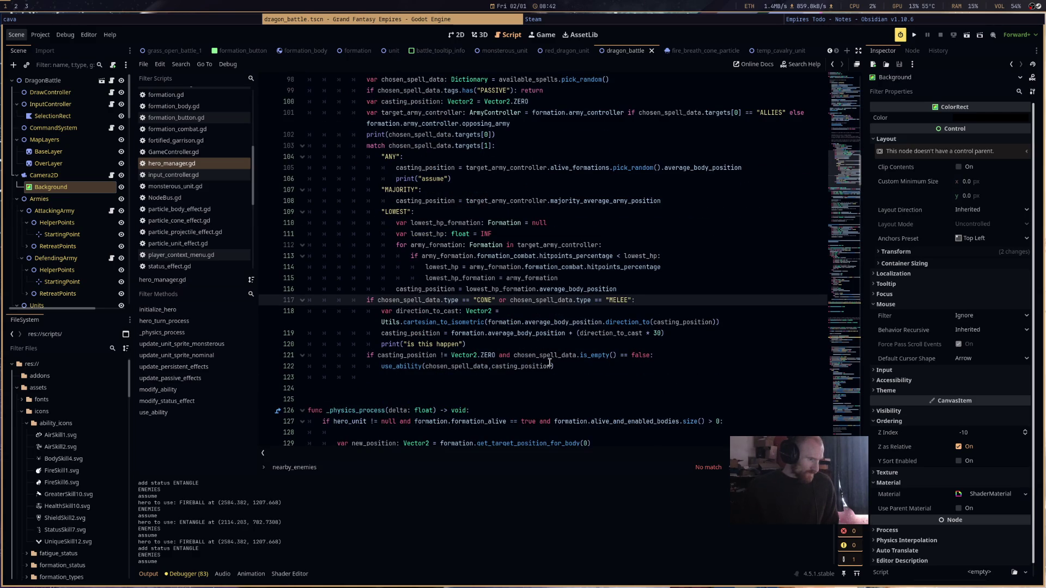
{"action": "scroll", "coordinate": [550, 363], "scroll_direction": "up", "scroll_amount": 2}
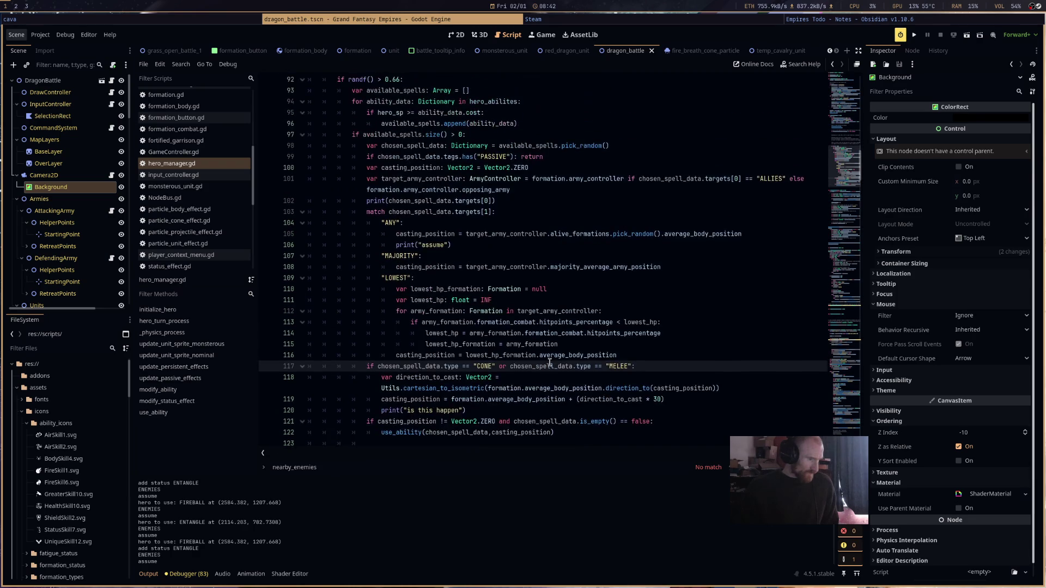
{"action": "scroll", "coordinate": [549, 362], "scroll_direction": "down", "scroll_amount": 1}
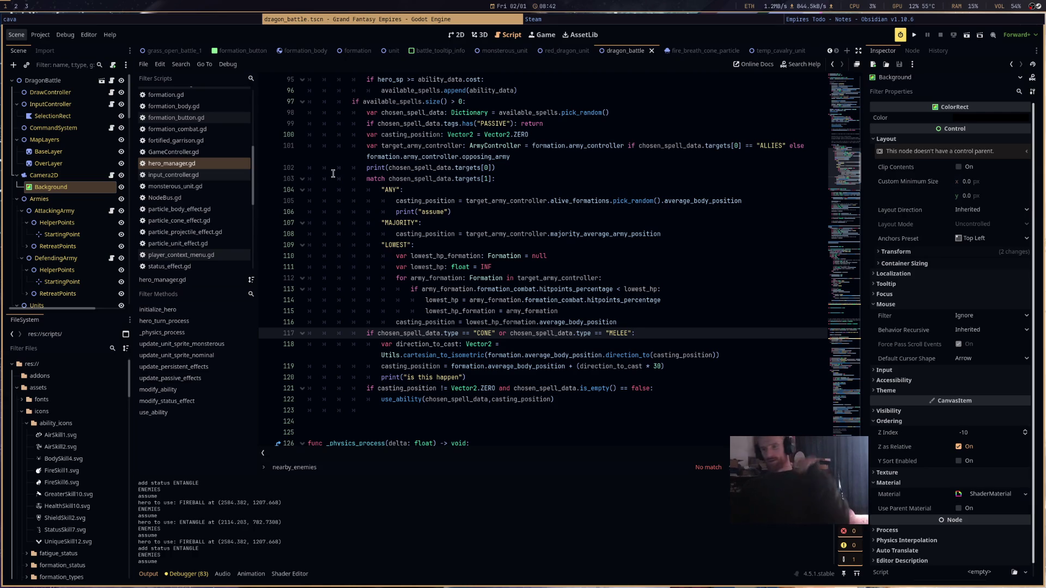
{"action": "scroll", "coordinate": [218, 201], "scroll_direction": "up", "scroll_amount": 5}
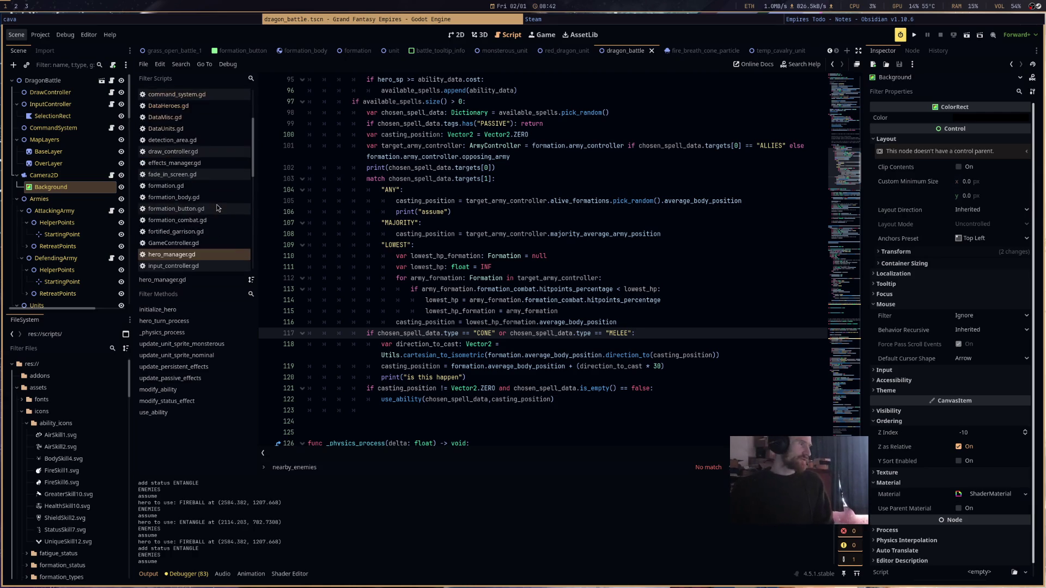
- In DataHeroes.gd, replace ANY with SELF in the TERRIFY spell's targets
{"action": "left_click", "coordinate": [205, 148]}
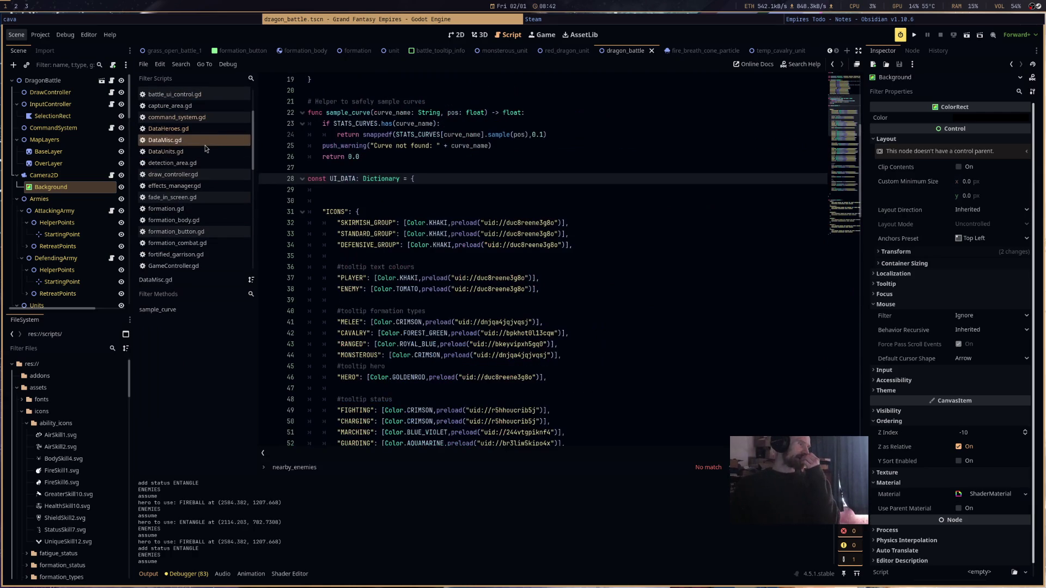
{"action": "left_click", "coordinate": [204, 149]}
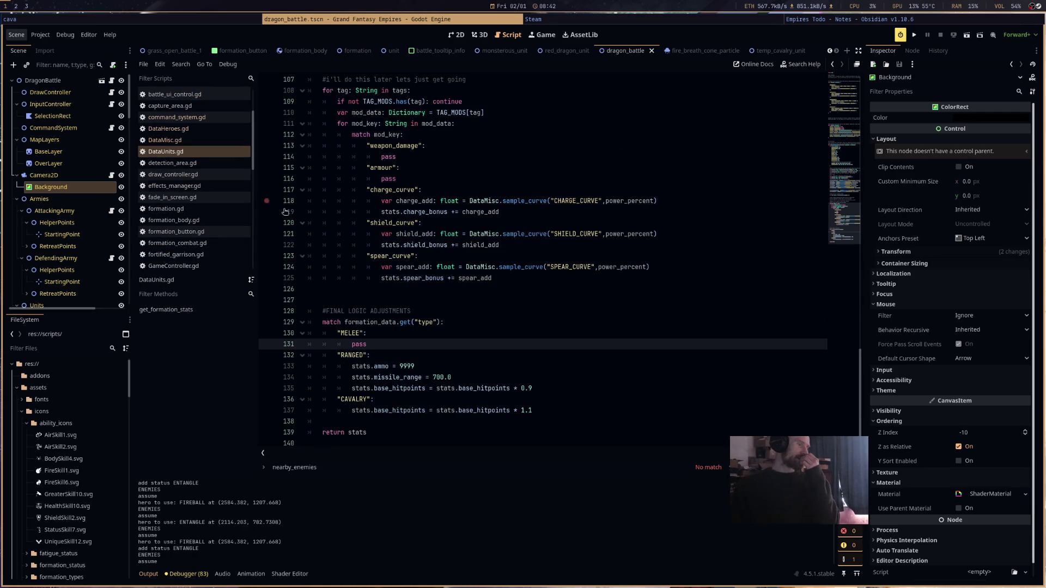
{"action": "left_click", "coordinate": [191, 128]}
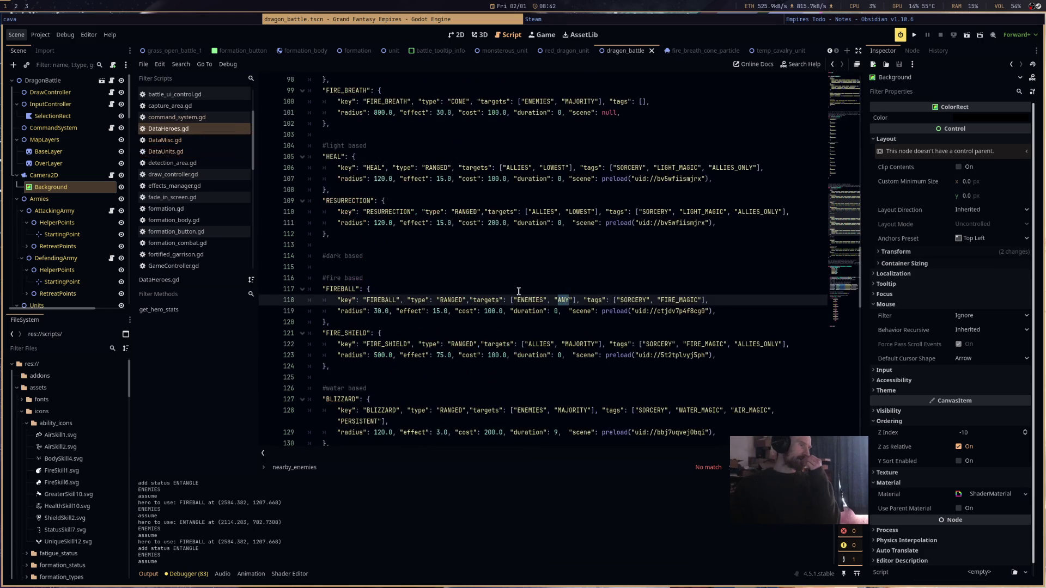
{"action": "scroll", "coordinate": [618, 370], "scroll_direction": "up", "scroll_amount": 3}
{"action": "scroll", "coordinate": [620, 370], "scroll_direction": "down", "scroll_amount": 10}
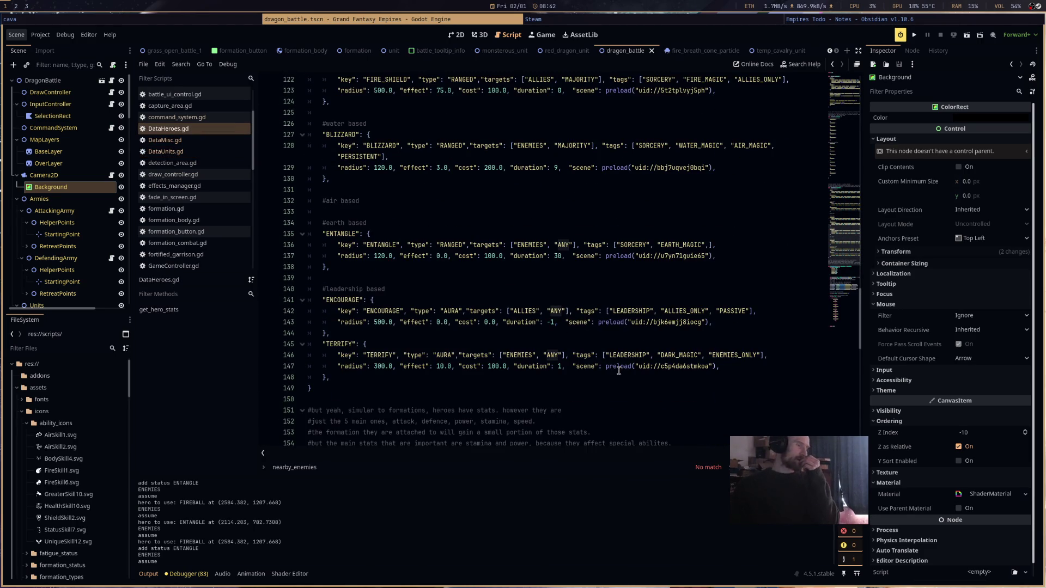
{"action": "double_click", "coordinate": [551, 355]}
{"action": "type", "text": "SELF"}
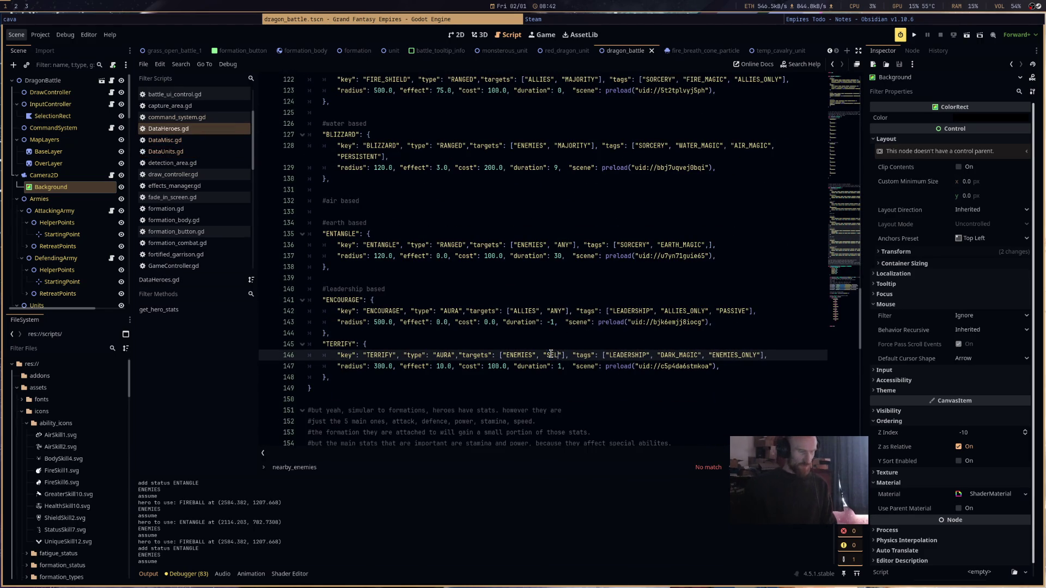
- Go back to hero_manager.gd from the script list
{"action": "left_click", "coordinate": [173, 142]}
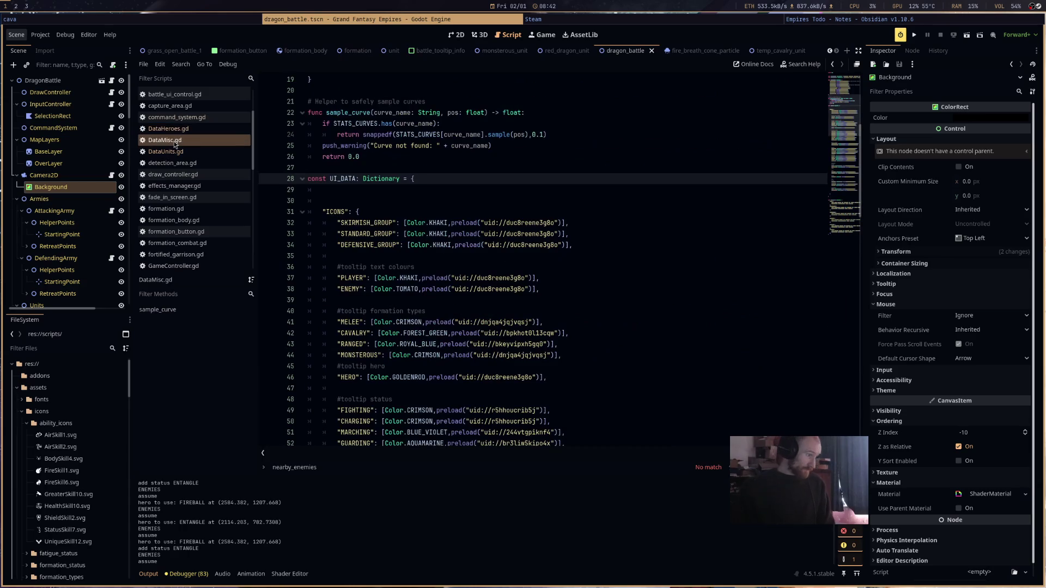
{"action": "scroll", "coordinate": [204, 205], "scroll_direction": "up", "scroll_amount": 3}
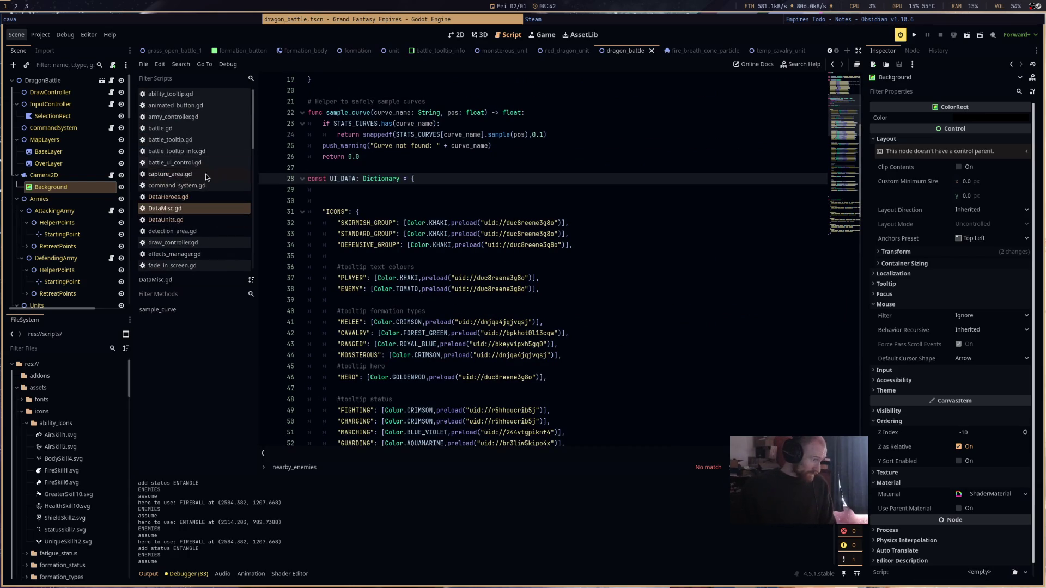
{"action": "scroll", "coordinate": [211, 208], "scroll_direction": "down", "scroll_amount": 4}
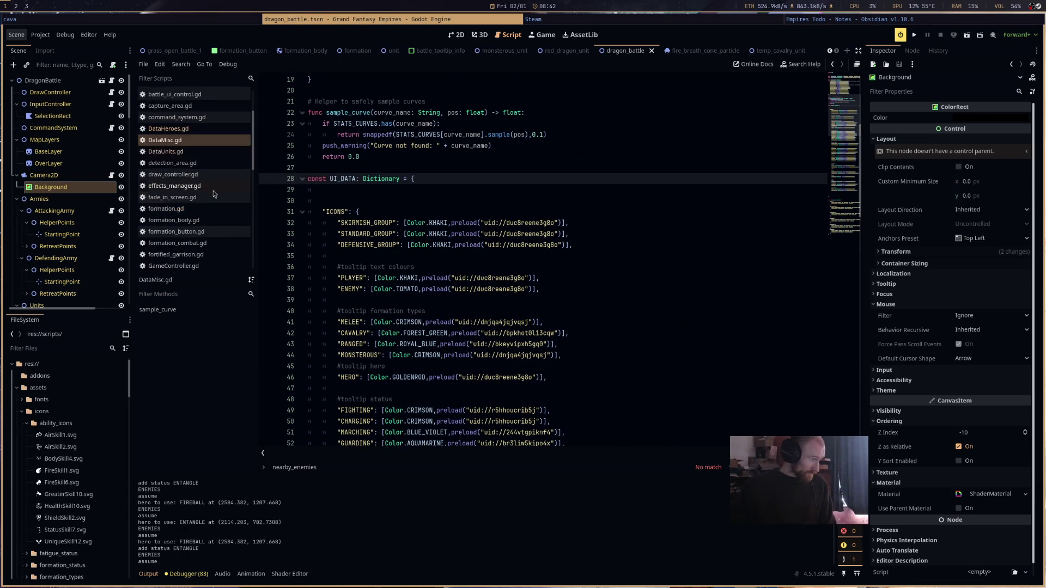
{"action": "left_click", "coordinate": [212, 233]}
{"action": "scroll", "coordinate": [583, 261], "scroll_direction": "down", "scroll_amount": 5}
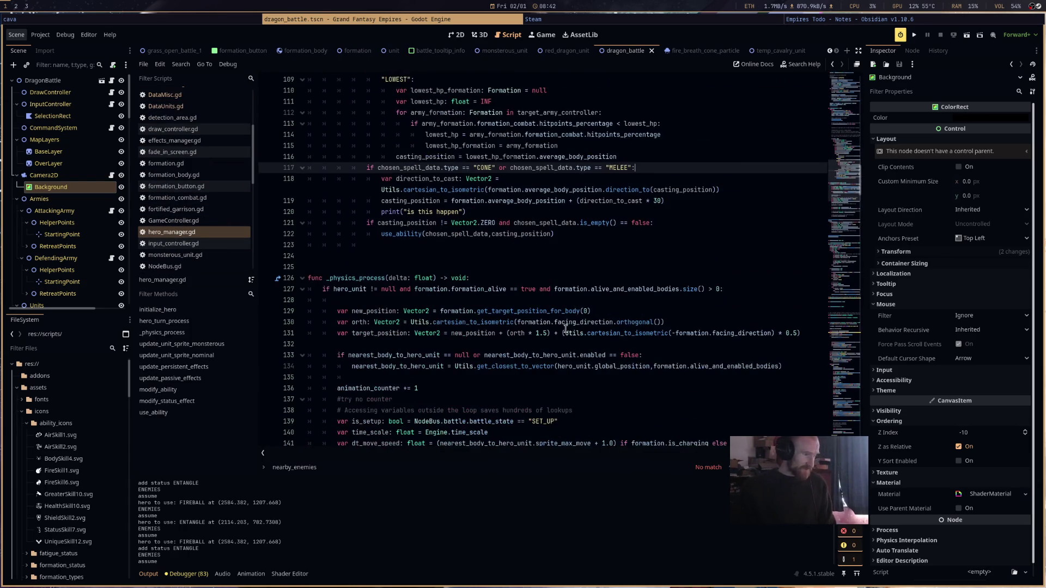
- Insert blank lines after the LOWEST match case and begin a new quoted pattern
{"action": "left_click", "coordinate": [590, 235]}
{"action": "scroll", "coordinate": [592, 294], "scroll_direction": "up", "scroll_amount": 4}
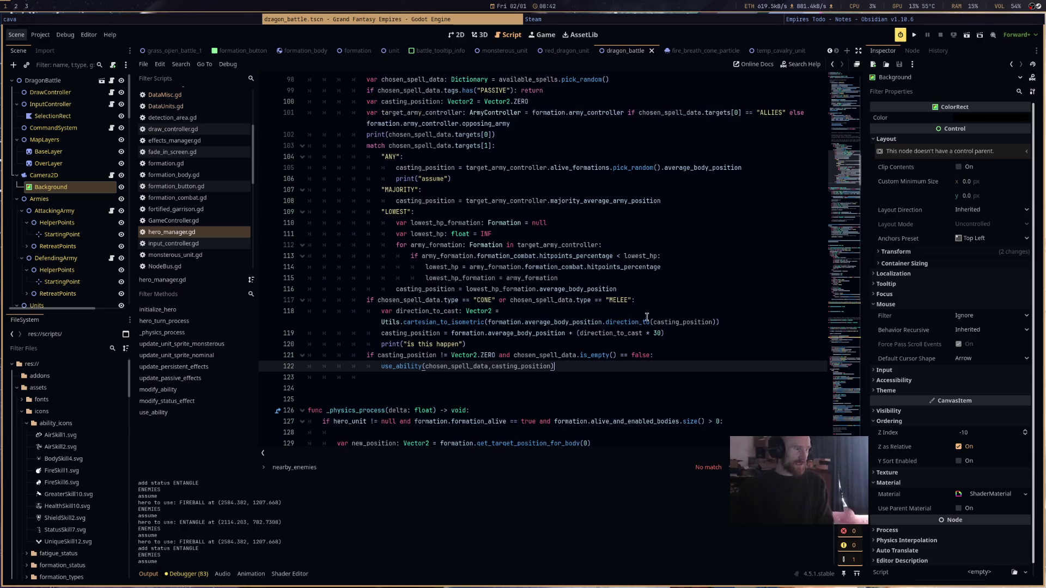
{"action": "left_click", "coordinate": [658, 290]}
{"action": "key", "text": "Return"}
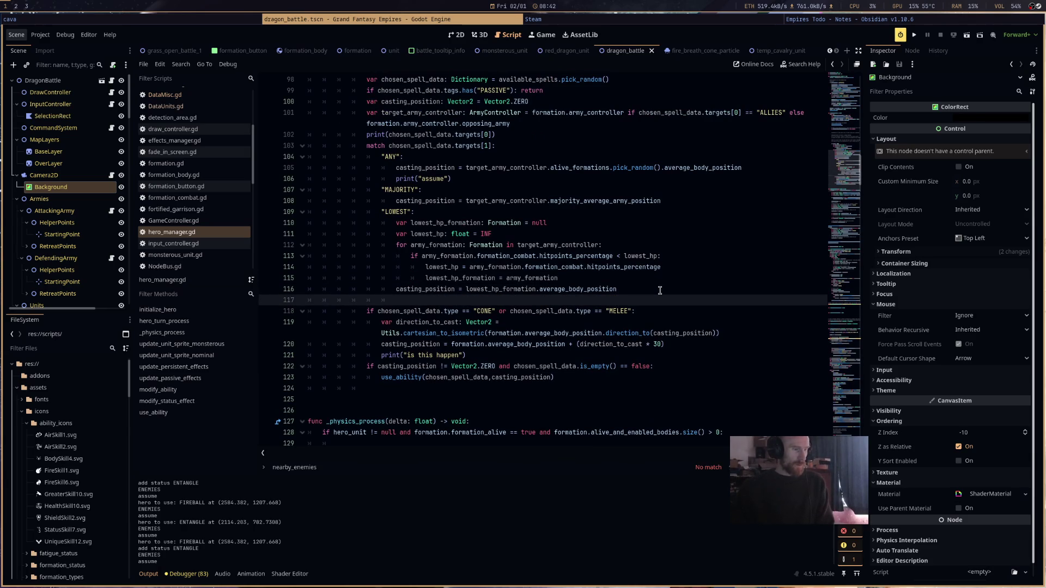
{"action": "key", "text": "Return"}
{"action": "key", "text": "Return"}
{"action": "left_click", "coordinate": [660, 290]}
{"action": "left_click", "coordinate": [650, 304]}
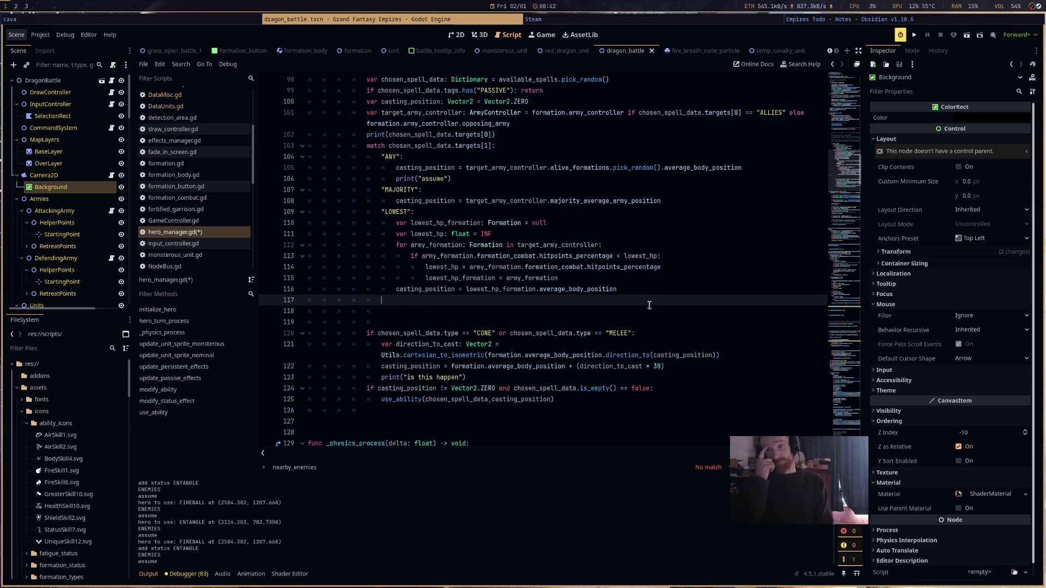
{"action": "type", "text": "\""}
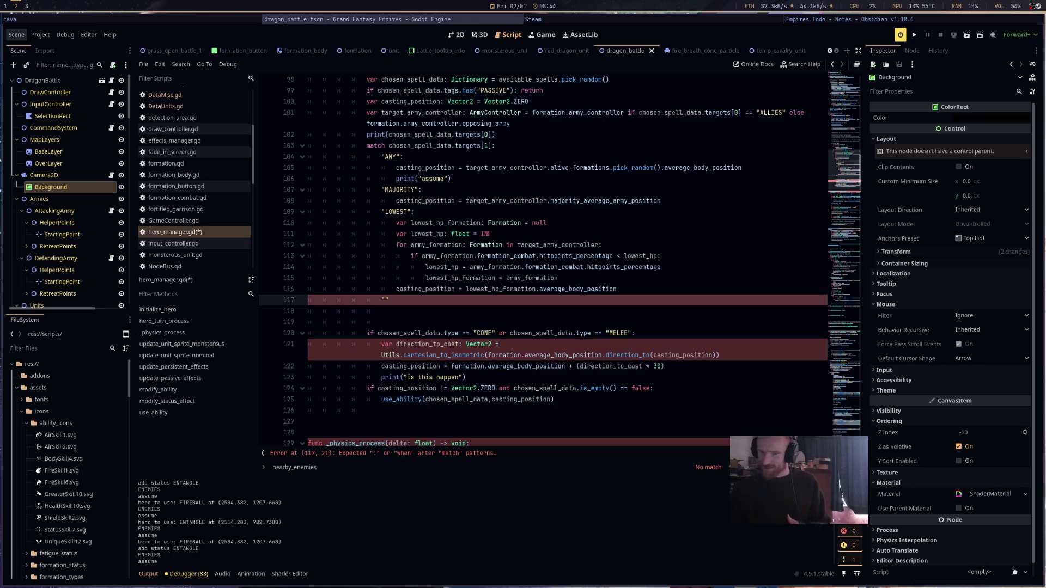
{"action": "left_click", "coordinate": [423, 309]}
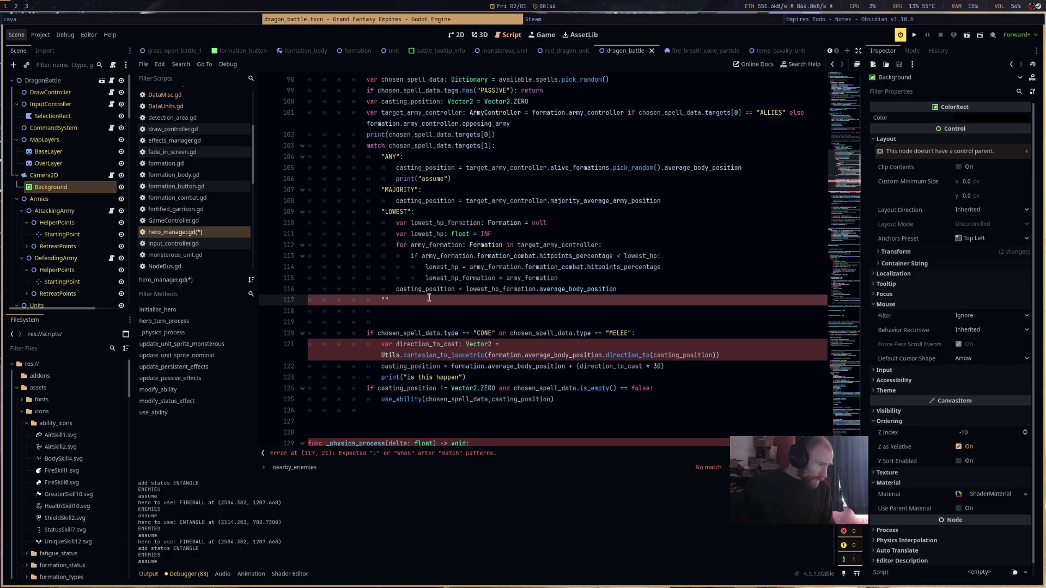
- Add a "SELF": case setting casting_position = formation.average_body_position, and save hero_manager.gd
{"action": "type", "text": "SELF\":"}
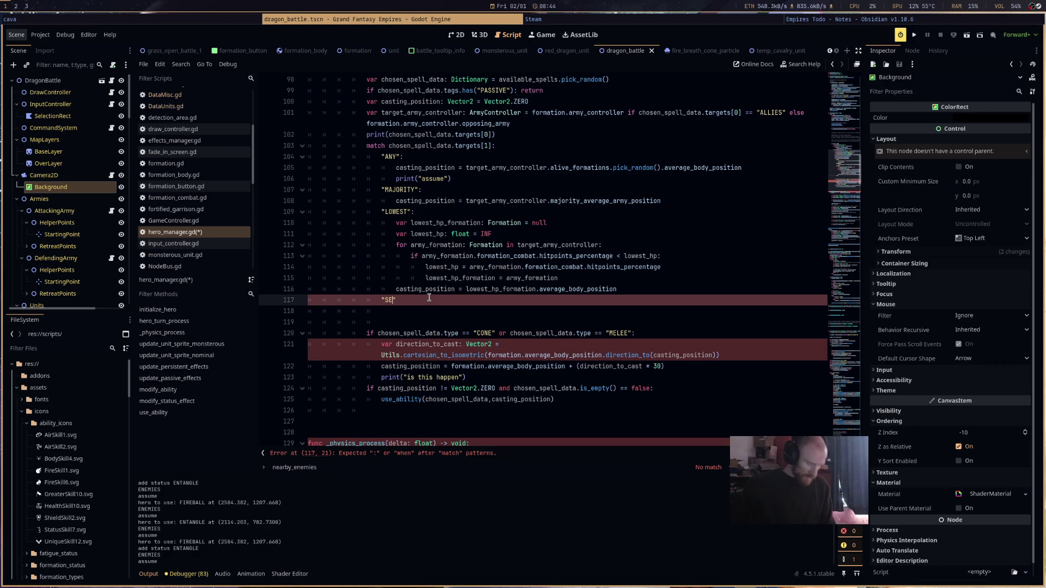
{"action": "key", "text": "Return"}
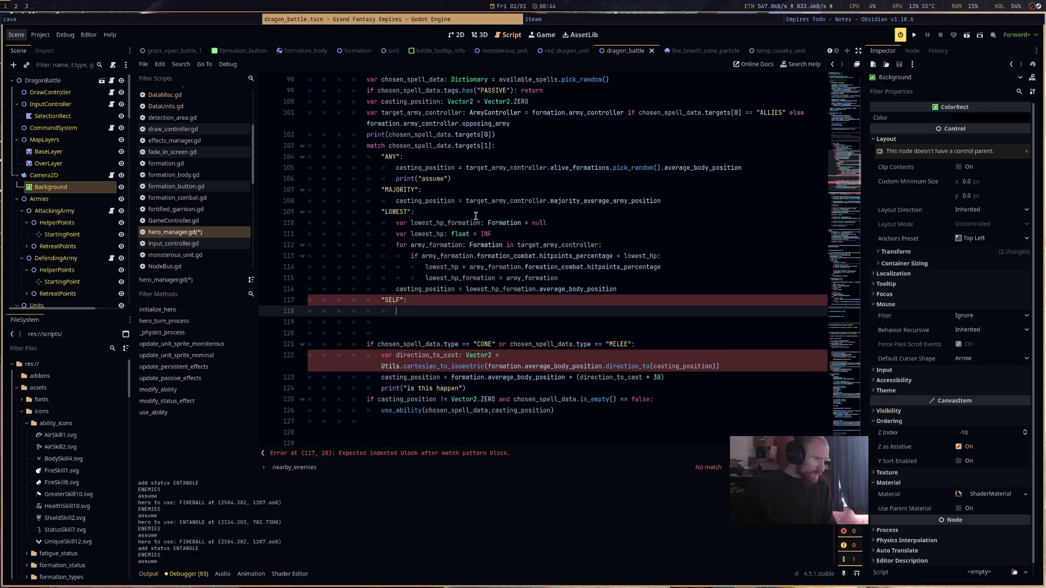
{"action": "mouse_move", "coordinate": [382, 167]}
{"action": "left_mouse_down"}
{"action": "mouse_move", "coordinate": [508, 168]}
{"action": "mouse_move", "coordinate": [398, 168]}
{"action": "left_mouse_up"}
{"action": "key", "text": "ctrl+c"}
{"action": "left_click", "coordinate": [428, 312]}
{"action": "key", "text": "ctrl+v"}
{"action": "type", "text": "= "}
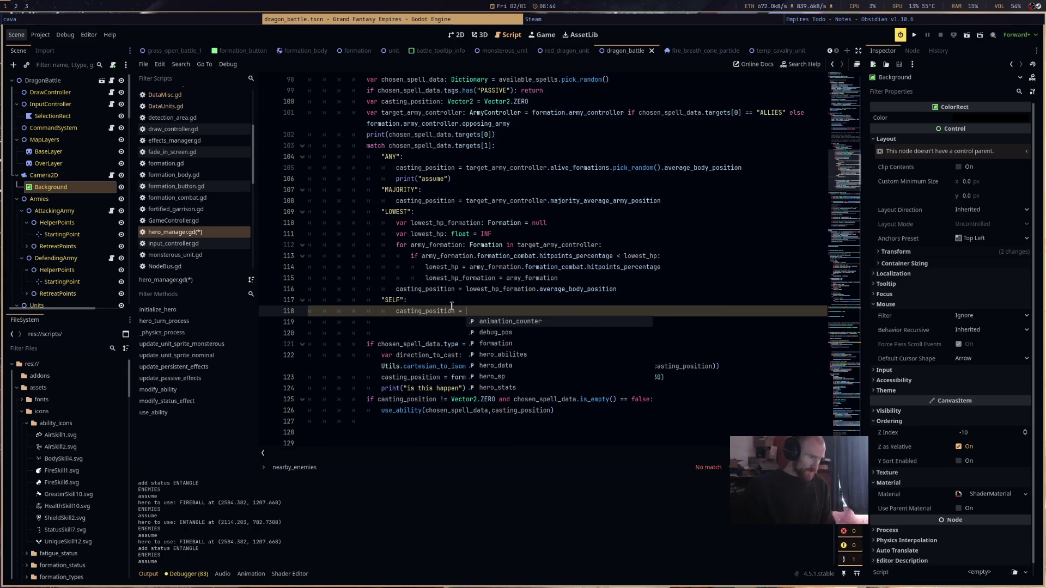
{"action": "type", "text": "formation.average_body_position"}
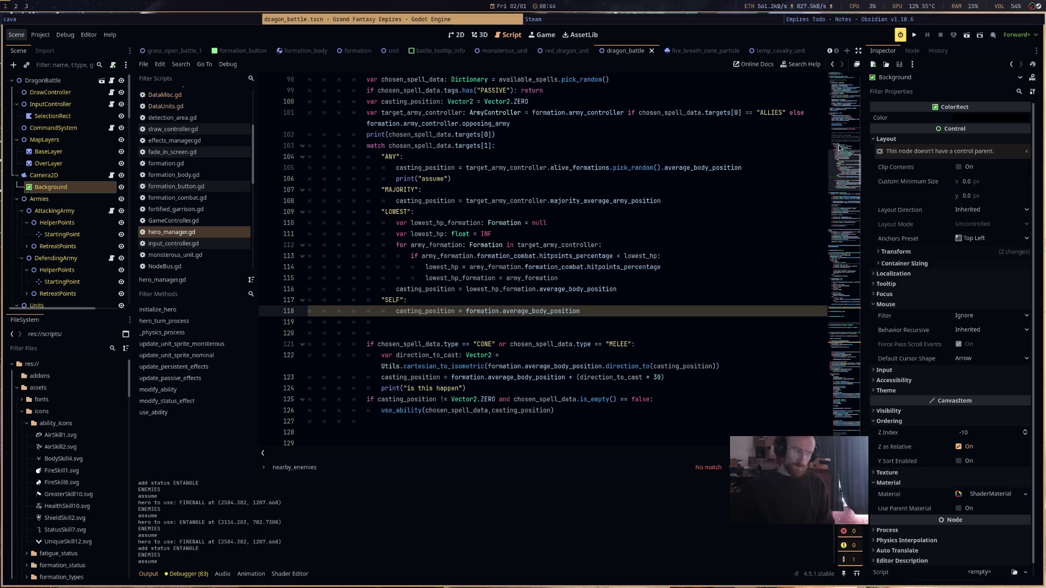
{"action": "key", "text": "ctrl+s"}
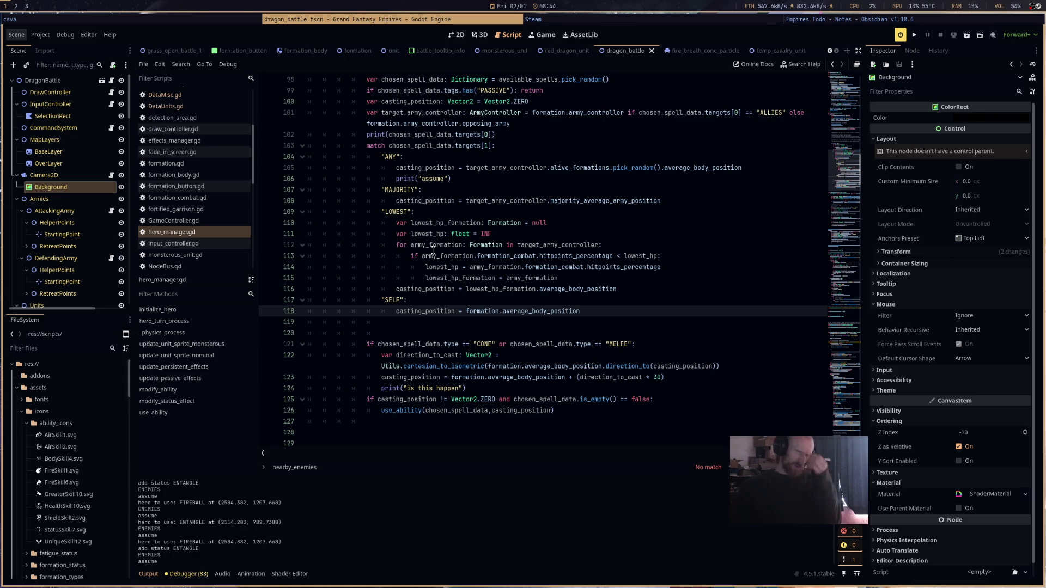
{"action": "mouse_move", "coordinate": [427, 271]}
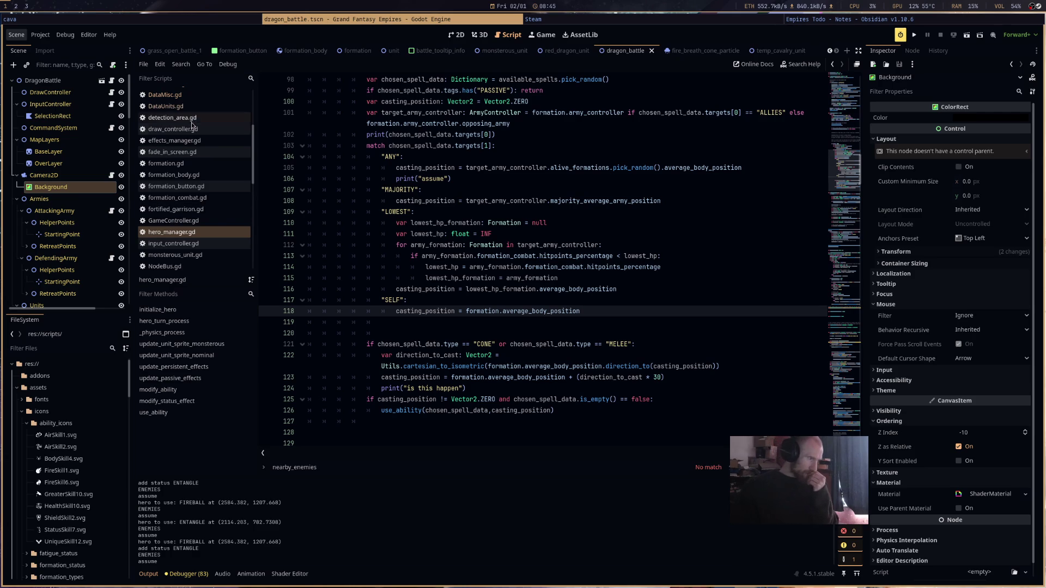
{"action": "left_click", "coordinate": [206, 104]}
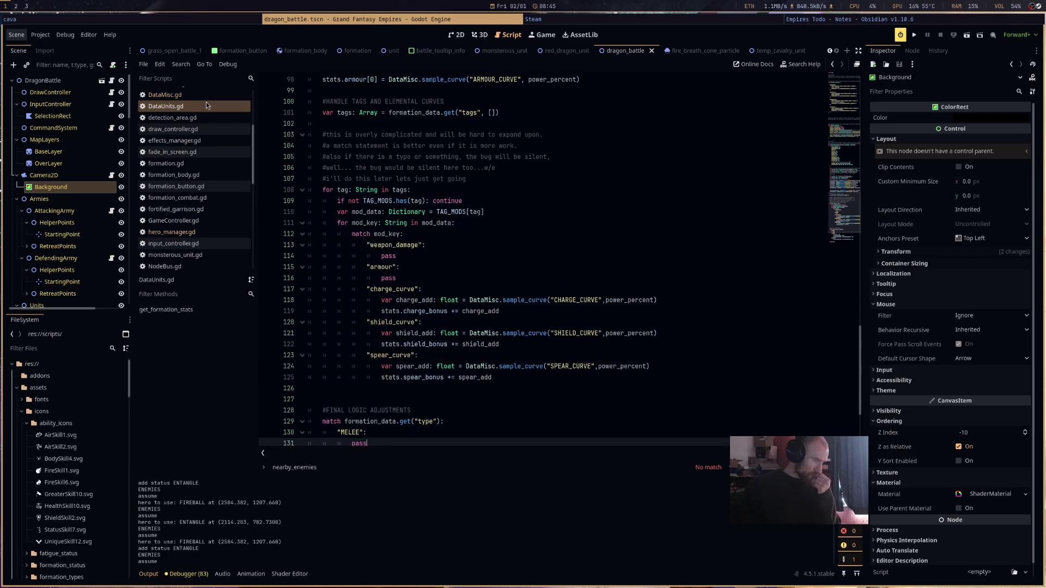
- Open DataHeroes.gd and extend TERRIFY's targets to ["ENEMIES", "SELF", "NEAR"]
{"action": "scroll", "coordinate": [229, 164], "scroll_direction": "up", "scroll_amount": 2}
{"action": "left_click", "coordinate": [237, 132]}
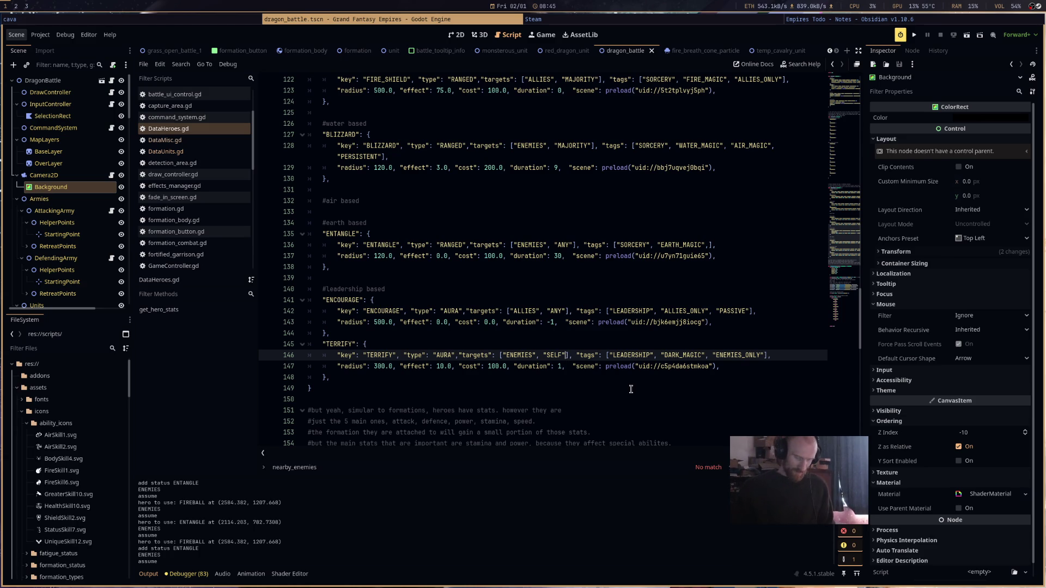
{"action": "type", "text": ","}
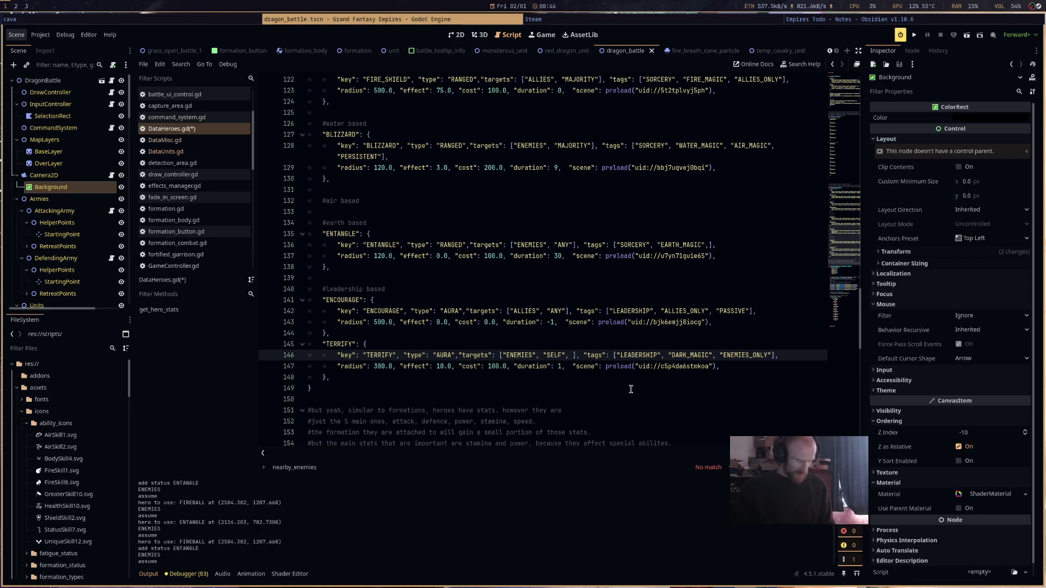
{"action": "type", "text": "\"NEAR\""}
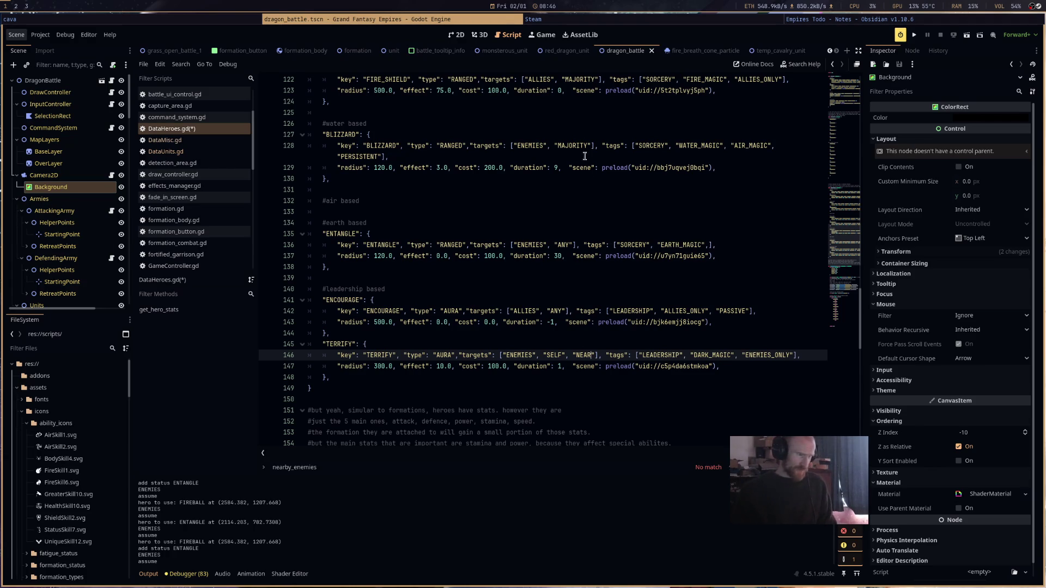
{"action": "scroll", "coordinate": [571, 199], "scroll_direction": "up", "scroll_amount": 10}
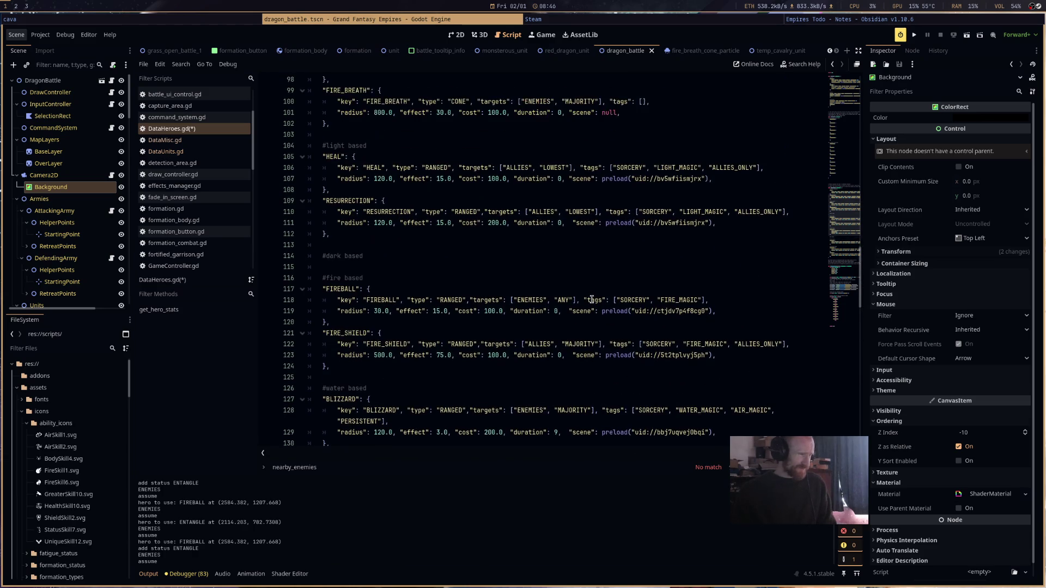
- Add "NEAR" after ANY in ENCOURAGE's targets, then delete the word NEAR again
{"action": "scroll", "coordinate": [592, 299], "scroll_direction": "up", "scroll_amount": 2}
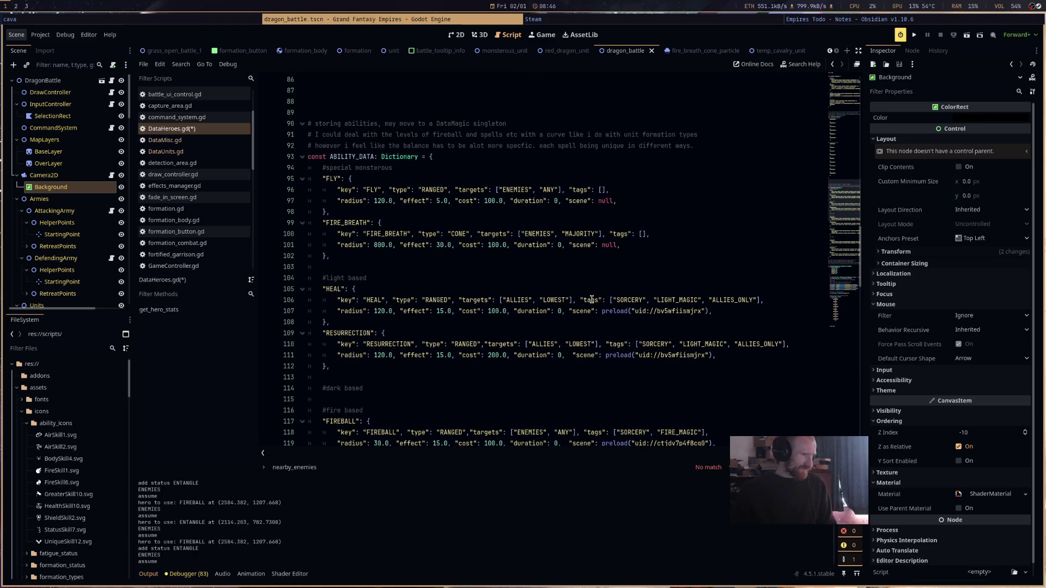
{"action": "scroll", "coordinate": [592, 299], "scroll_direction": "down", "scroll_amount": 10}
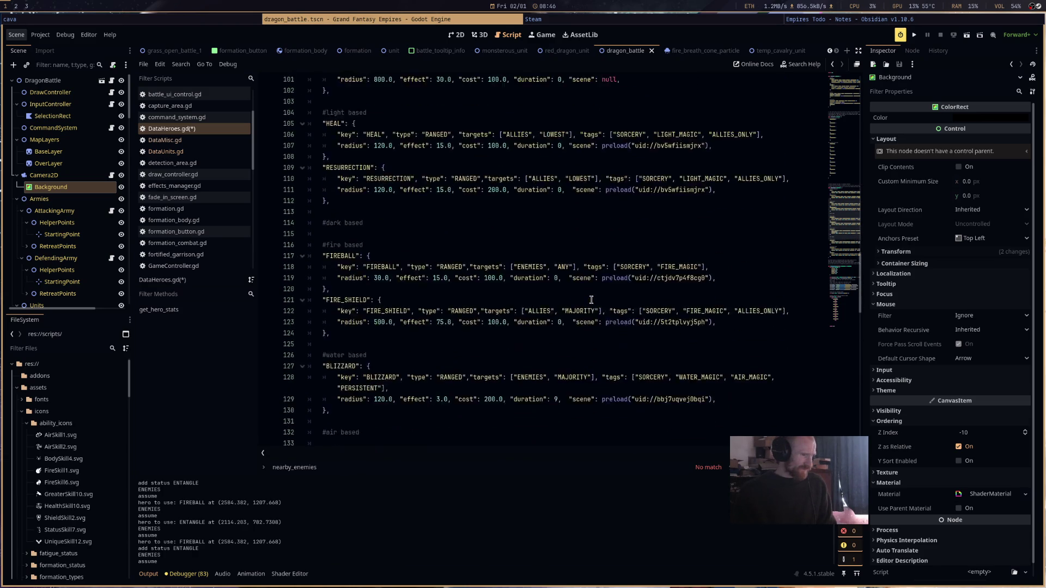
{"action": "scroll", "coordinate": [591, 321], "scroll_direction": "down", "scroll_amount": 2}
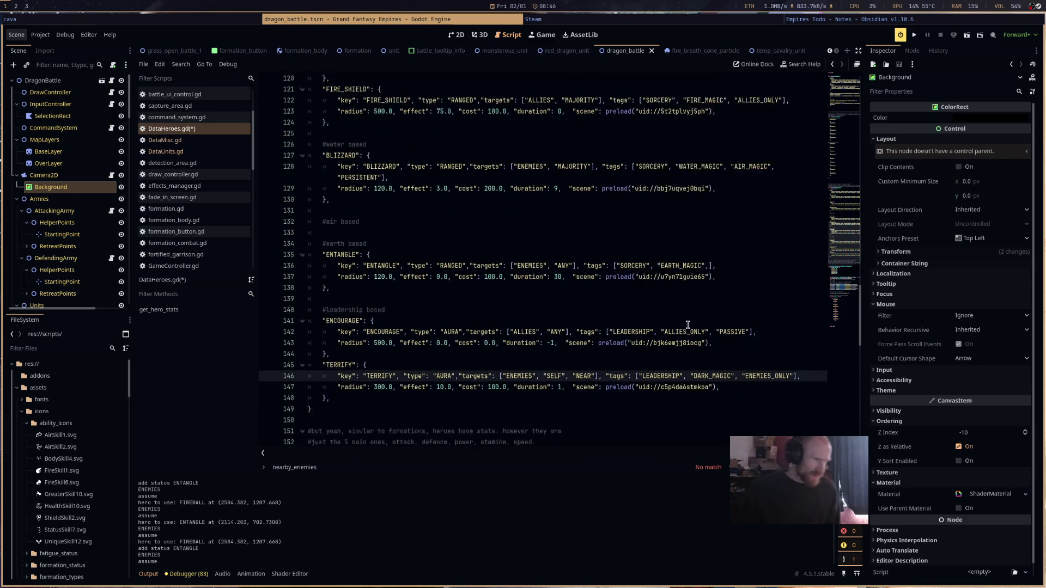
{"action": "left_click", "coordinate": [564, 357]}
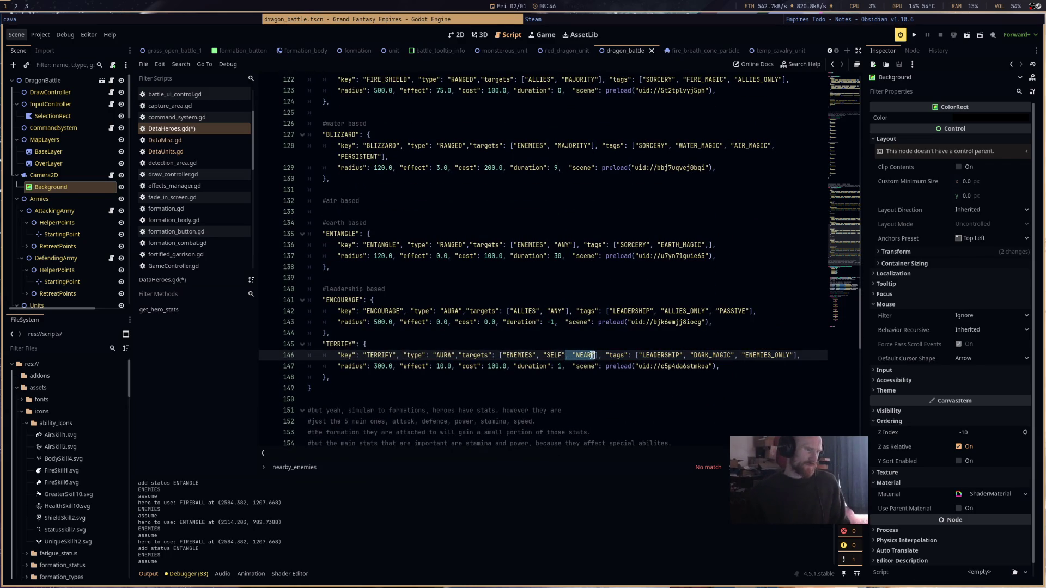
{"action": "left_click", "coordinate": [565, 312]}
{"action": "type", "text": ", \"NEAR\""}
{"action": "double_click", "coordinate": [584, 311]}
{"action": "mouse_move", "coordinate": [681, 324]}
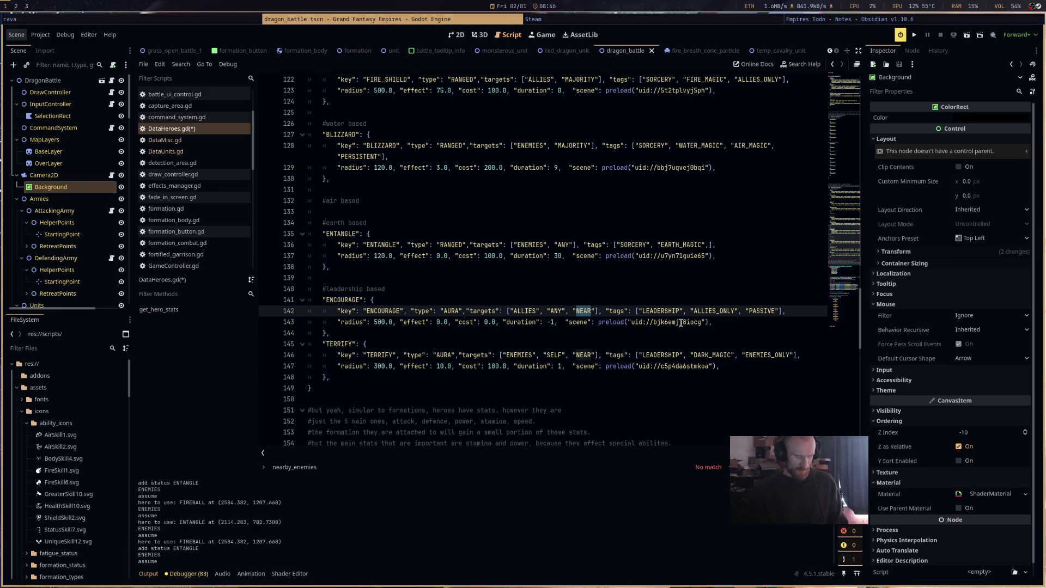
{"action": "key", "text": "BackSpace"}
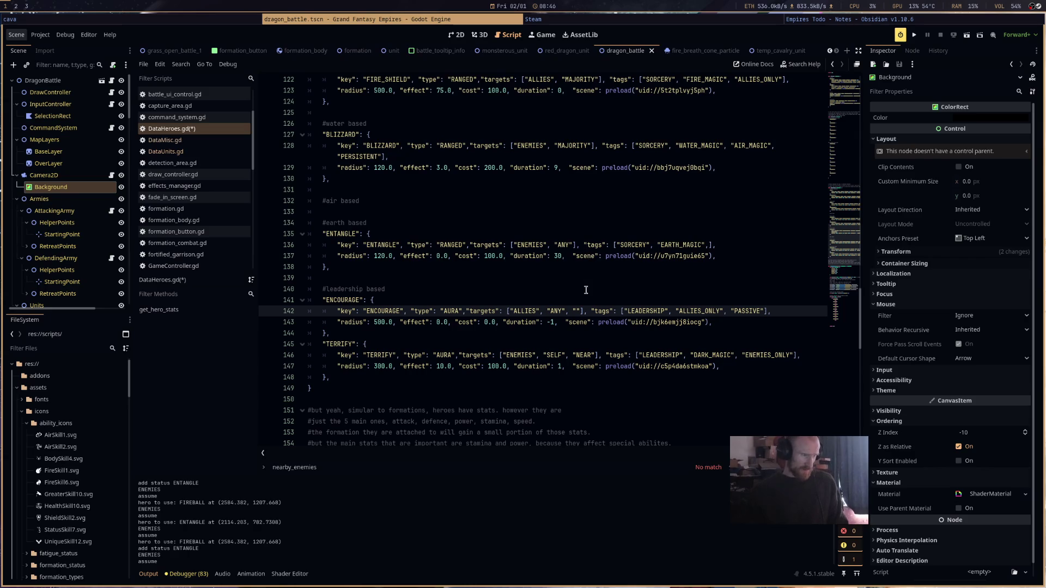
- Copy the leftover empty entry from ENCOURAGE and paste it after ANY in ENTANGLE's targets
{"action": "left_click_drag", "start_coordinate": [567, 311], "coordinate": [581, 311]}
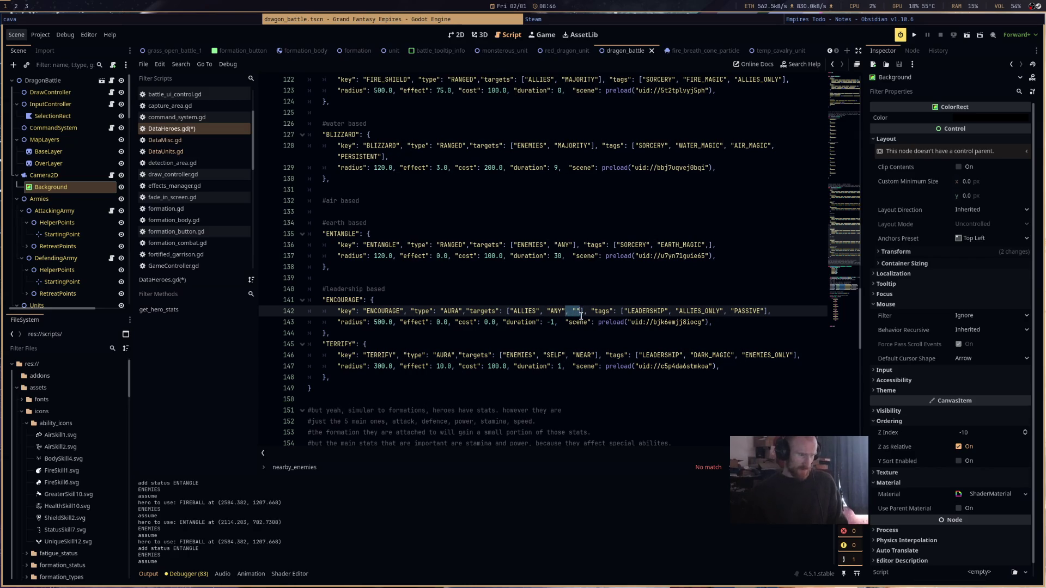
{"action": "key", "text": "ctrl+c"}
{"action": "left_click", "coordinate": [573, 245]}
{"action": "key", "text": "ctrl+v"}
{"action": "key", "text": "Left"}
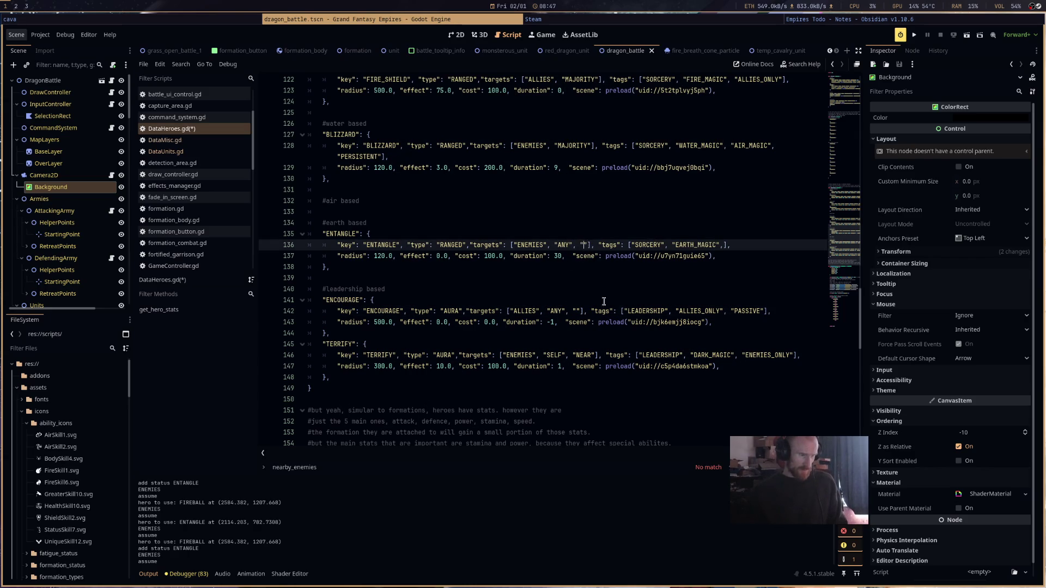
{"action": "scroll", "coordinate": [604, 297], "scroll_direction": "up", "scroll_amount": 3}
- Remove the empty entries so ENCOURAGE targets ["ALLIES", "ANY"], then save DataHeroes.gd
{"action": "key", "text": "Up"}
{"action": "key", "text": "Up"}
{"action": "key", "text": "Up"}
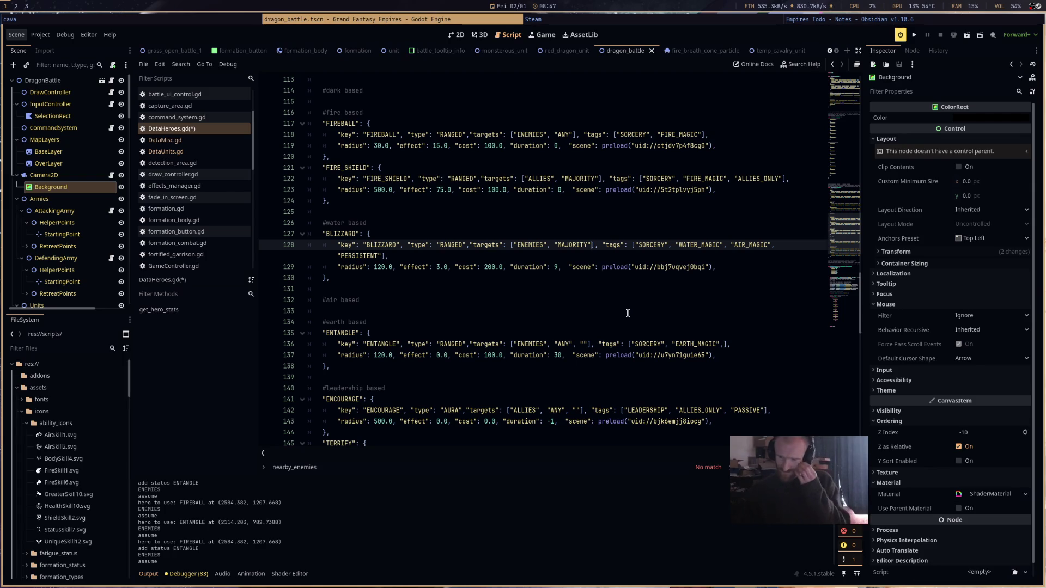
{"action": "scroll", "coordinate": [628, 314], "scroll_direction": "down", "scroll_amount": 4}
{"action": "key", "text": "Down"}
{"action": "key", "text": "Down"}
{"action": "key", "text": "Down"}
{"action": "key", "text": "Left"}
{"action": "key", "text": "BackSpace"}
{"action": "key", "text": "BackSpace"}
{"action": "key", "text": "BackSpace"}
{"action": "key", "text": "Down"}
{"action": "key", "text": "Down"}
{"action": "key", "text": "Down"}
{"action": "key", "text": "BackSpace"}
{"action": "key", "text": "BackSpace"}
{"action": "key", "text": "BackSpace"}
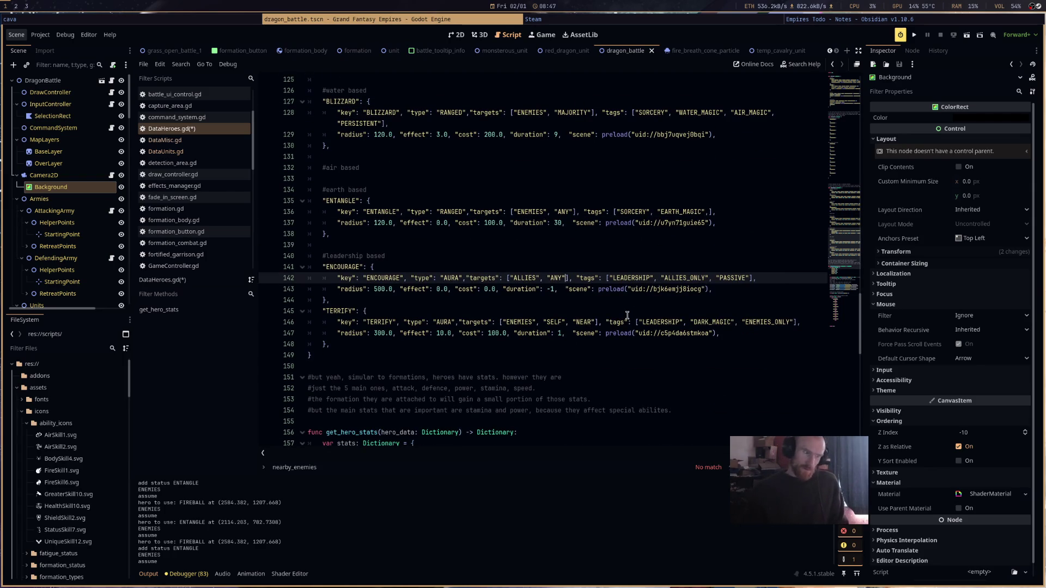
{"action": "key", "text": "ctrl+s"}
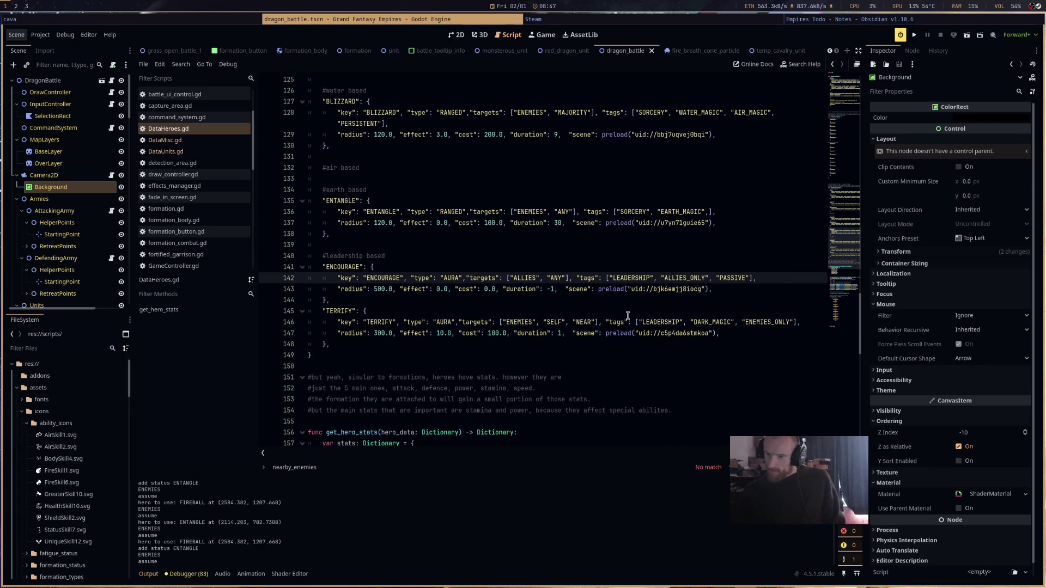
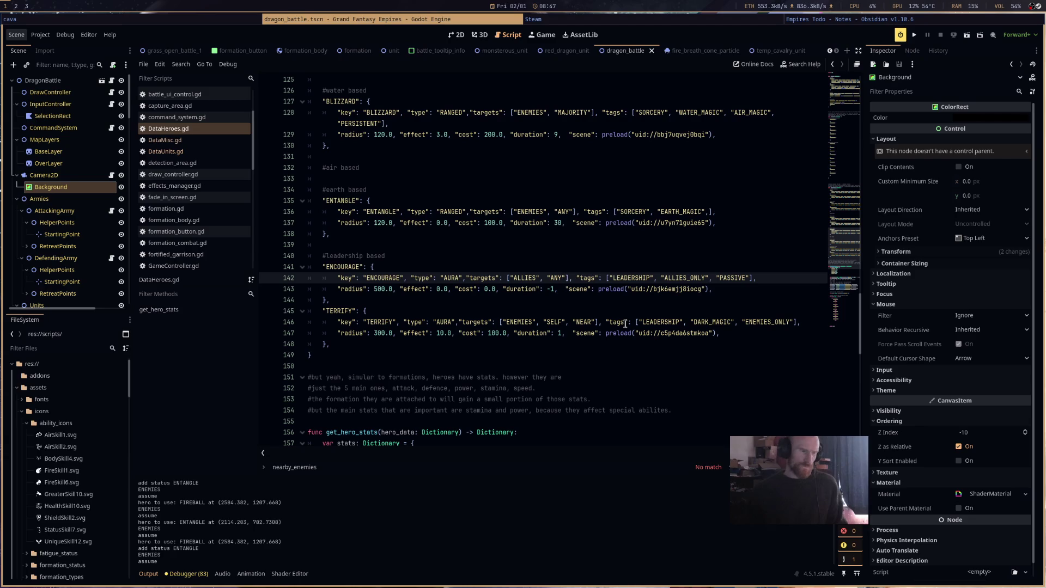
- Open hero_manager.gd in the code editor and locate the SELF casting case
{"action": "left_click", "coordinate": [652, 315]}
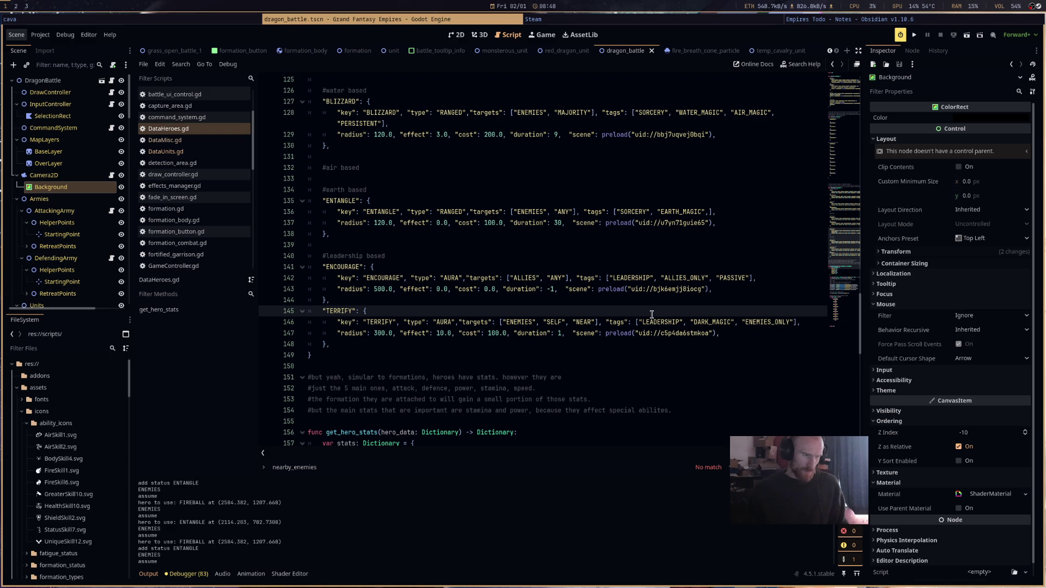
{"action": "scroll", "coordinate": [545, 272], "scroll_direction": "up", "scroll_amount": 3}
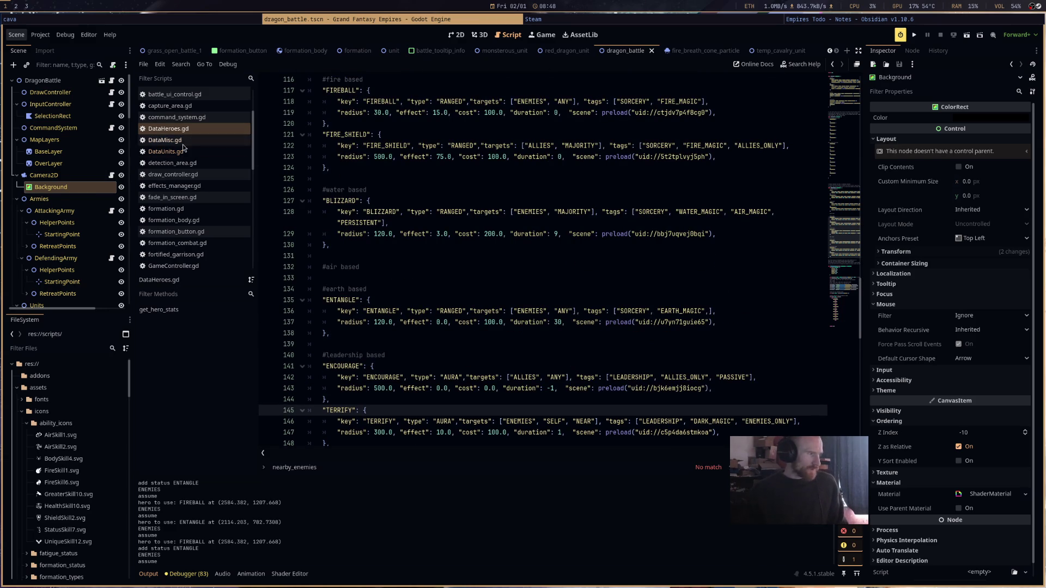
{"action": "scroll", "coordinate": [218, 235], "scroll_direction": "down", "scroll_amount": 2}
{"action": "left_click", "coordinate": [207, 210]}
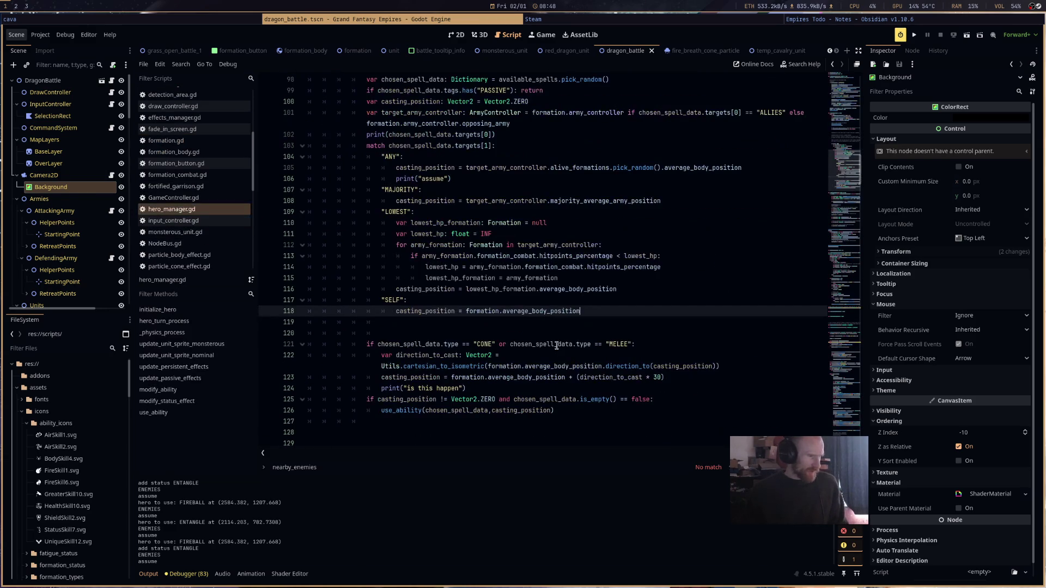
{"action": "double_click", "coordinate": [399, 300]}
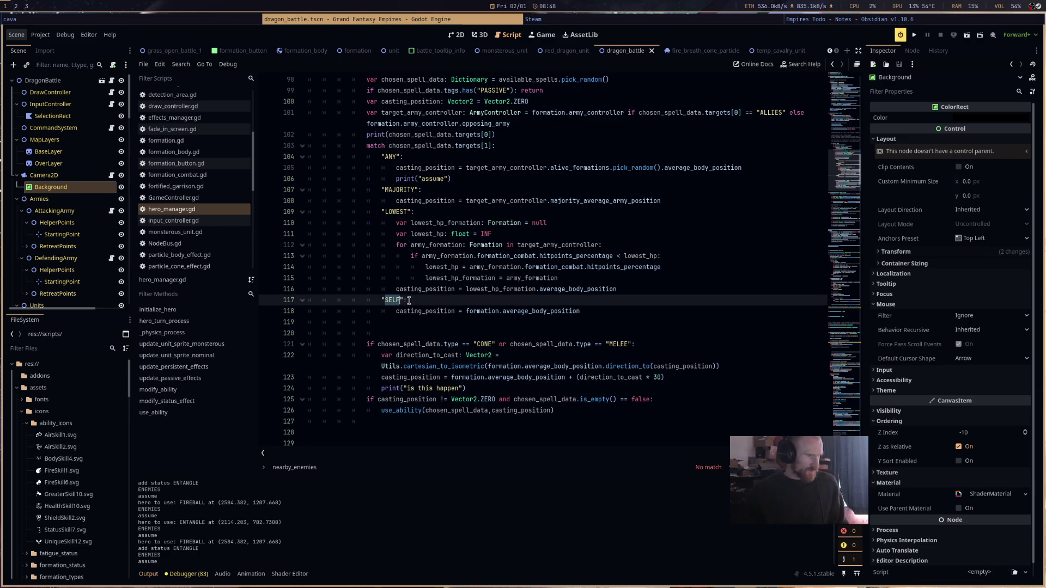
{"action": "left_click", "coordinate": [412, 300]}
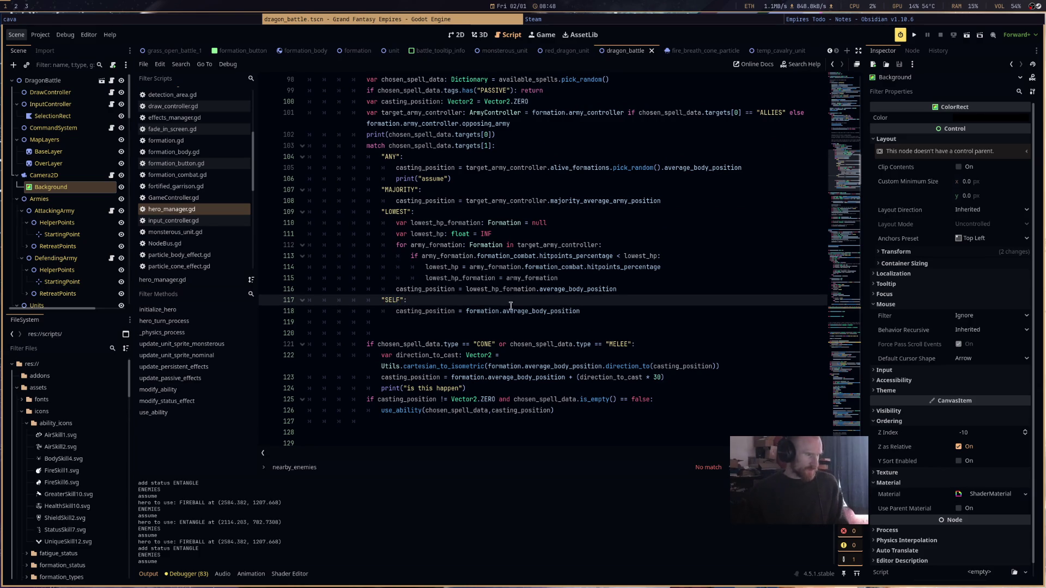
{"action": "scroll", "coordinate": [381, 218], "scroll_direction": "up", "scroll_amount": 1}
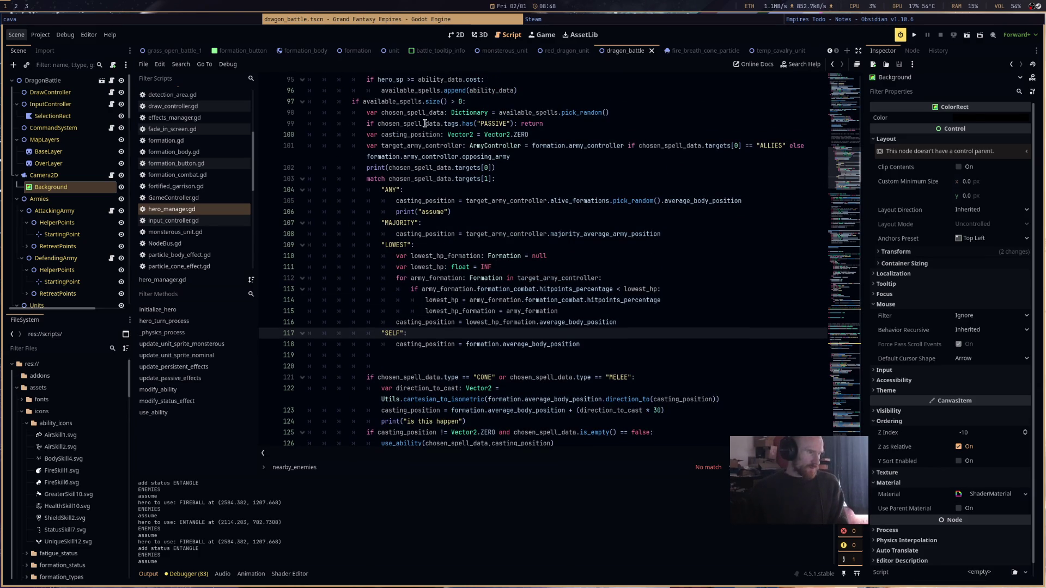
- Insert blank lines below the PASSIVE return check and after the SELF casting case
{"action": "left_click", "coordinate": [561, 123]}
{"action": "key", "text": "Return"}
{"action": "key", "text": "Return"}
{"action": "key", "text": "Return"}
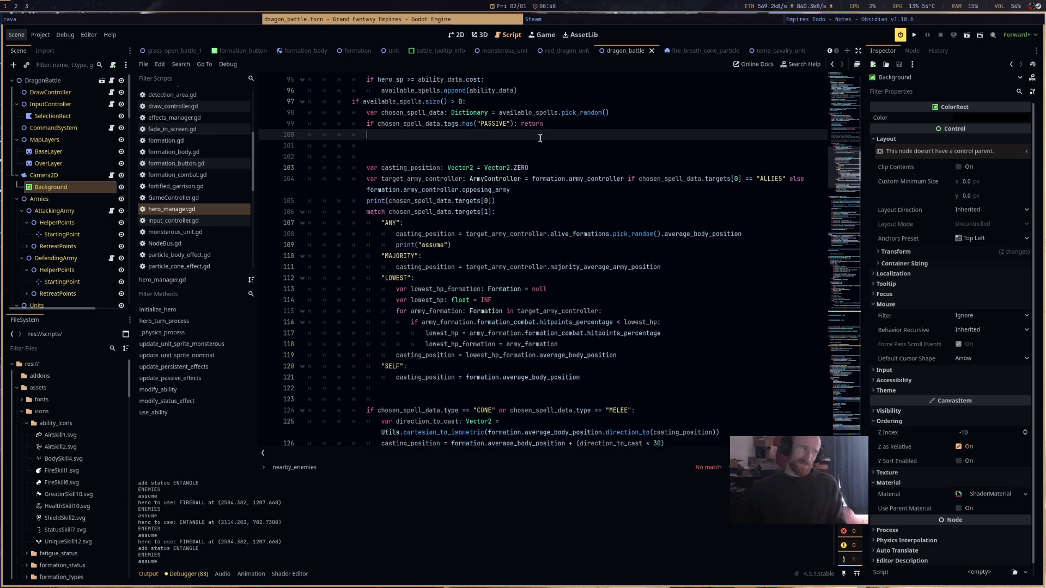
{"action": "left_click", "coordinate": [540, 137]}
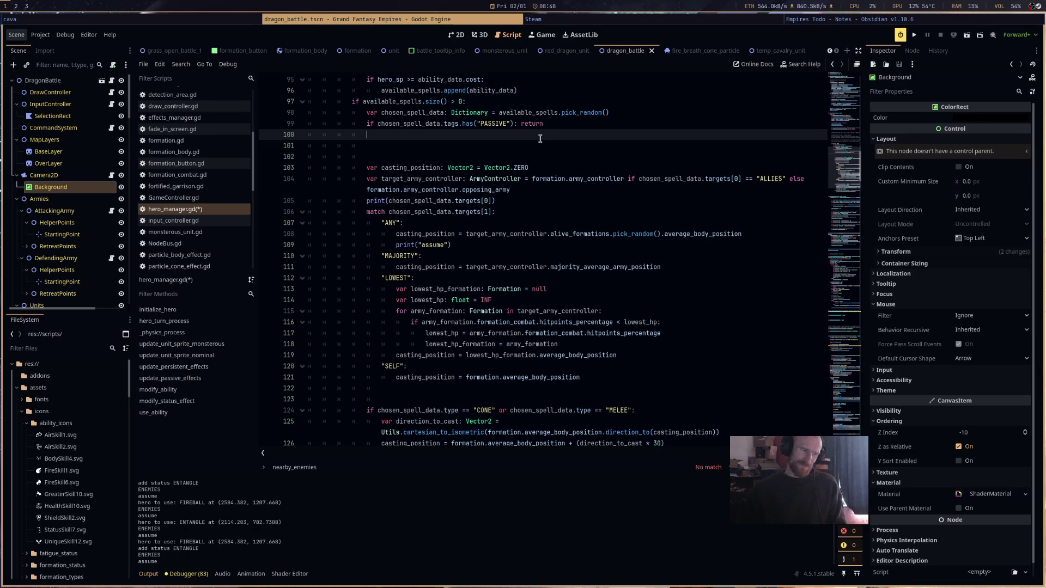
{"action": "left_click", "coordinate": [610, 379]}
{"action": "key", "text": "Return"}
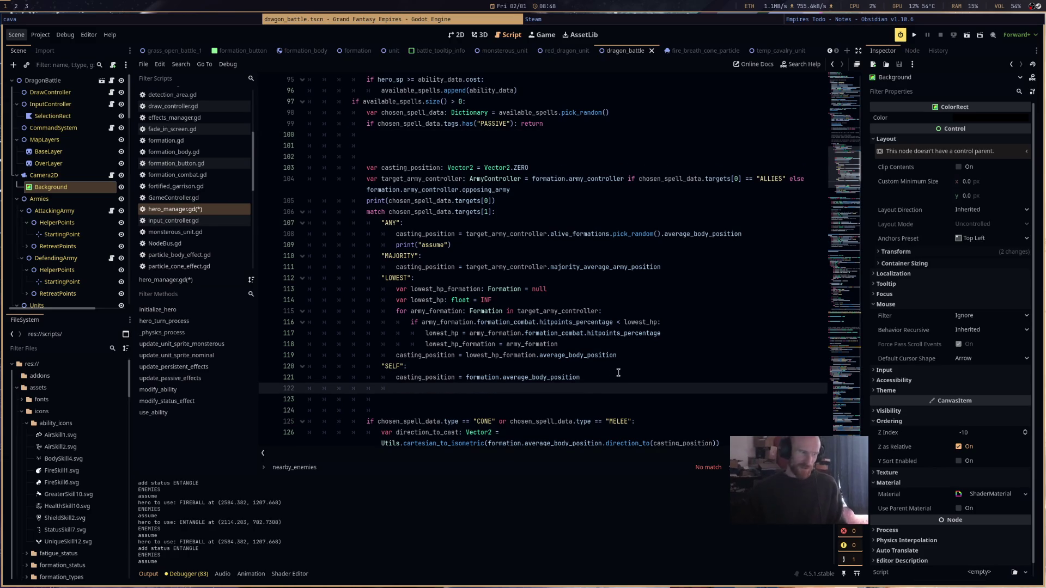
{"action": "type", "text": "if"}
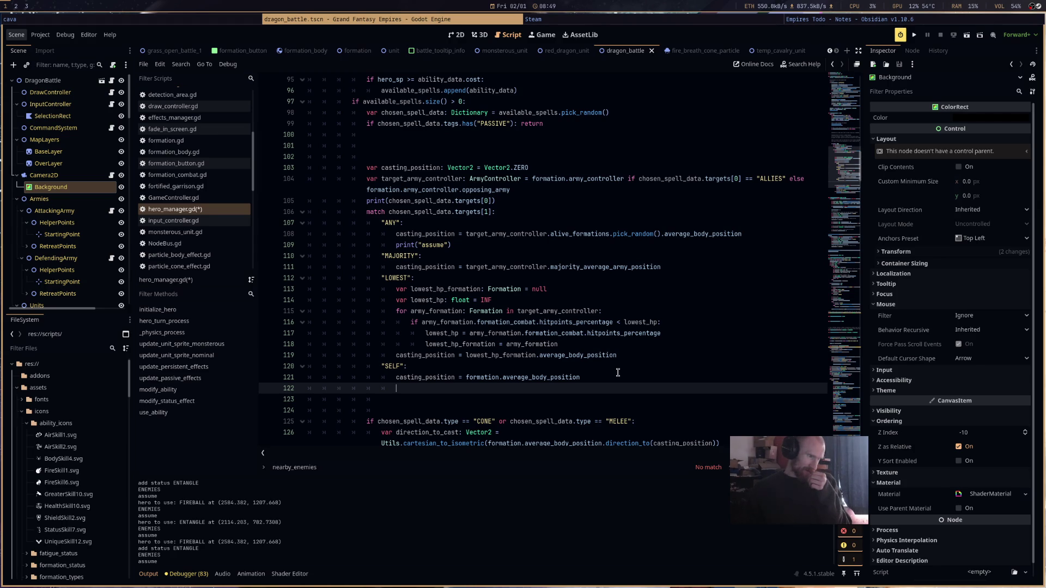
{"action": "left_click", "coordinate": [523, 190]}
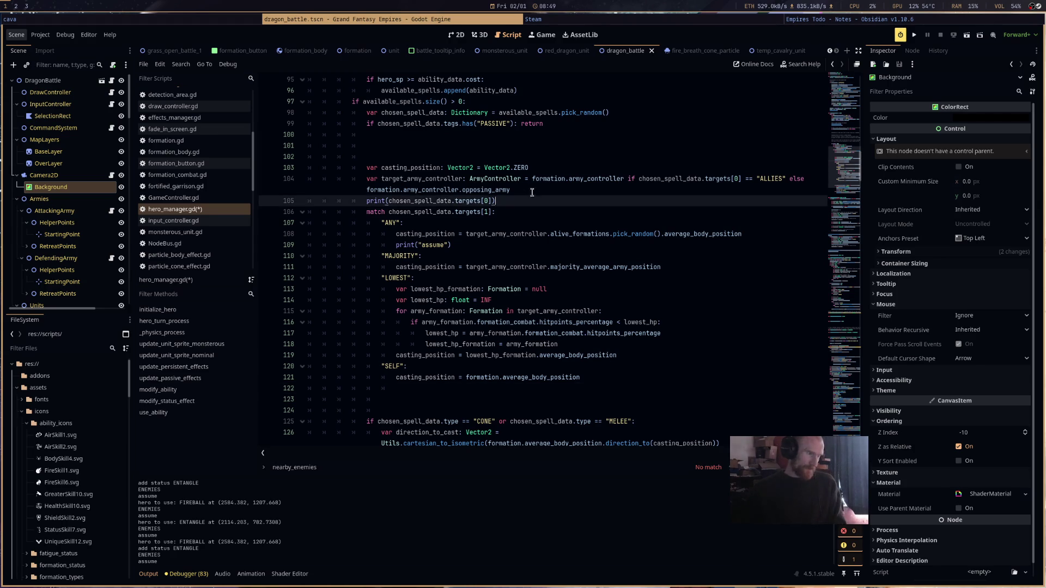
- Add an 'if chosen_spell_data.size() > 2:' block on line 106
{"action": "key", "text": "Return"}
{"action": "key", "text": "Return"}
{"action": "key", "text": "Return"}
{"action": "left_click", "coordinate": [523, 206]}
{"action": "left_click", "coordinate": [524, 209]}
{"action": "type", "text": "if "}
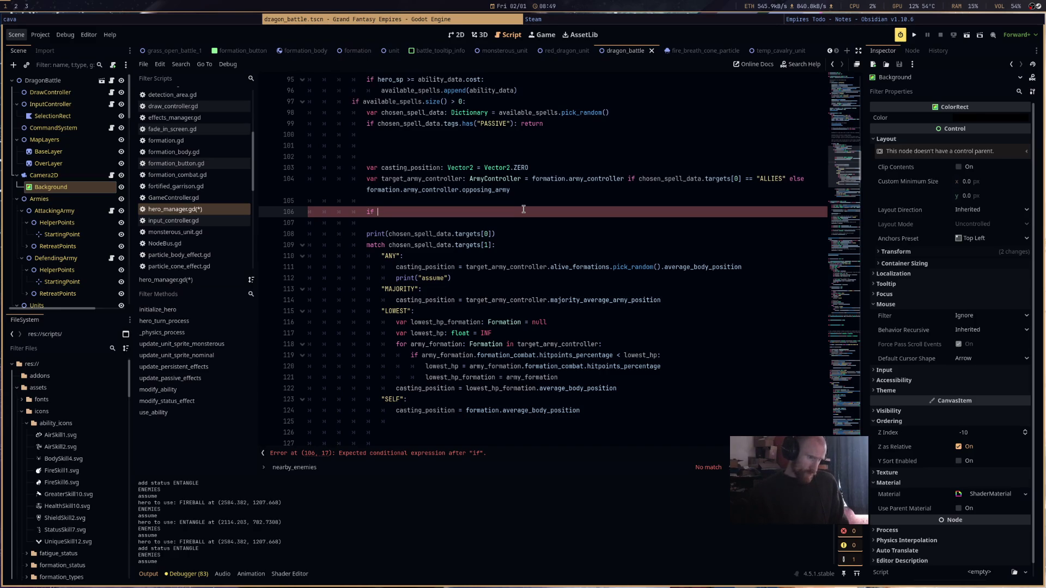
{"action": "type", "text": "chosen_spell_data"}
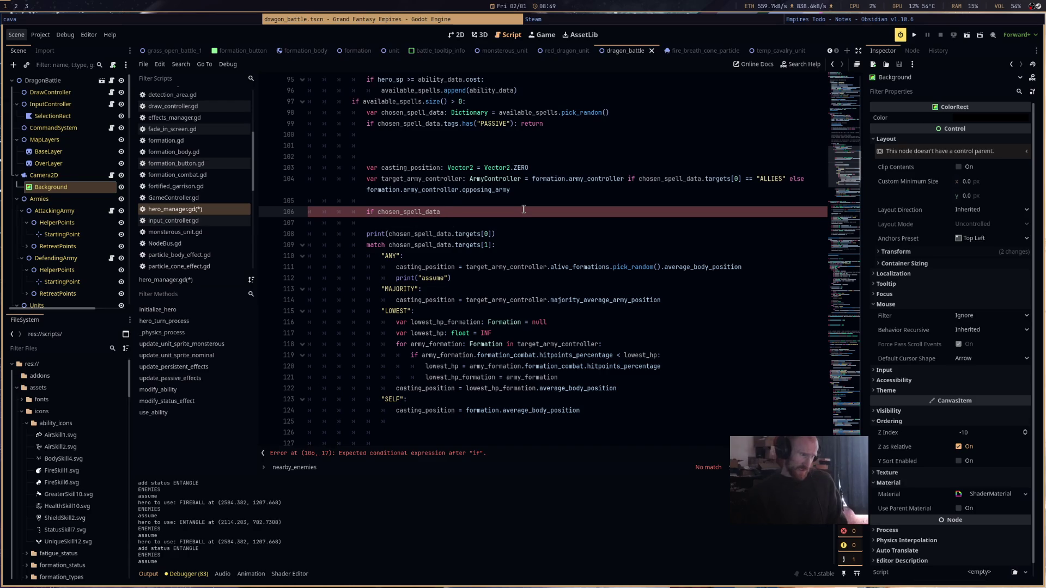
{"action": "type", "text": "[.size() >"}
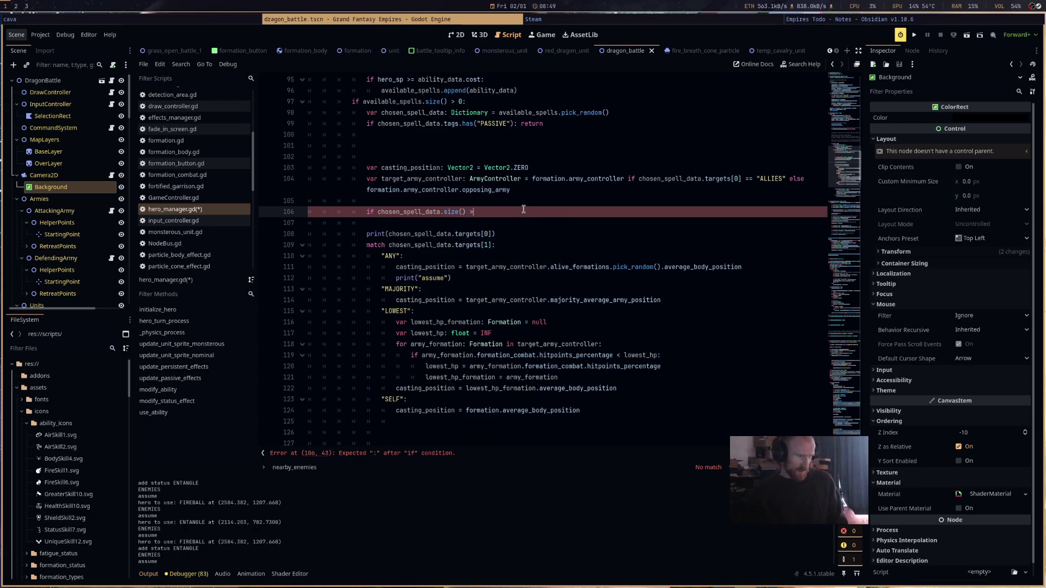
{"action": "type", "text": "2:"}
{"action": "key", "text": "Return"}
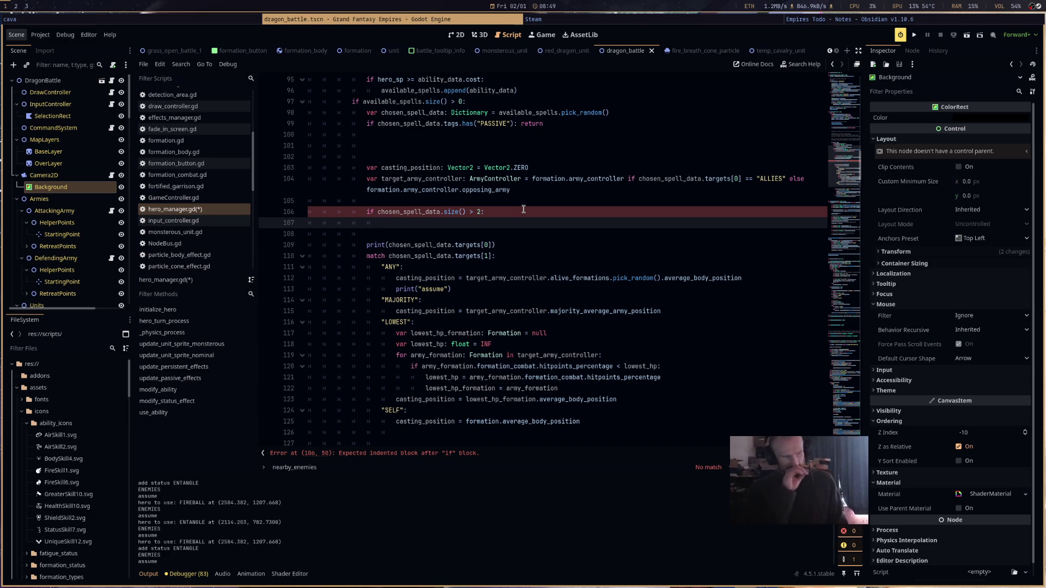
- Copy the targets[0] == "ALLIES" condition from line 104 into a nested if on line 107
{"action": "left_click", "coordinate": [640, 178]}
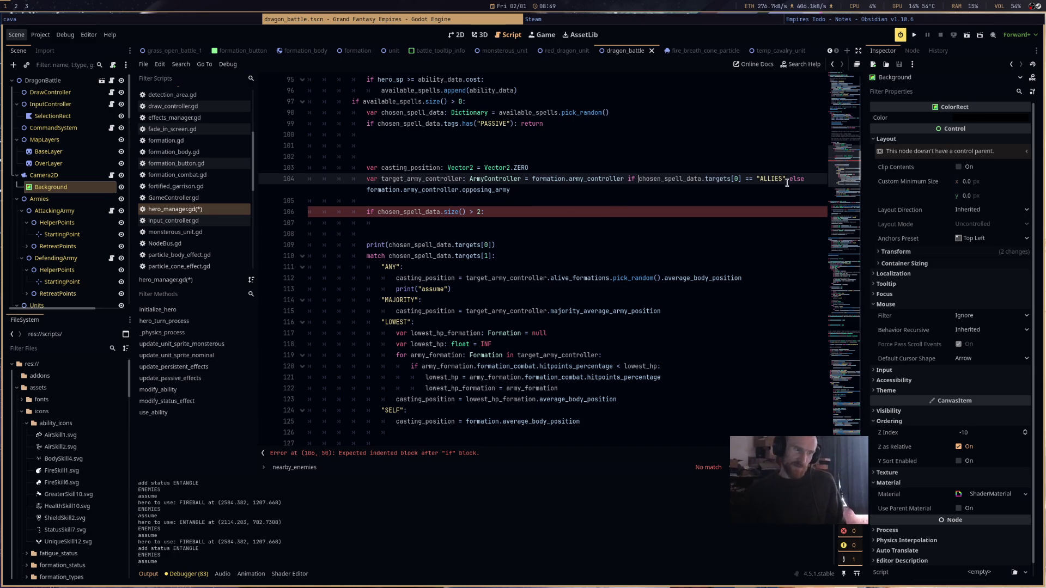
{"action": "left_click_drag", "start_coordinate": [786, 181], "coordinate": [639, 179]}
{"action": "key", "text": "ctrl+c"}
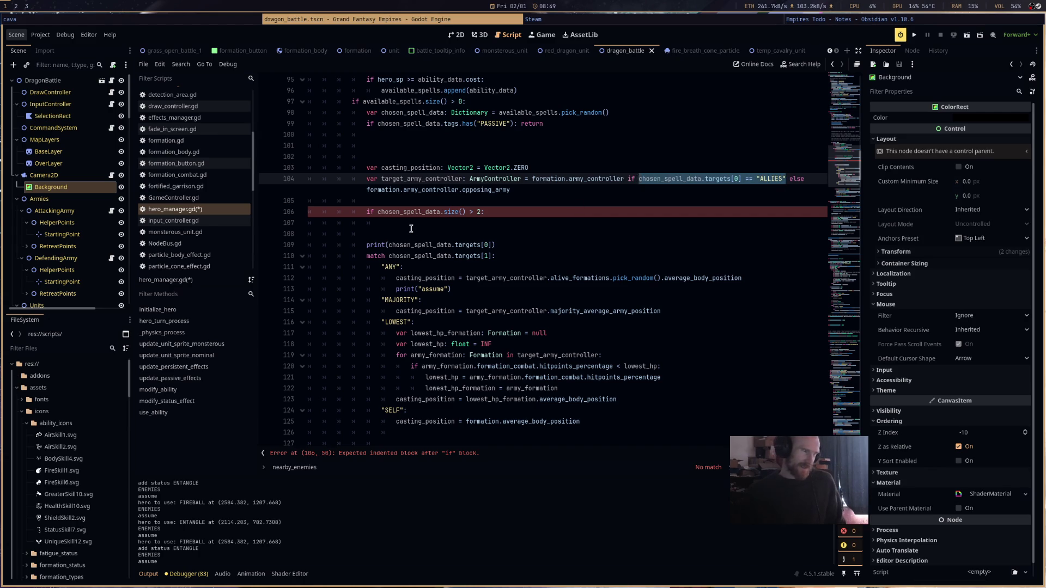
{"action": "left_click", "coordinate": [416, 224]}
{"action": "key", "text": "ctrl+v"}
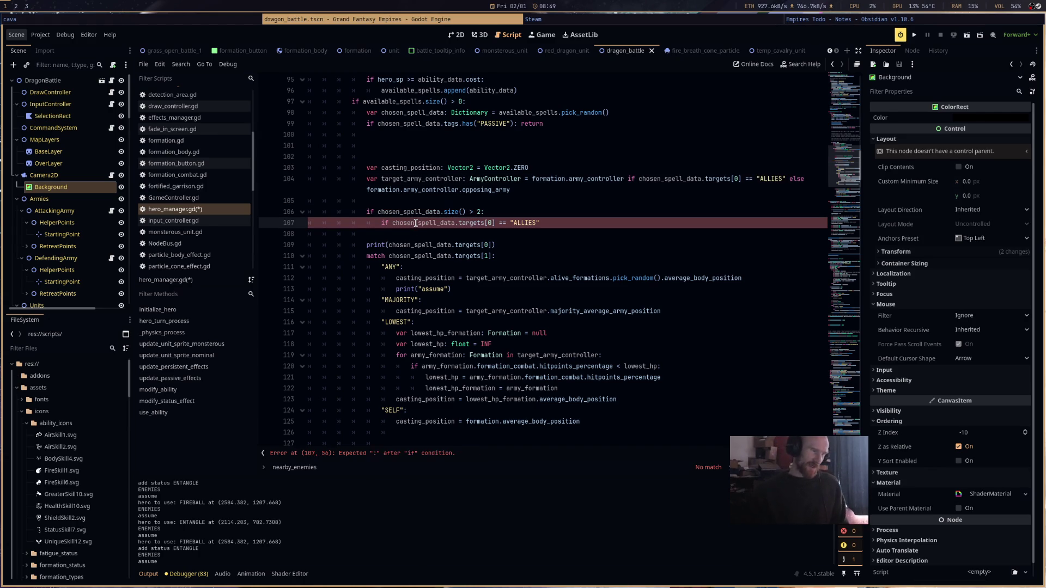
{"action": "type", "text": ":"}
{"action": "key", "text": "Return"}
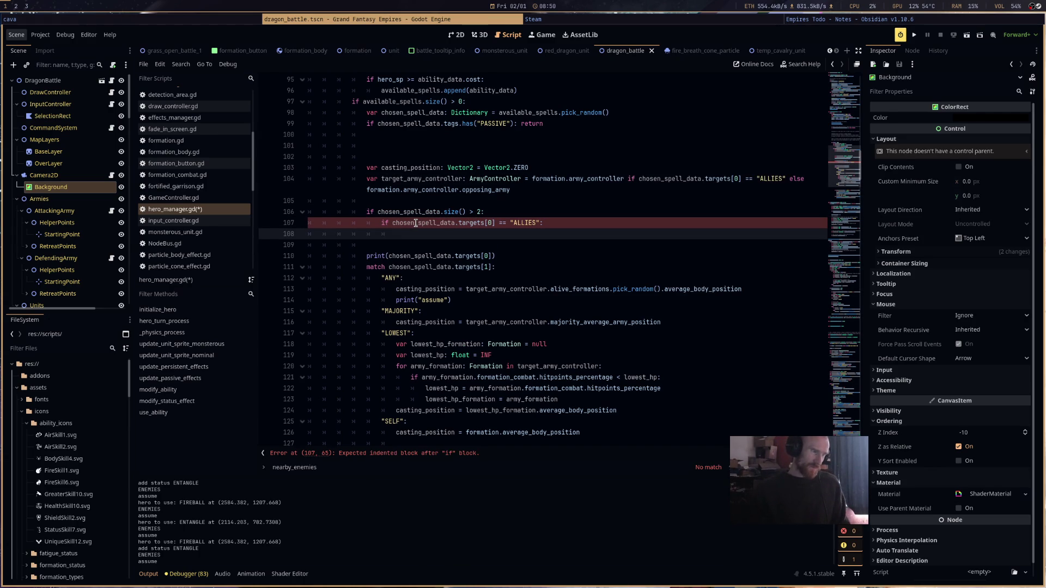
{"action": "left_click", "coordinate": [511, 212]}
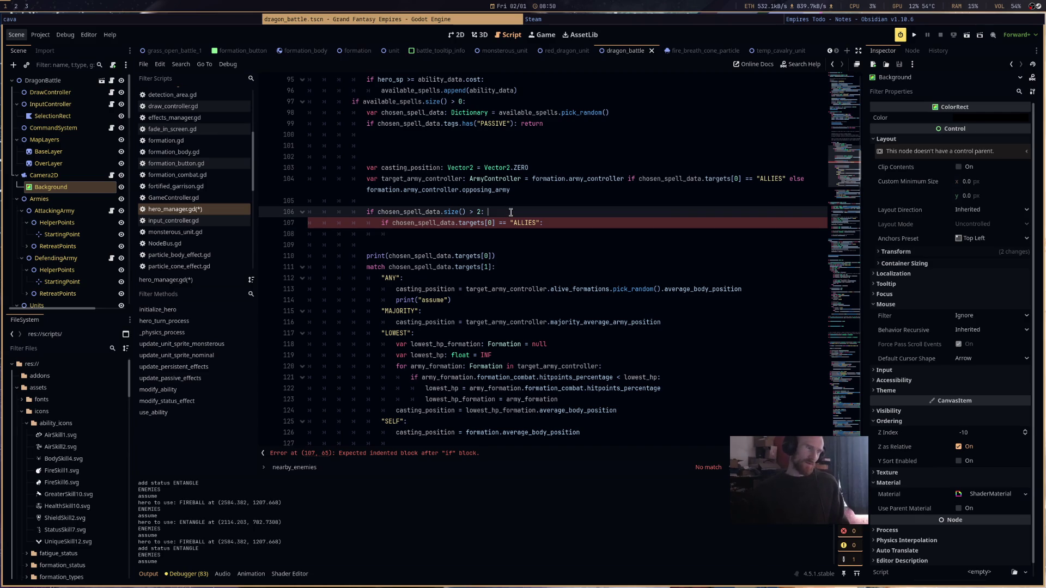
- Add an 'if chosen_spell_data.targets[2] == "NEAR"' check and nest the ALLIES check under it
{"action": "key", "text": "Return"}
{"action": "type", "text": "if "}
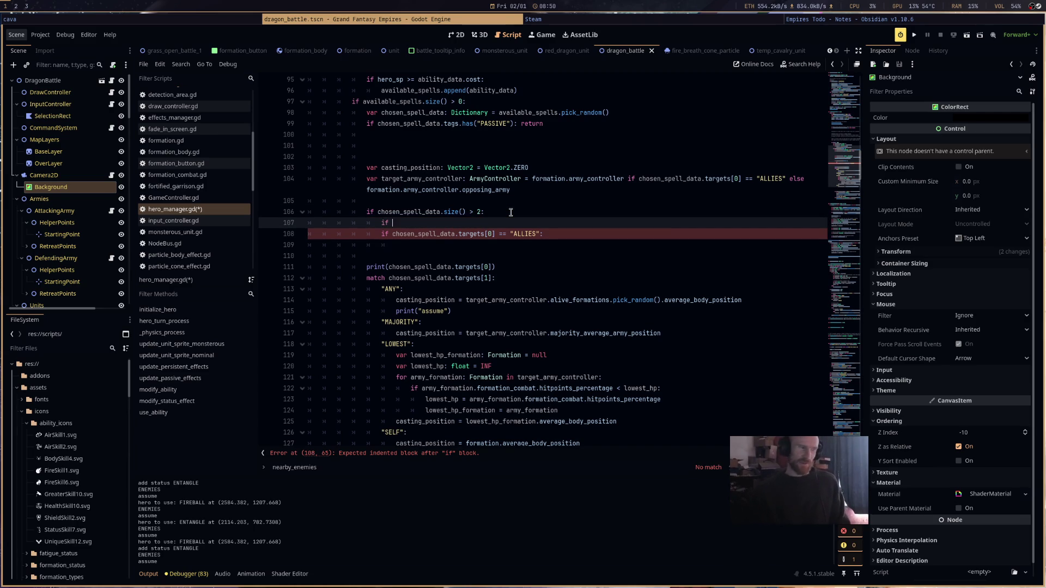
{"action": "type", "text": "chosen_spell_data"}
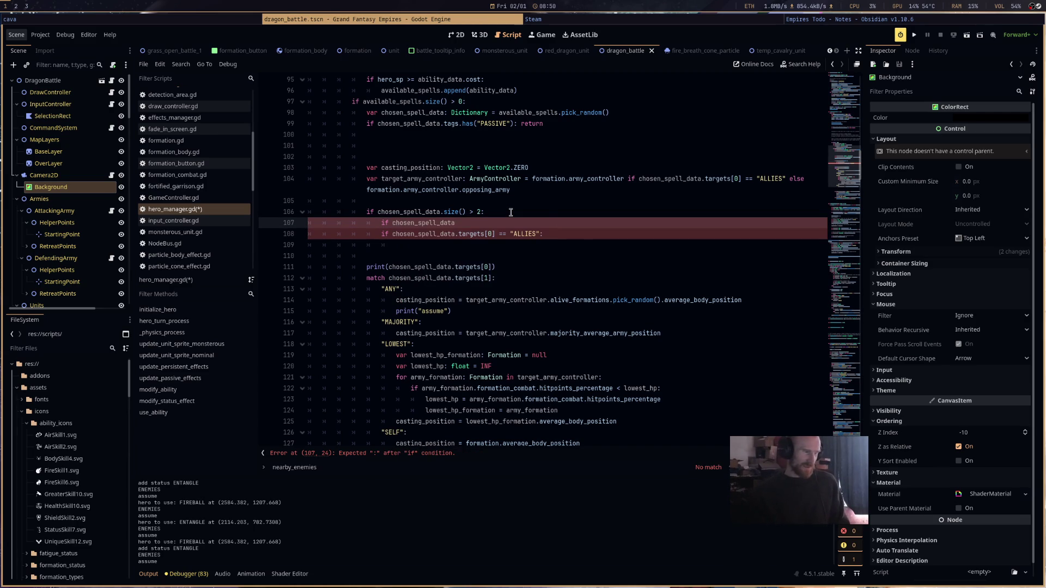
{"action": "type", "text": ".targets[2]"}
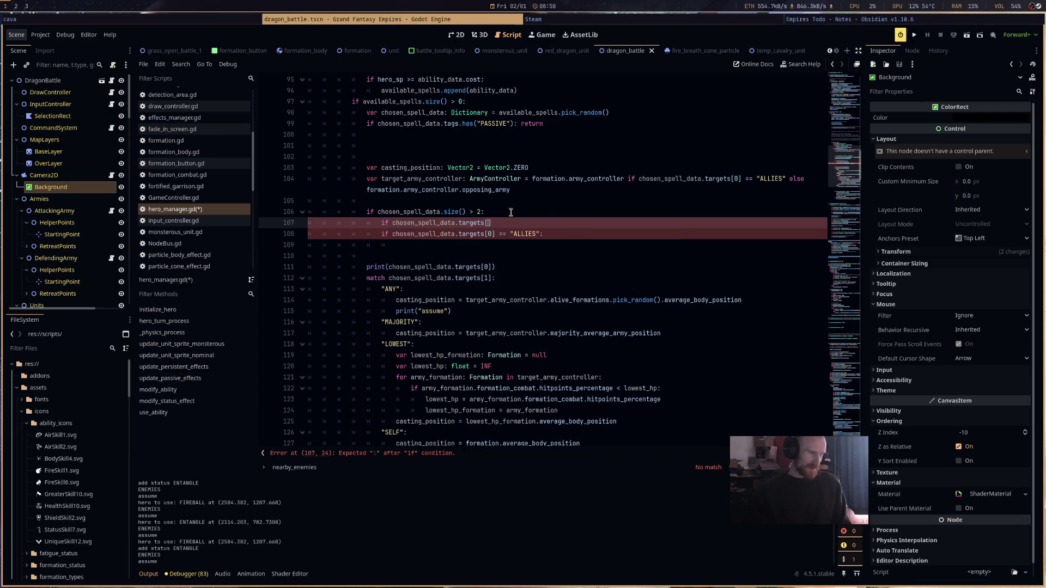
{"action": "type", "text": " == "}
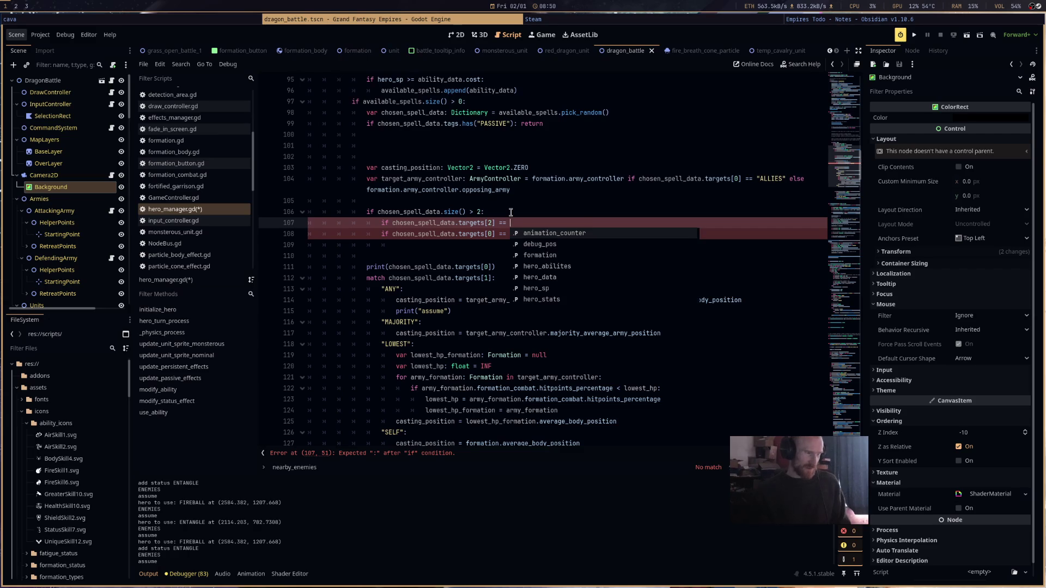
{"action": "type", "text": "\"NEAR\"@"}
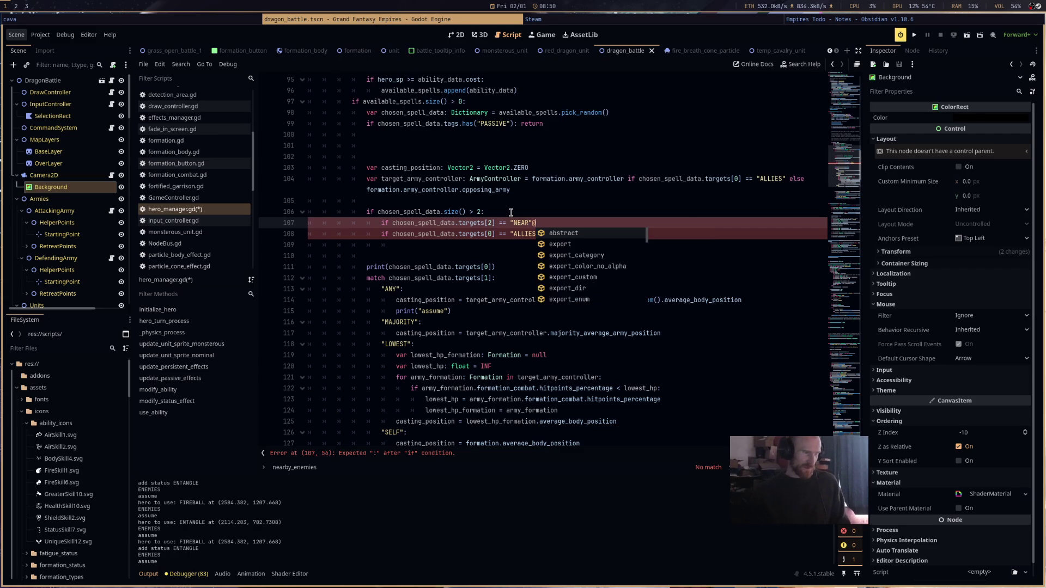
{"action": "key", "text": "BackSpace"}
{"action": "key", "text": "Down"}
{"action": "key", "text": "Home"}
{"action": "key", "text": "Tab"}
{"action": "key", "text": "Down"}
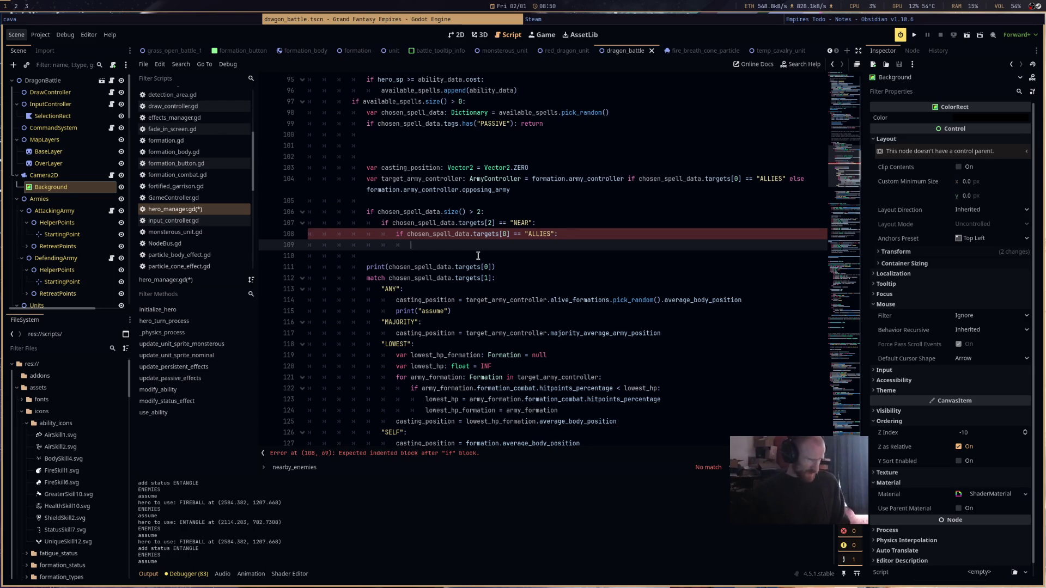
- Inside the ALLIES check, return early based on formation_combat.too_close_allies()
{"action": "type", "text": "if "}
{"action": "type", "text": "rmation.for"}
{"action": "key", "text": "Down"}
{"action": "key", "text": "Down"}
{"action": "key", "text": "Down"}
{"action": "key", "text": "Return"}
{"action": "type", "text": ".too_close_allies "}
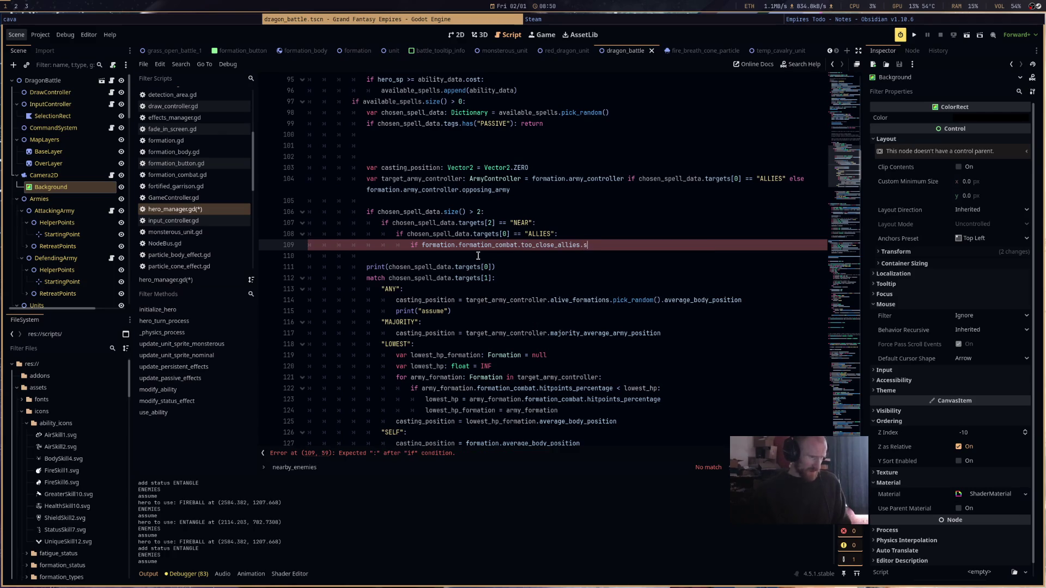
{"action": "type", "text": "() "}
{"action": "type", "text": " <"}
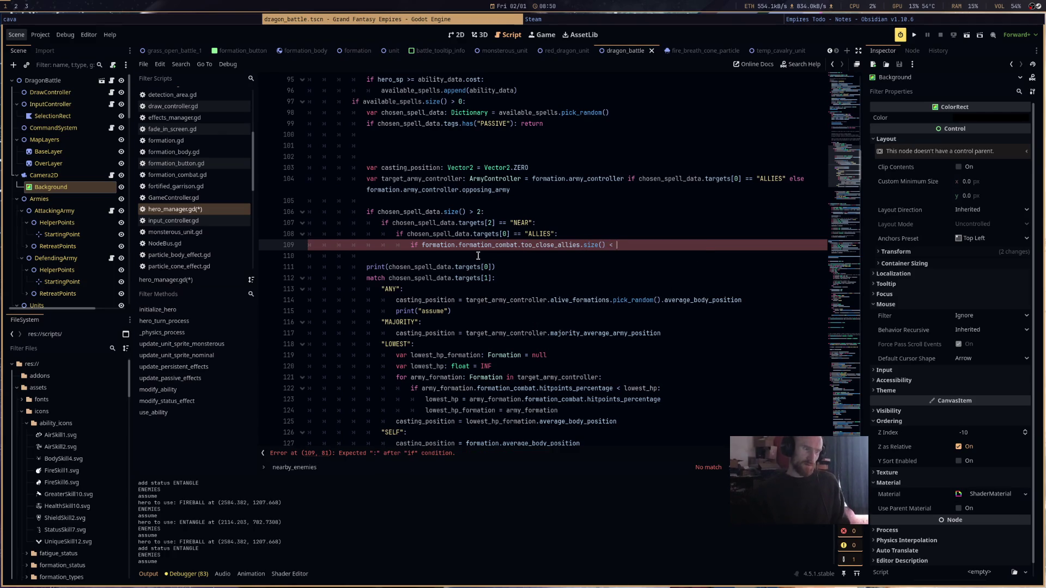
{"action": "type", "text": " retunr"}
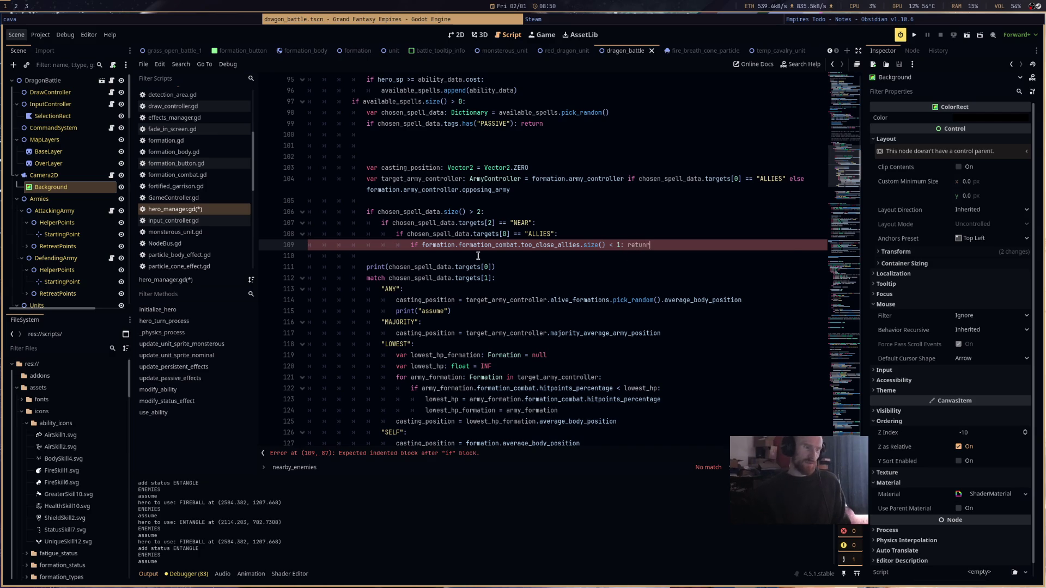
{"action": "key", "text": "Return"}
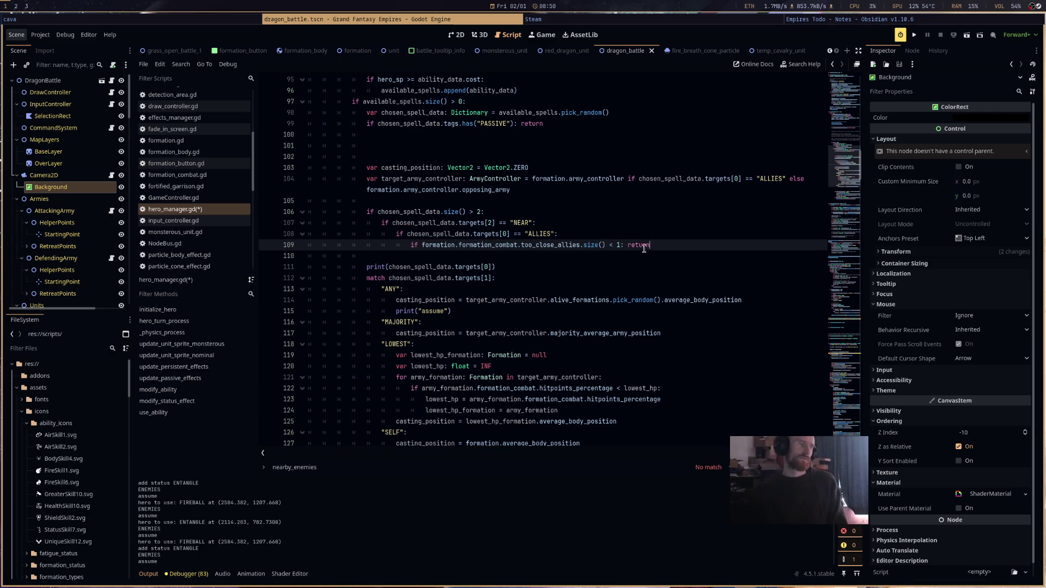
{"action": "key", "text": "Return"}
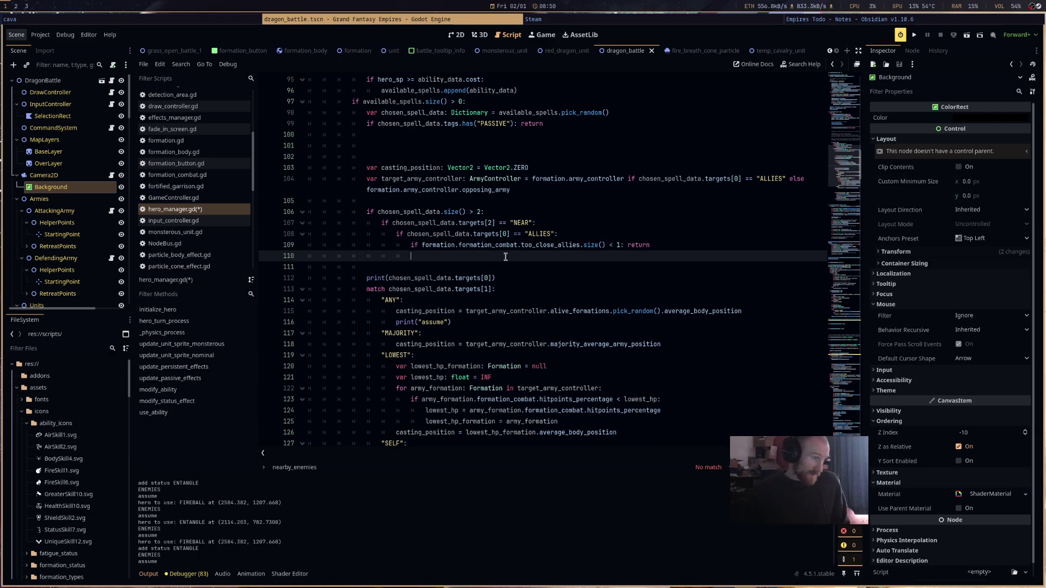
- Duplicate the ALLIES check as an elif for "ENEMIES" that tests nearby_enemies instead
{"action": "left_click_drag", "start_coordinate": [505, 256], "coordinate": [337, 235]}
{"action": "key", "text": "ctrl+c"}
{"action": "left_click", "coordinate": [431, 257]}
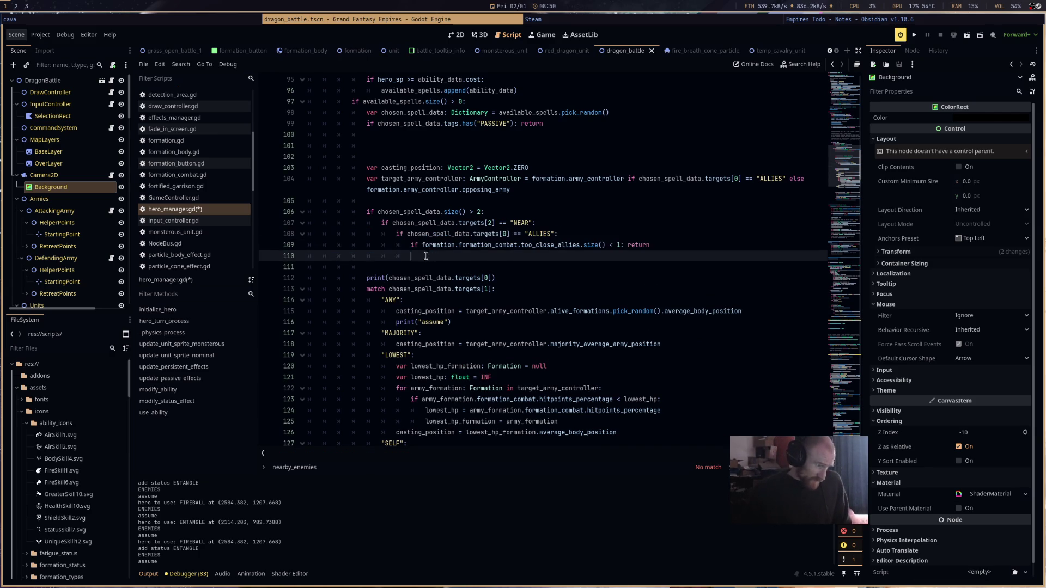
{"action": "key", "text": "ctrl+v"}
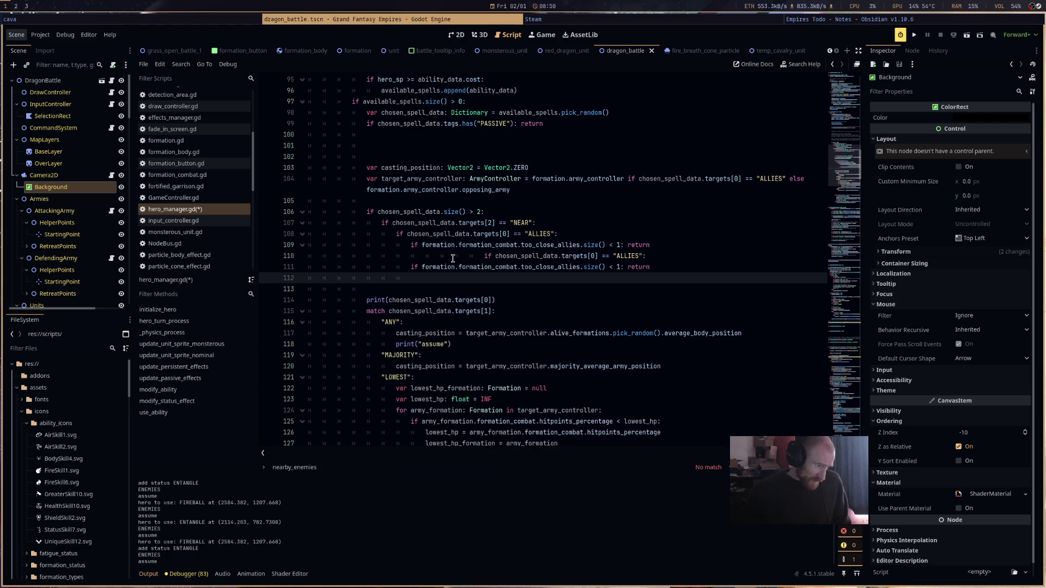
{"action": "left_click_drag", "start_coordinate": [482, 256], "coordinate": [395, 255]}
{"action": "key", "text": "BackSpace"}
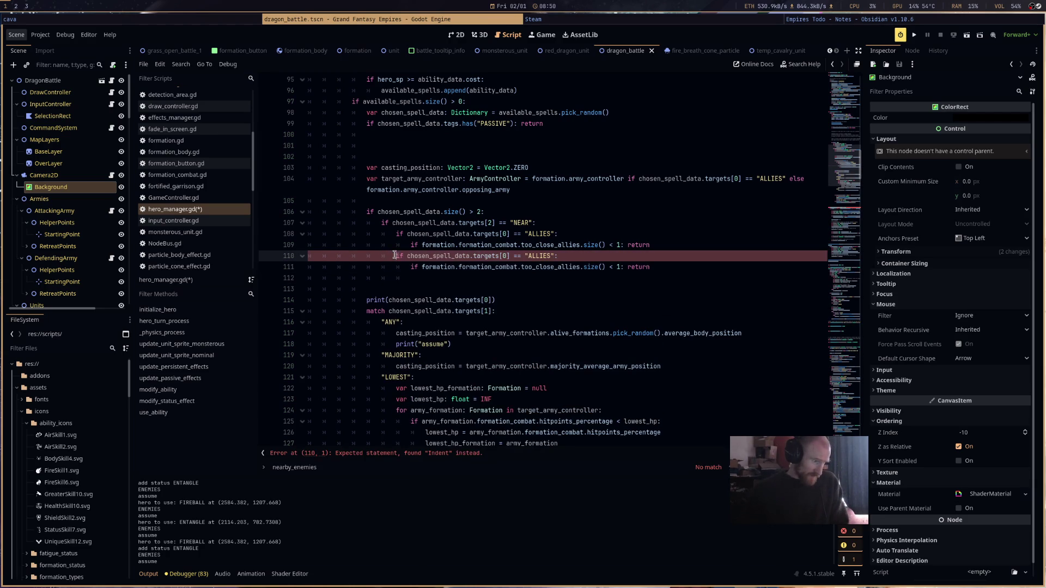
{"action": "type", "text": "el"}
{"action": "double_click", "coordinate": [557, 254]}
{"action": "type", "text": "ENEMIES"}
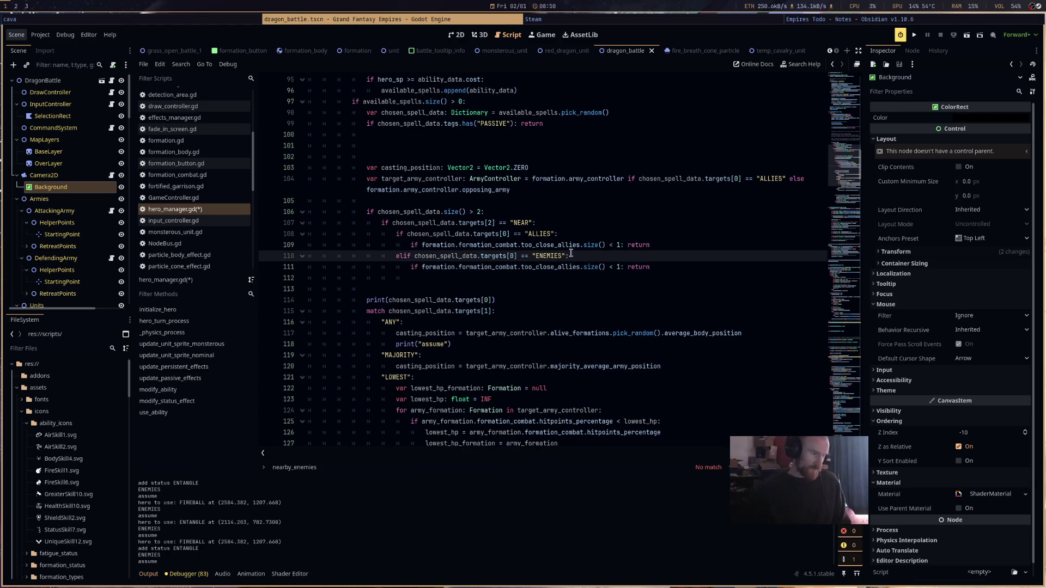
{"action": "double_click", "coordinate": [572, 267]}
{"action": "type", "text": "nearby_enemies"}
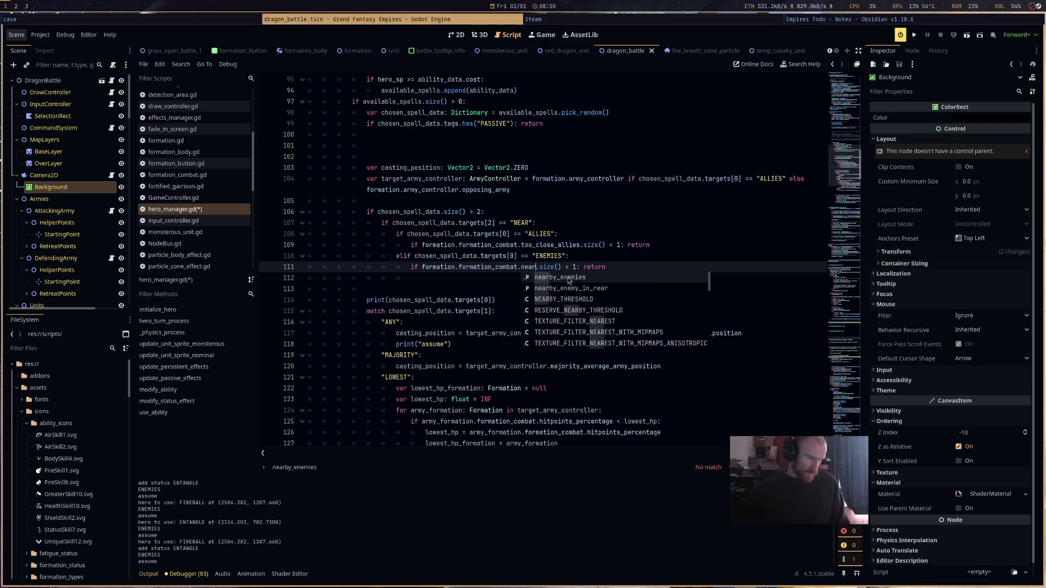
- Save hero_manager.gd and run the game to test the change
{"action": "key", "text": "Up"}
{"action": "key", "text": "ctrl+s"}
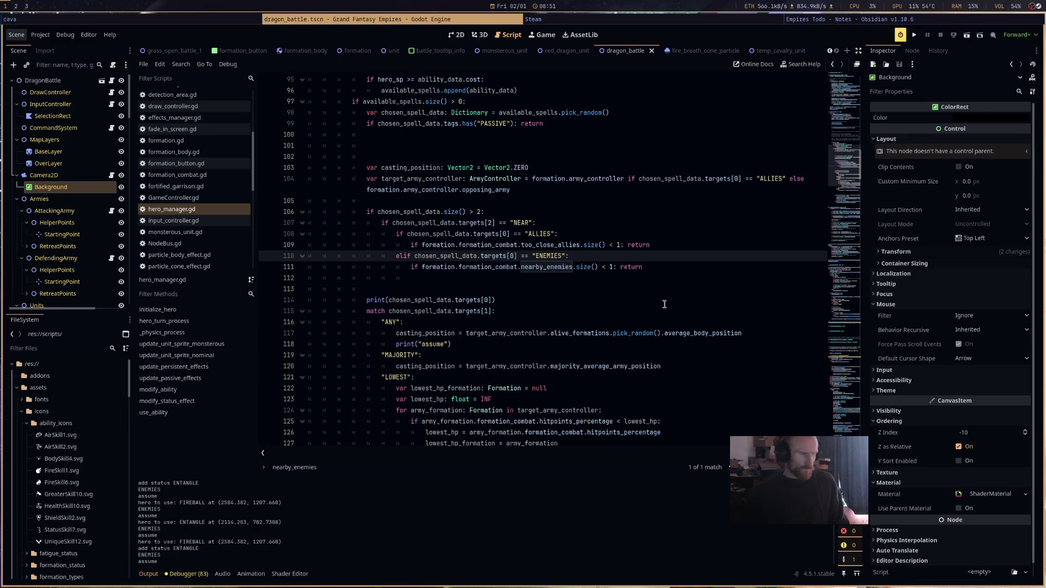
{"action": "scroll", "coordinate": [665, 304], "scroll_direction": "down", "scroll_amount": 5}
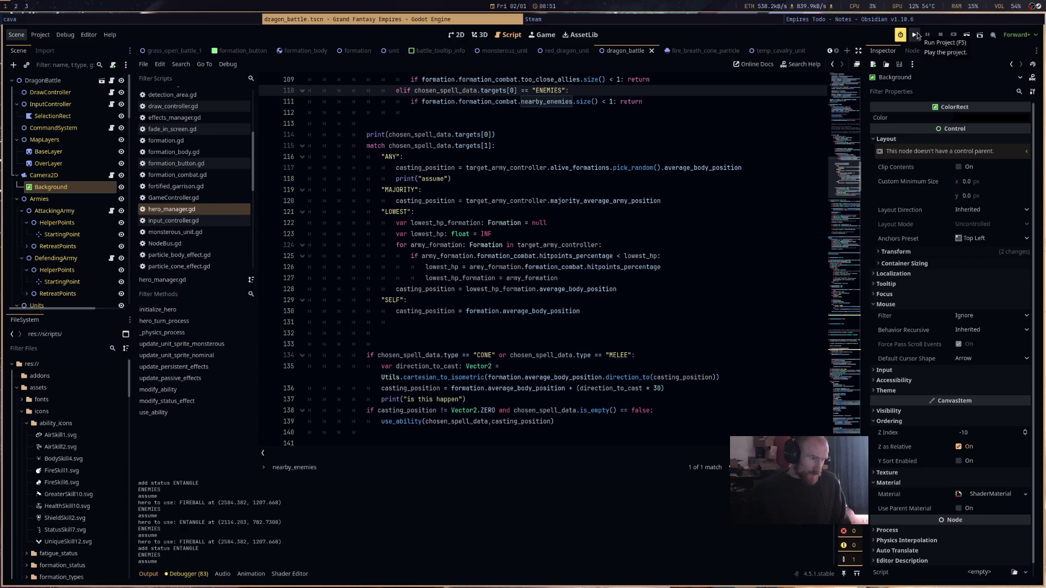
{"action": "left_click", "coordinate": [916, 35]}
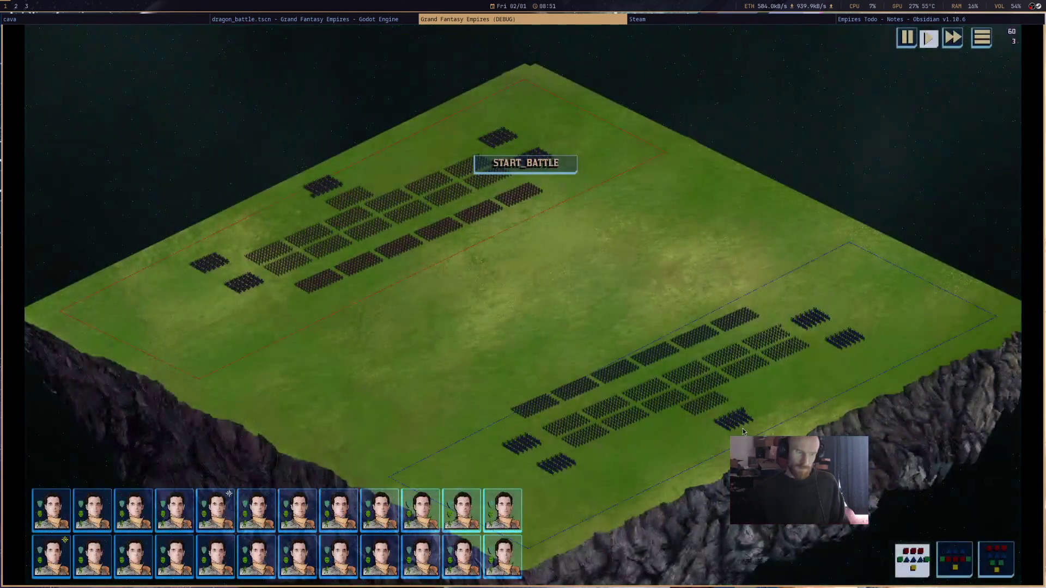
- Start the battle so the debugger halts on the invalid index 2 error at line 107
{"action": "left_click", "coordinate": [526, 164]}
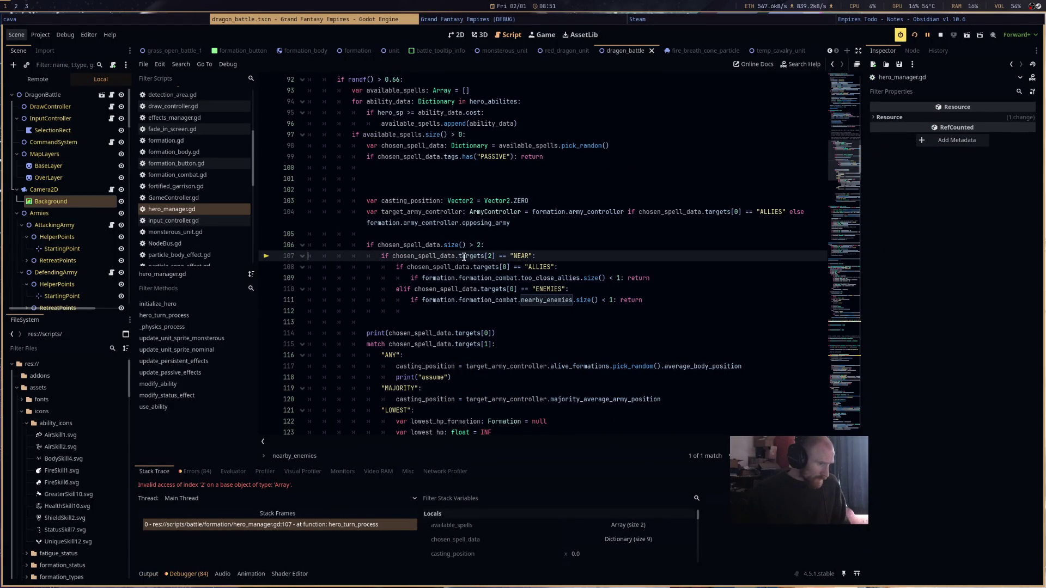
- Fix line 106 to check chosen_spell_data.targets.size() > 2 and rerun the game
{"action": "mouse_move", "coordinate": [446, 257]}
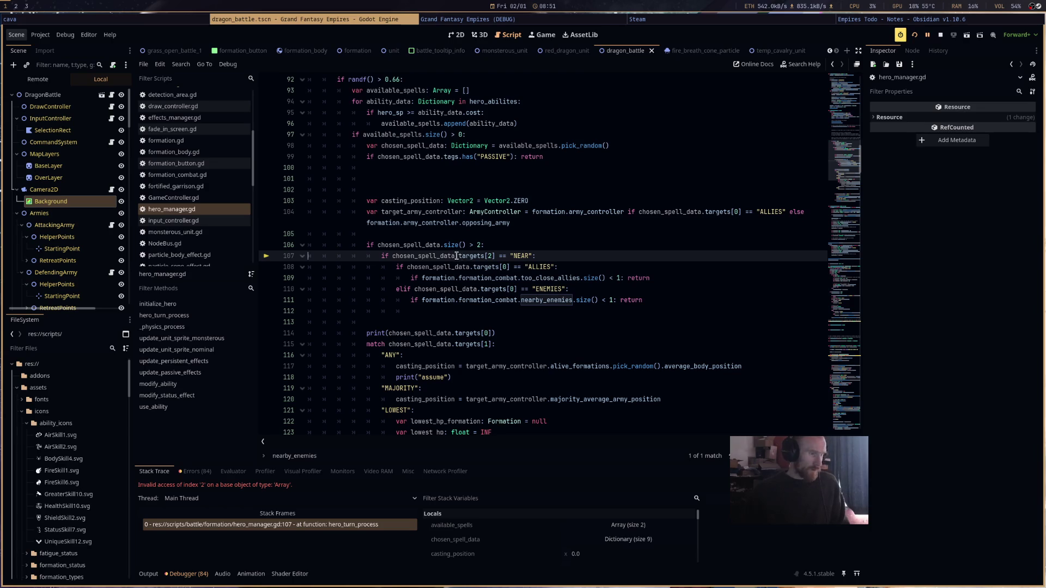
{"action": "left_click", "coordinate": [489, 256]}
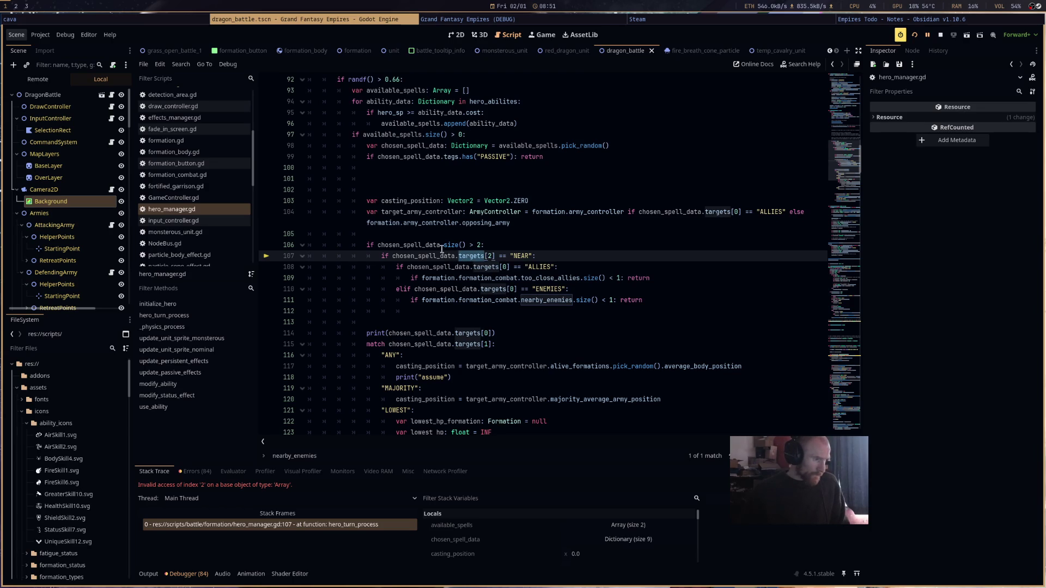
{"action": "left_click", "coordinate": [442, 245]}
{"action": "type", "text": "targets"}
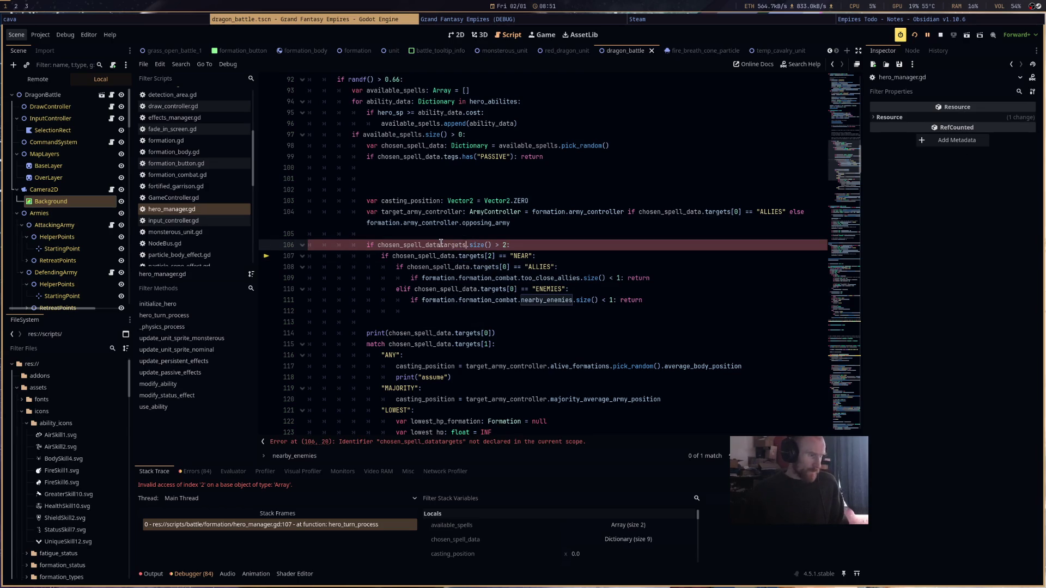
{"action": "left_click", "coordinate": [442, 245]}
{"action": "type", "text": "."}
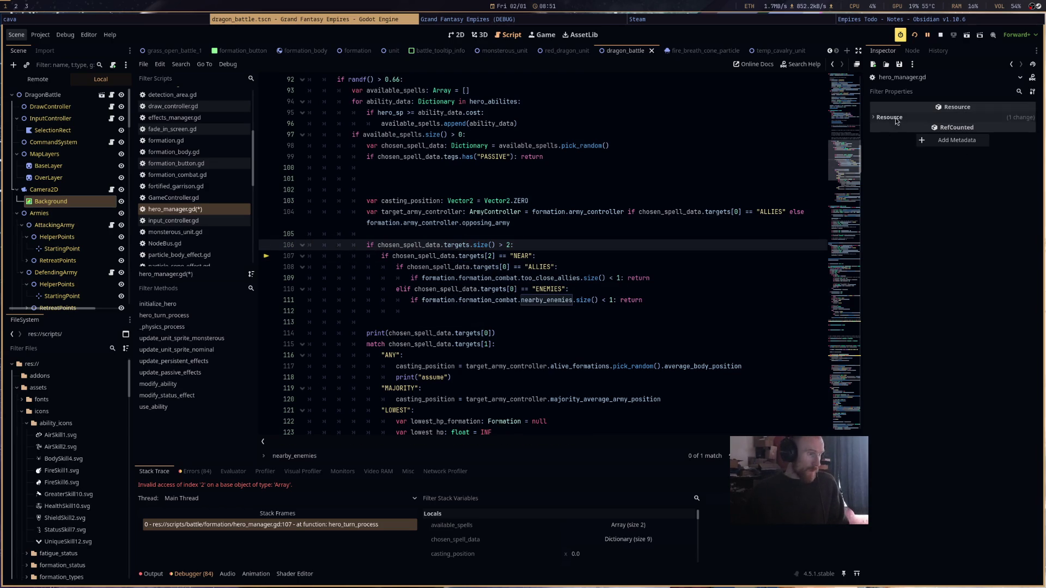
{"action": "left_click", "coordinate": [915, 35]}
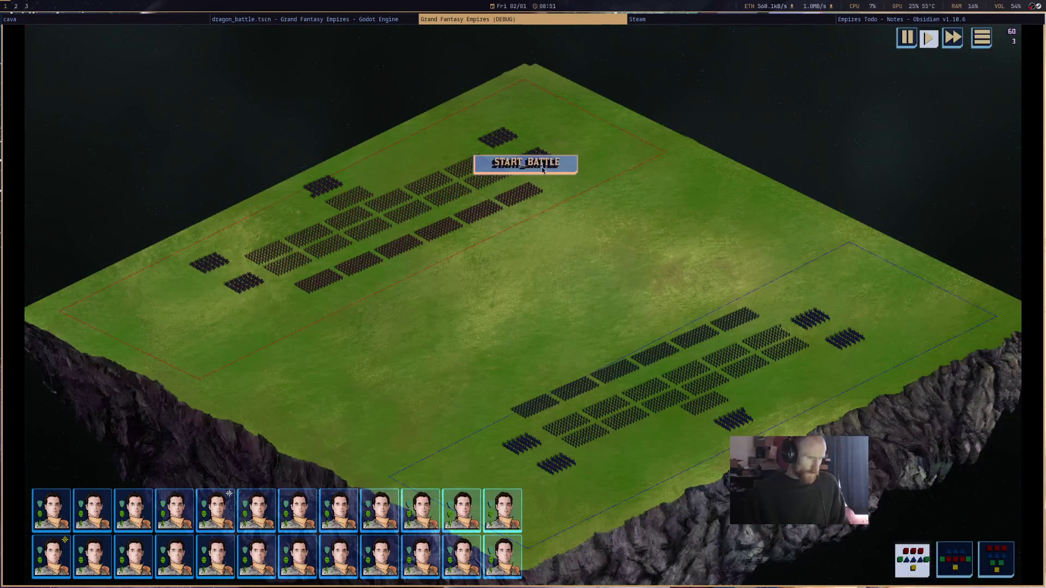
- Start the battle, select Galahad, watch the FIREBALL, ENTANGLE and FIRE_SHIELD casts, then stop the game
{"action": "left_click", "coordinate": [542, 169]}
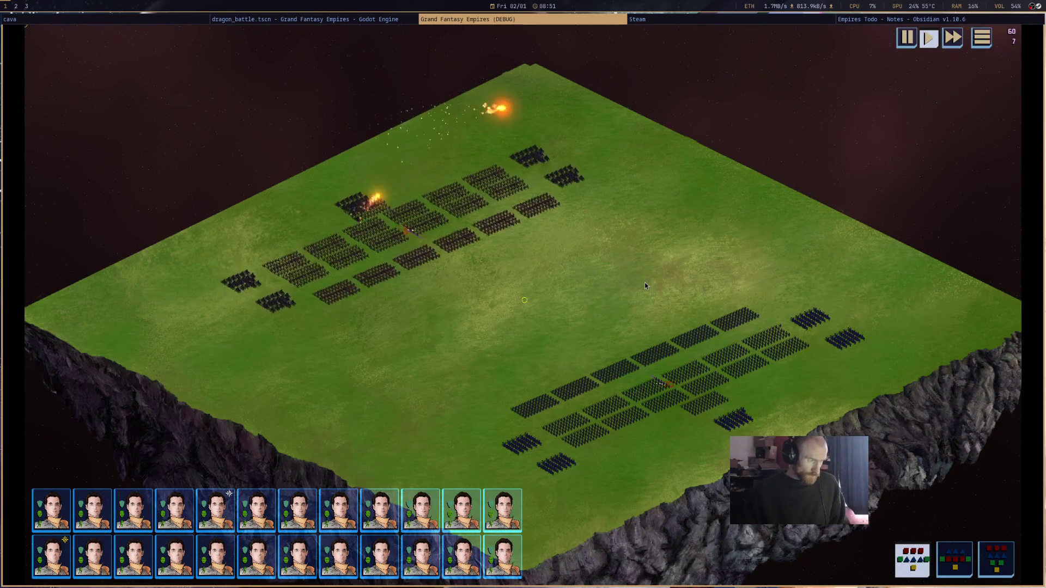
{"action": "mouse_move", "coordinate": [740, 427]}
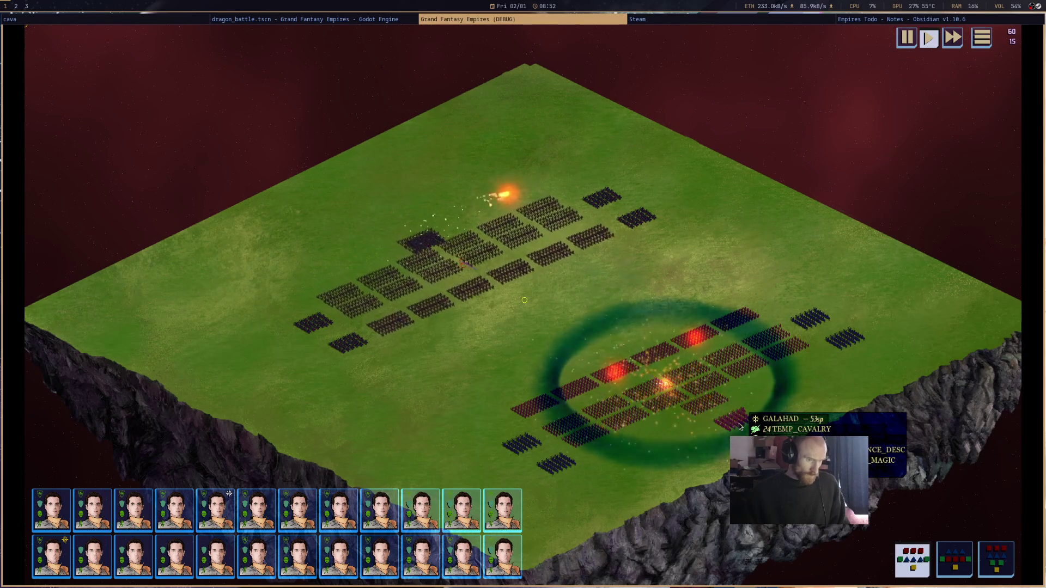
{"action": "left_click", "coordinate": [740, 426]}
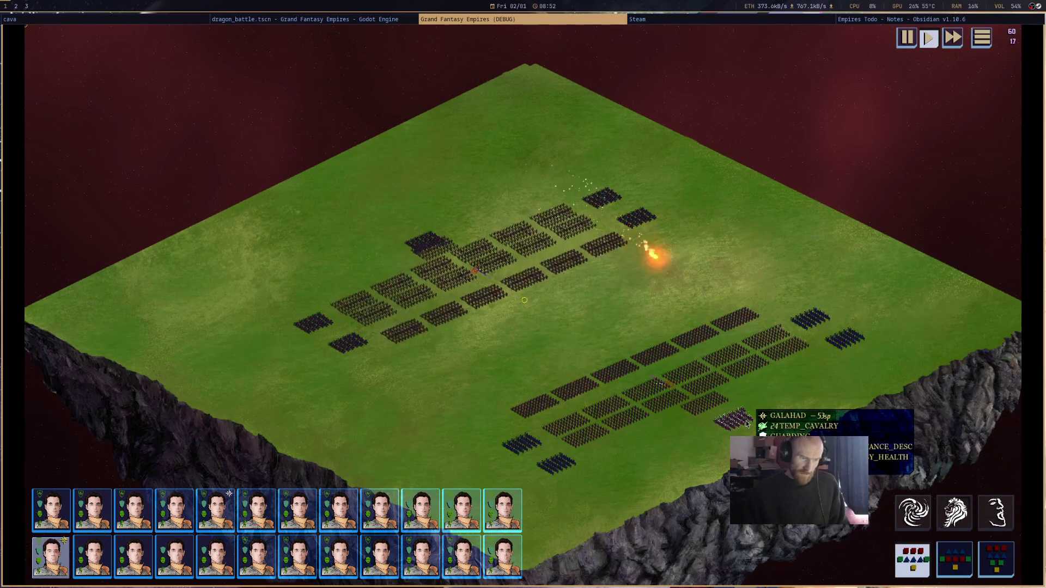
{"action": "mouse_move", "coordinate": [812, 326]}
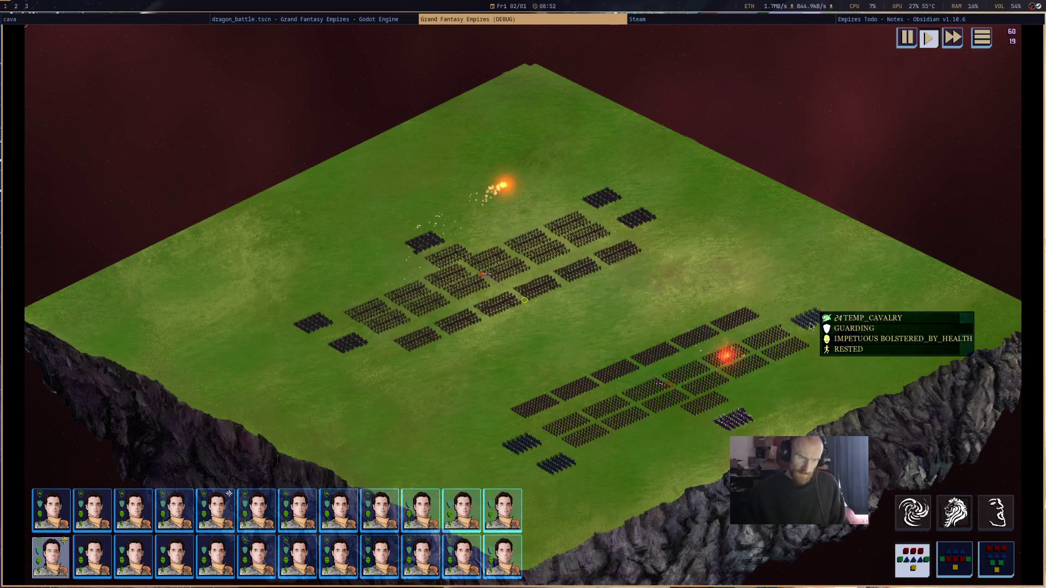
{"action": "mouse_move", "coordinate": [777, 337]}
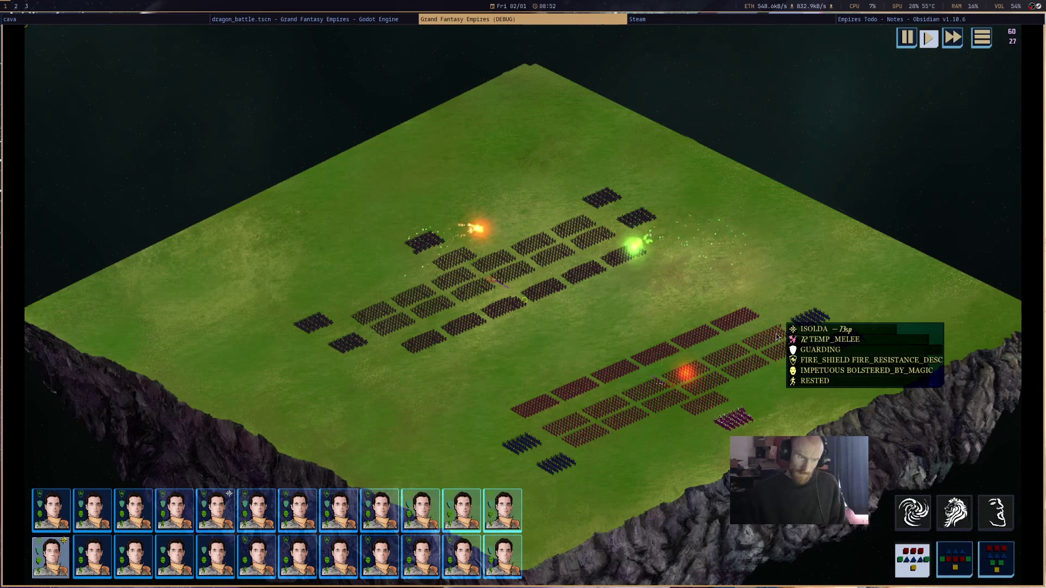
{"action": "mouse_move", "coordinate": [738, 425]}
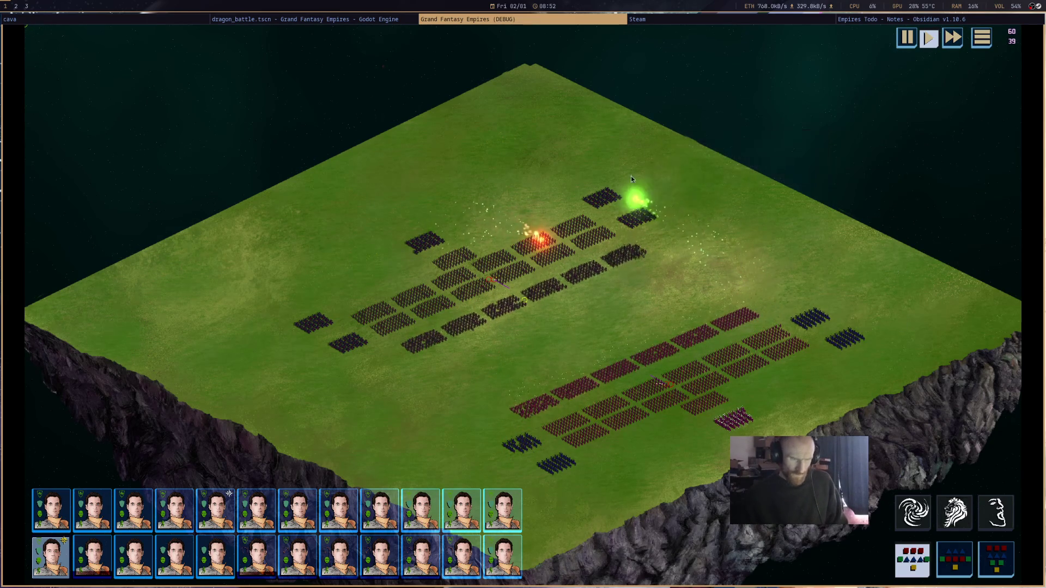
{"action": "middle_click", "coordinate": [565, 23]}
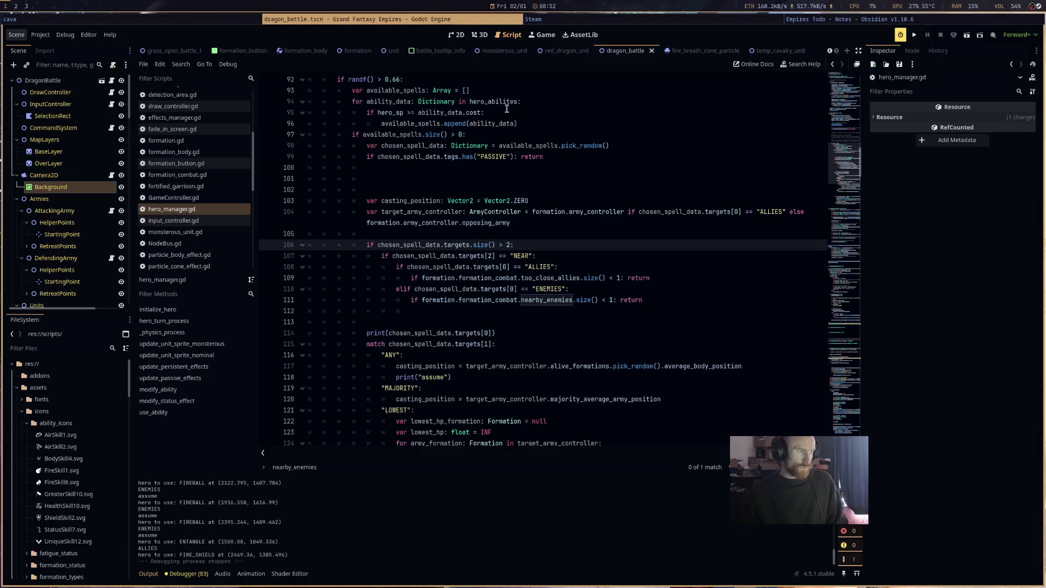
- Find the hero_sp clamp in hero_turn_process and start a new line 74 after it
{"action": "left_click", "coordinate": [635, 339]}
{"action": "scroll", "coordinate": [636, 339], "scroll_direction": "up", "scroll_amount": 4}
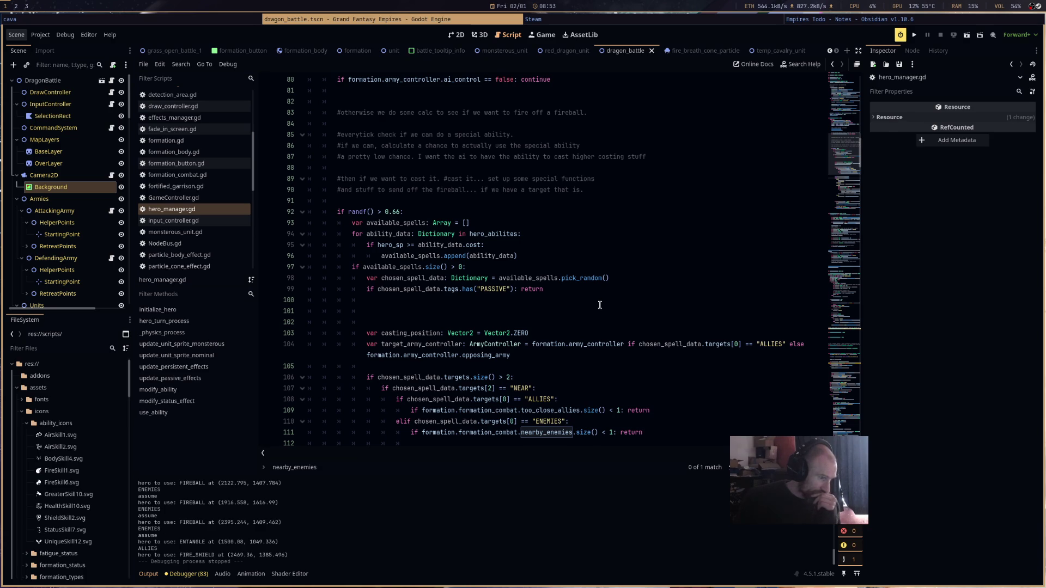
{"action": "scroll", "coordinate": [600, 306], "scroll_direction": "down", "scroll_amount": 5}
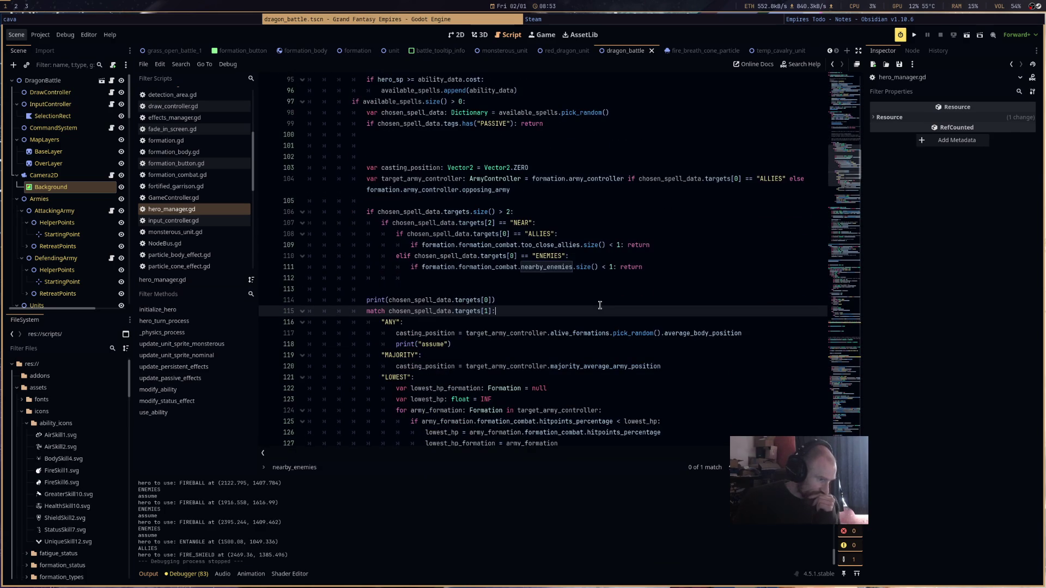
{"action": "scroll", "coordinate": [600, 305], "scroll_direction": "down", "scroll_amount": 3}
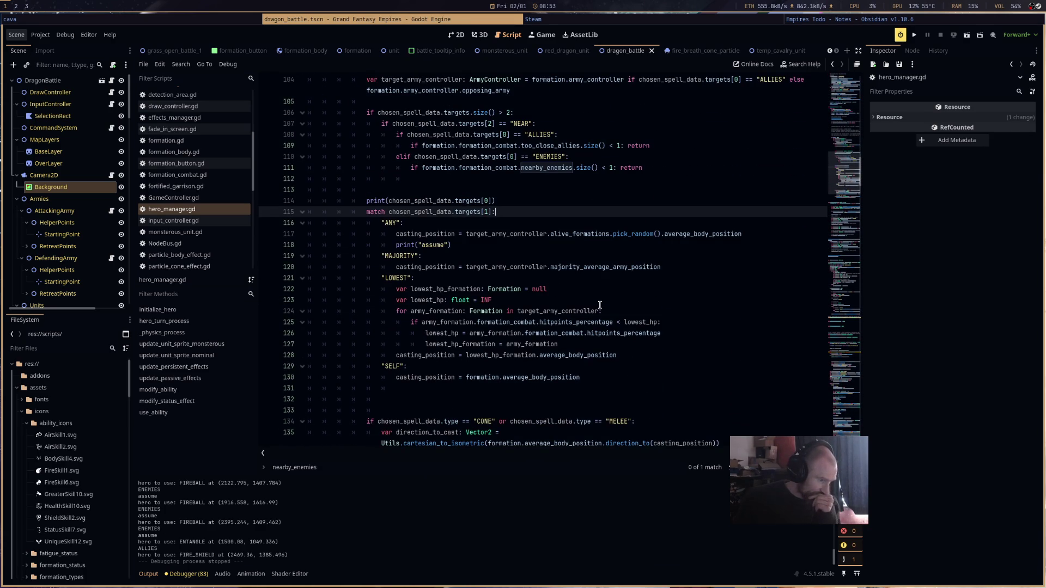
{"action": "scroll", "coordinate": [599, 305], "scroll_direction": "down", "scroll_amount": 3}
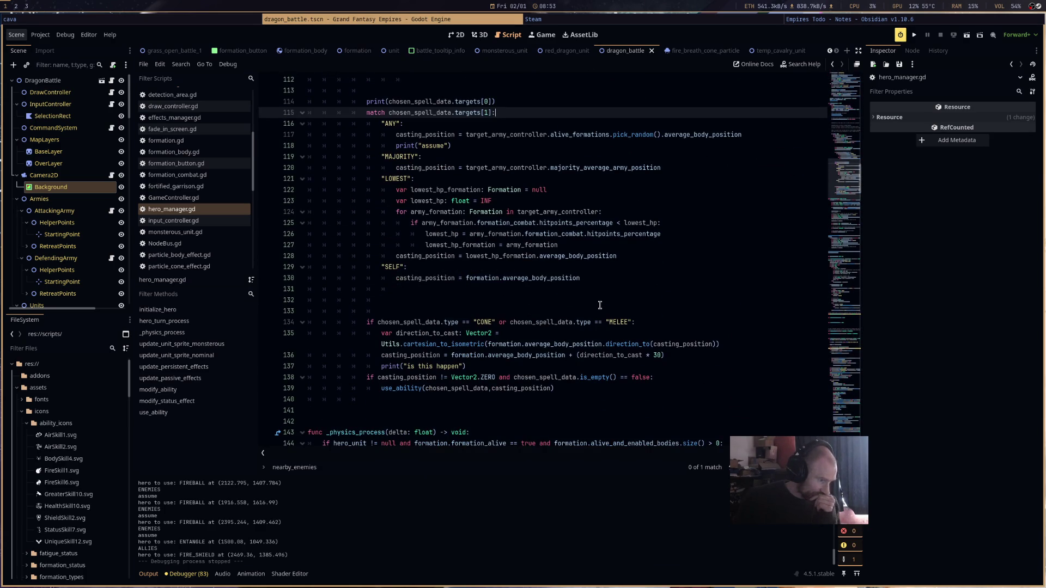
{"action": "scroll", "coordinate": [600, 305], "scroll_direction": "up", "scroll_amount": 7}
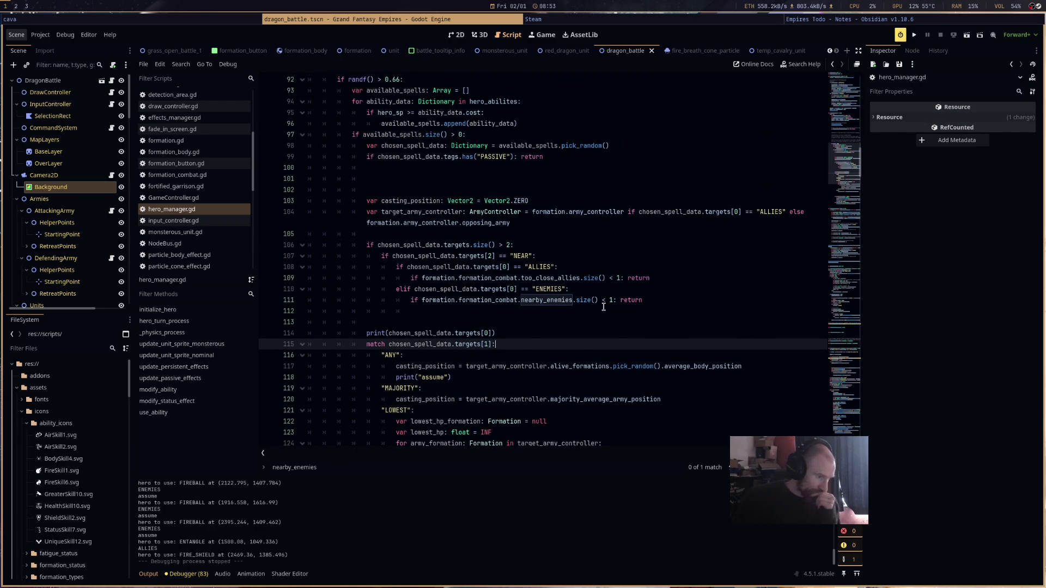
{"action": "scroll", "coordinate": [604, 307], "scroll_direction": "up", "scroll_amount": 10}
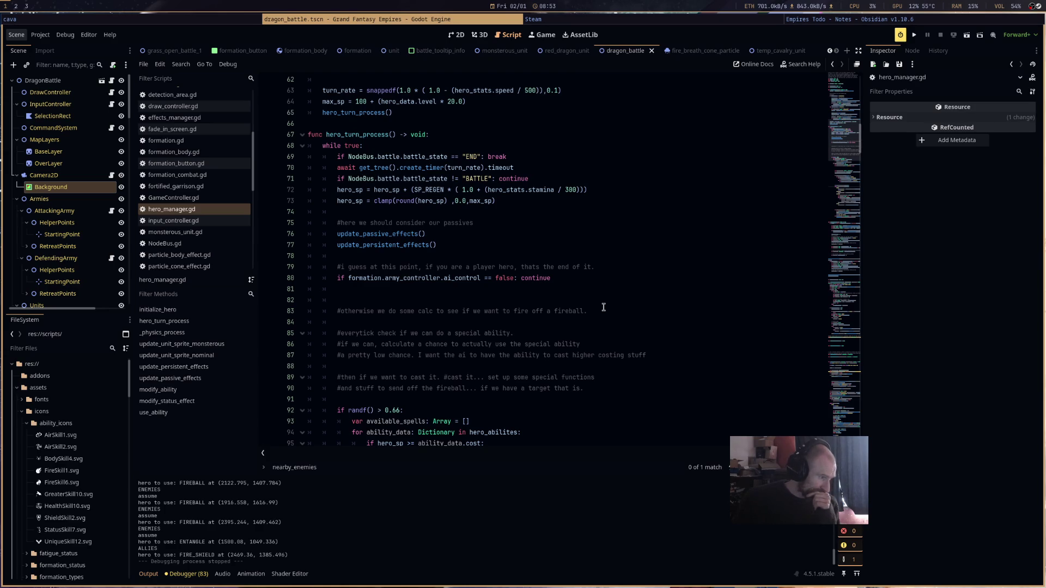
{"action": "left_click", "coordinate": [562, 211]}
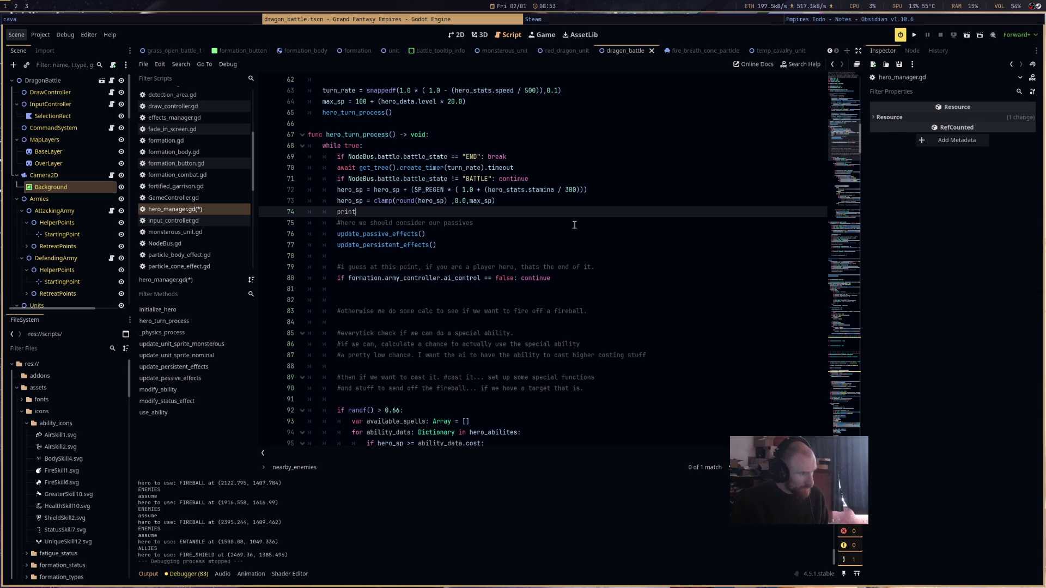
- Write print(hero_data.key) on line 74 and run the game to test it
{"action": "type", "text": "(\""}
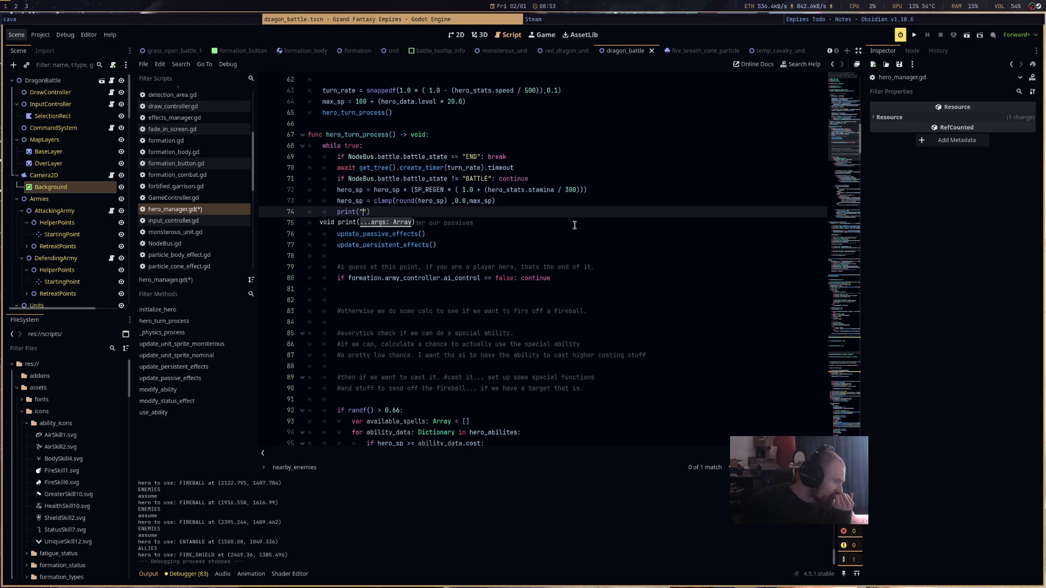
{"action": "type", "text": "hero"}
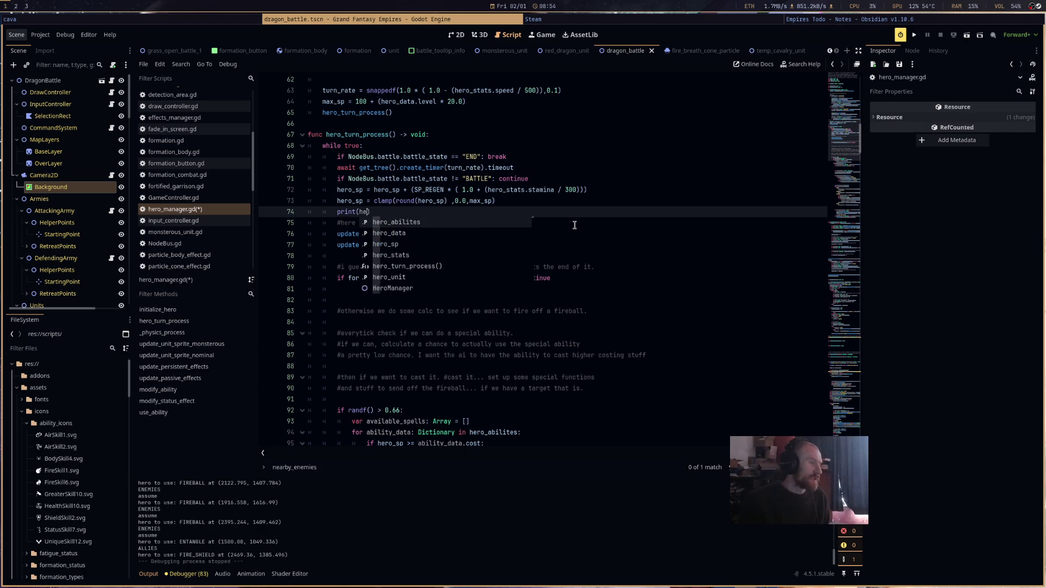
{"action": "key", "text": "Return"}
{"action": "type", "text": "."}
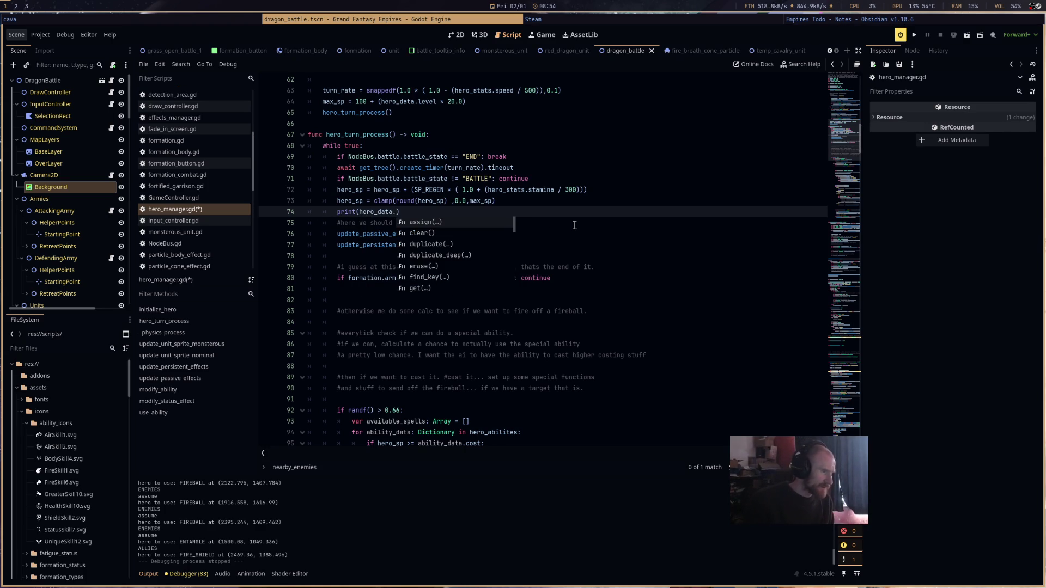
{"action": "type", "text": "key"}
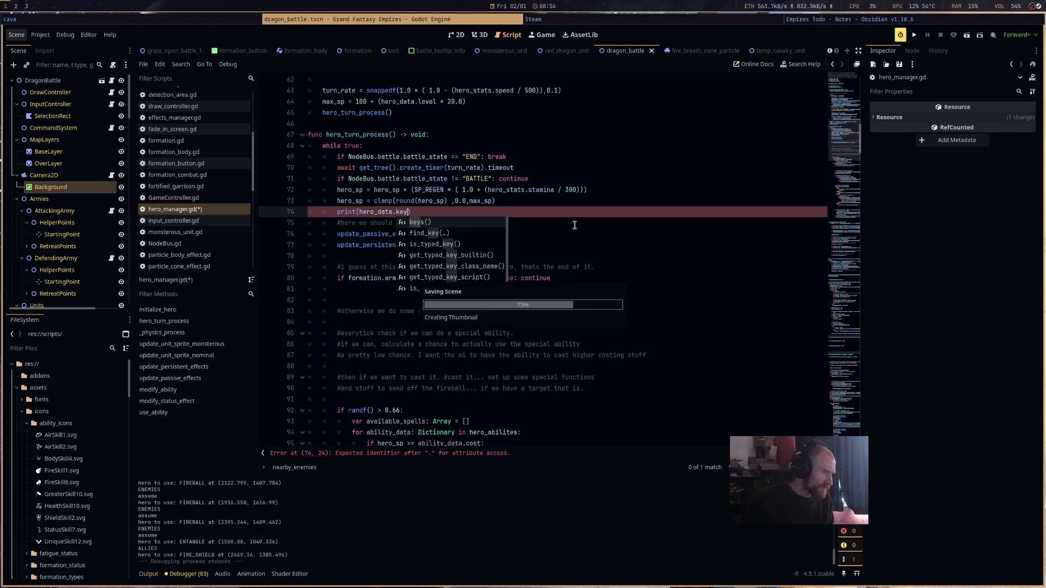
{"action": "left_click", "coordinate": [916, 35]}
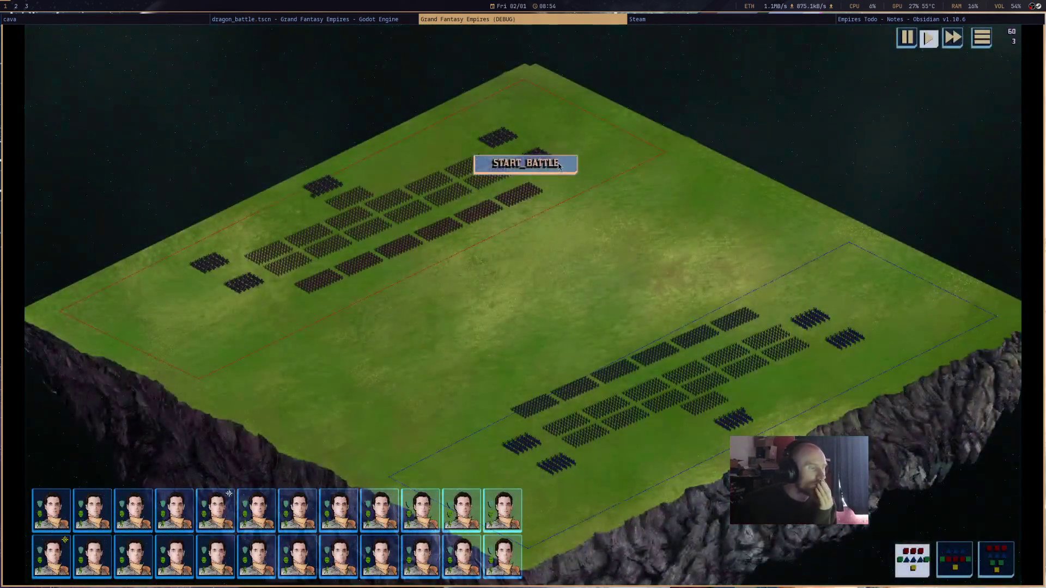
- Stop the debug run, clear the print from line 74, and run the game again
{"action": "left_click", "coordinate": [395, 20]}
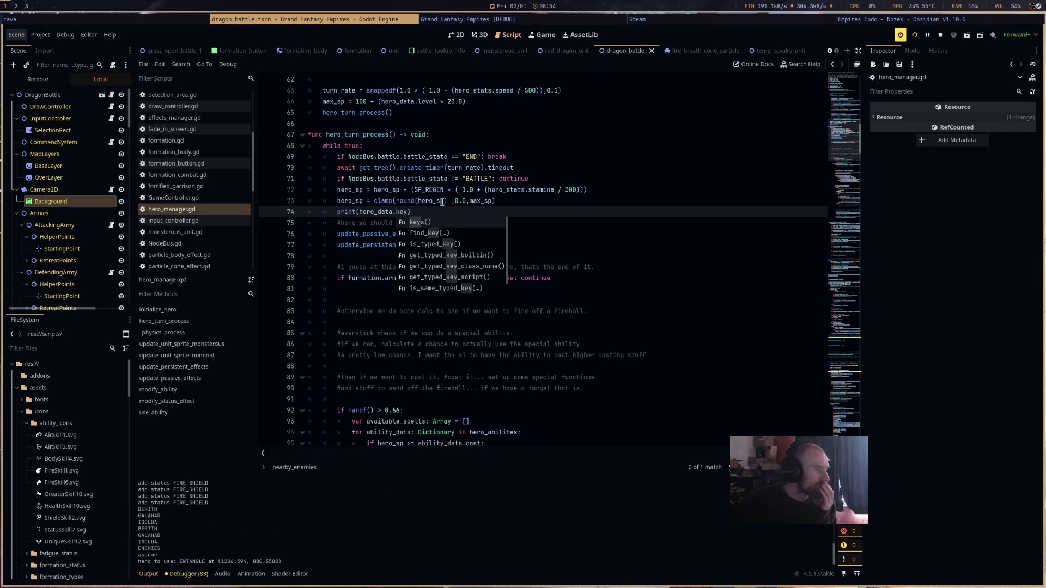
{"action": "left_click", "coordinate": [940, 34]}
{"action": "key", "text": "Escape"}
{"action": "key", "text": "shift+Home"}
{"action": "key", "text": "BackSpace"}
{"action": "scroll", "coordinate": [553, 230], "scroll_direction": "down", "scroll_amount": 3}
{"action": "scroll", "coordinate": [553, 230], "scroll_direction": "down", "scroll_amount": 8}
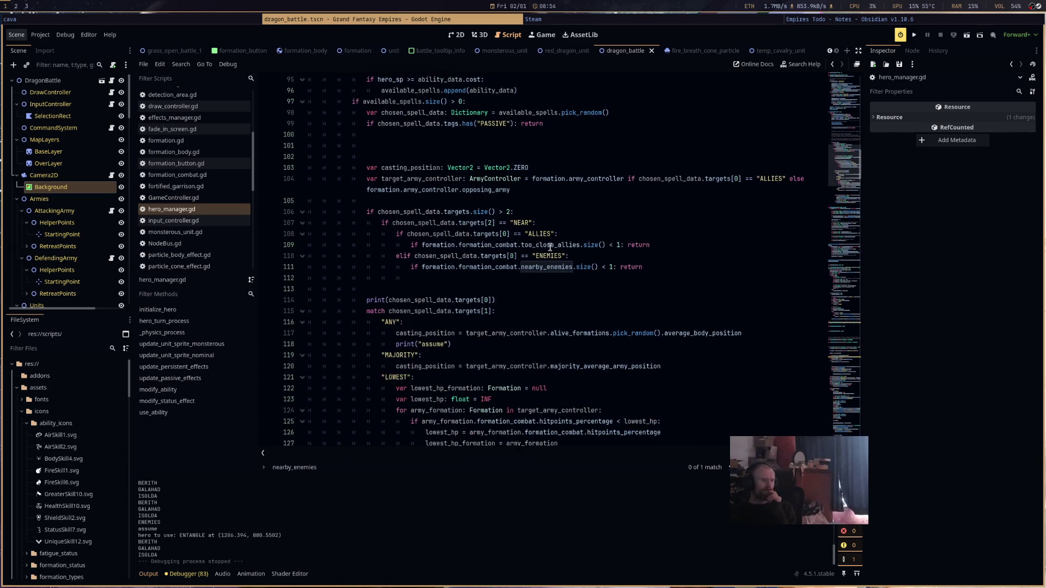
{"action": "scroll", "coordinate": [553, 234], "scroll_direction": "down", "scroll_amount": 3}
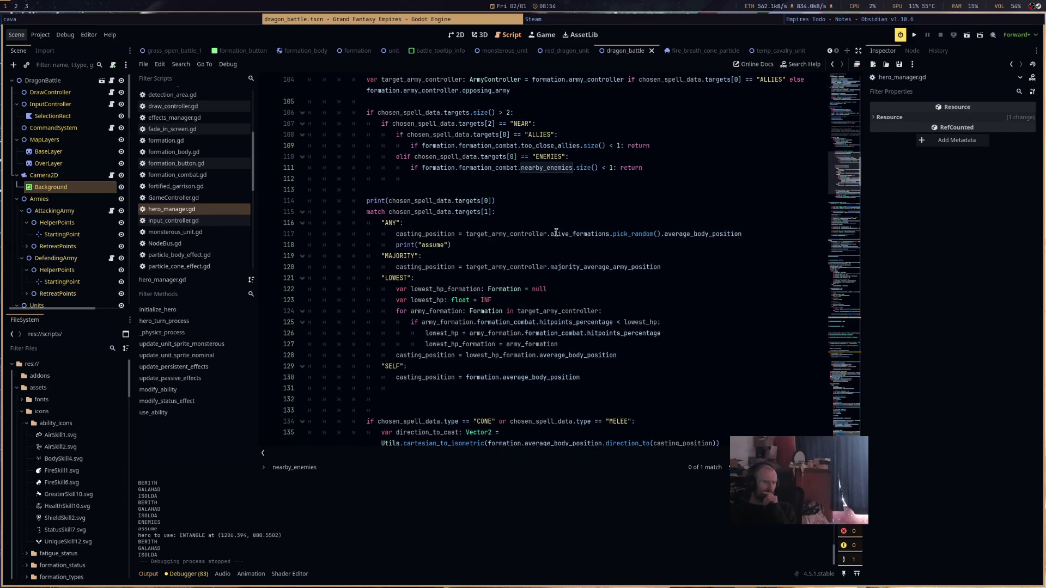
{"action": "scroll", "coordinate": [558, 244], "scroll_direction": "up", "scroll_amount": 14}
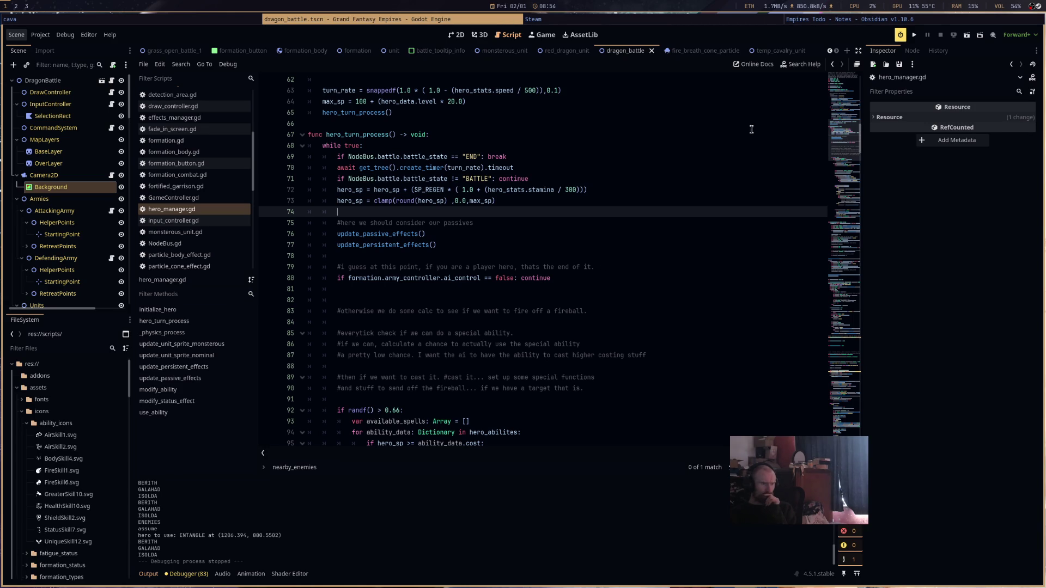
{"action": "left_click", "coordinate": [917, 34]}
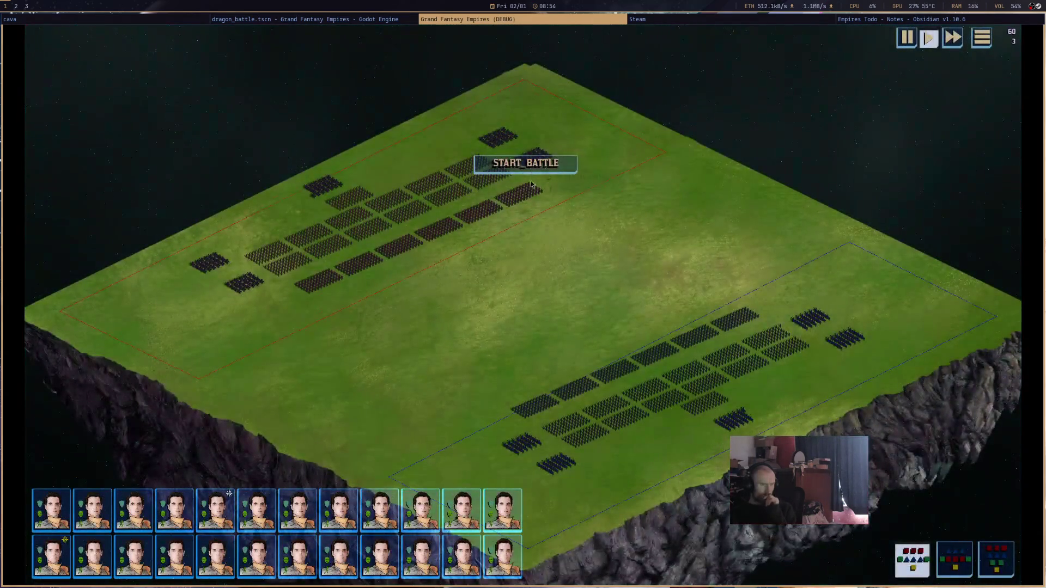
- Start the battle and pan and zoom the battlefield to follow the units
{"action": "left_click", "coordinate": [531, 169]}
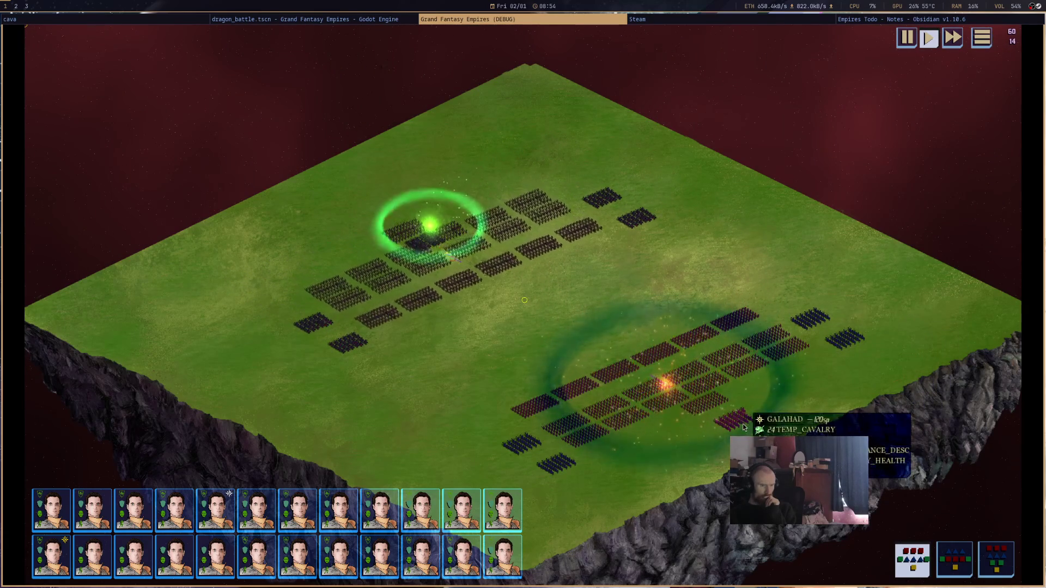
{"action": "mouse_move", "coordinate": [782, 333]}
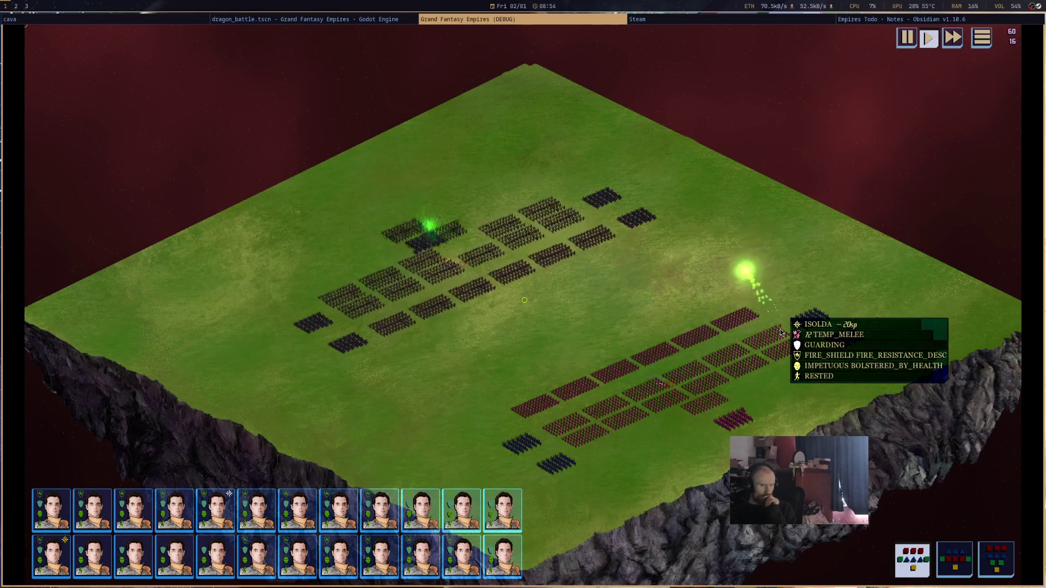
{"action": "mouse_move", "coordinate": [733, 431]}
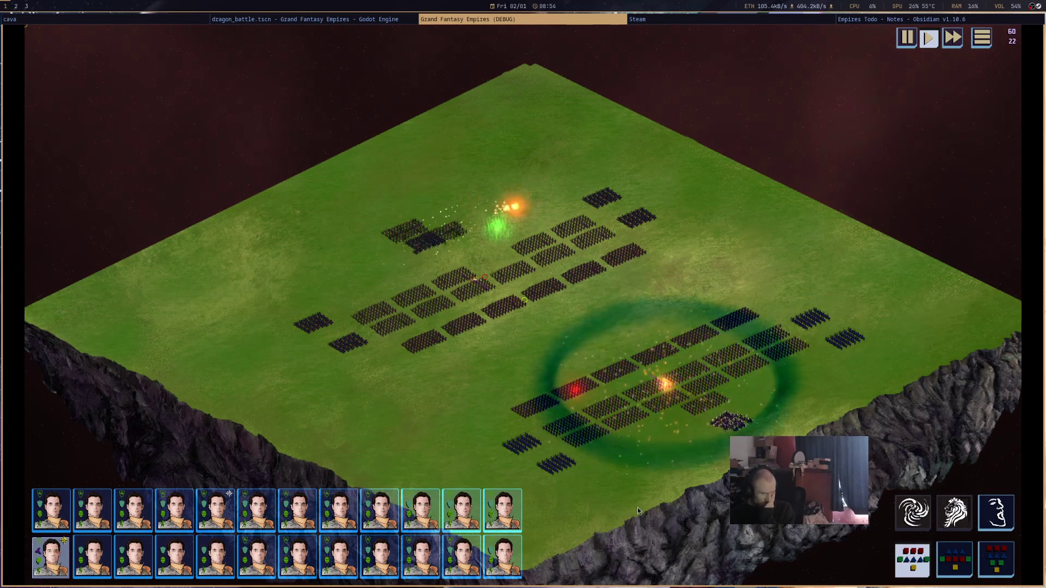
{"action": "left_click_drag", "start_coordinate": [587, 426], "coordinate": [613, 312]}
{"action": "mouse_move", "coordinate": [711, 293]}
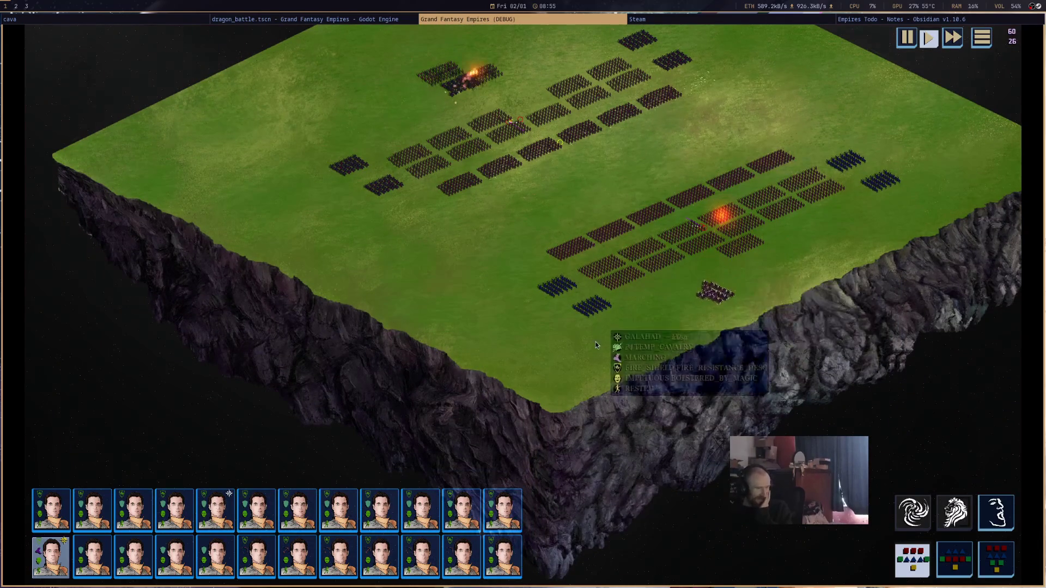
{"action": "scroll", "coordinate": [586, 344], "scroll_direction": "up", "scroll_amount": 1}
{"action": "scroll", "coordinate": [588, 352], "scroll_direction": "up", "scroll_amount": 2}
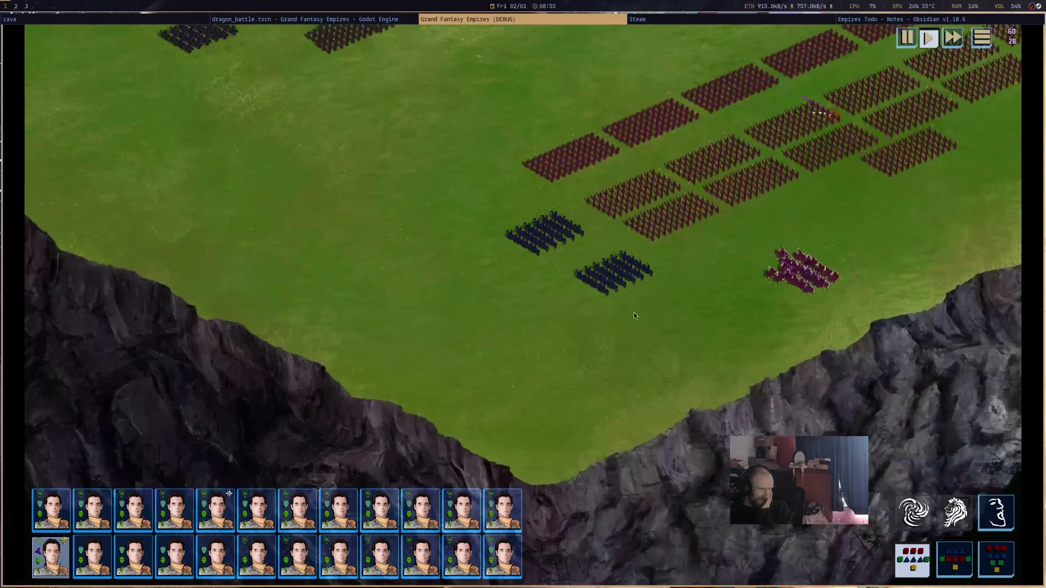
{"action": "mouse_move", "coordinate": [758, 298]}
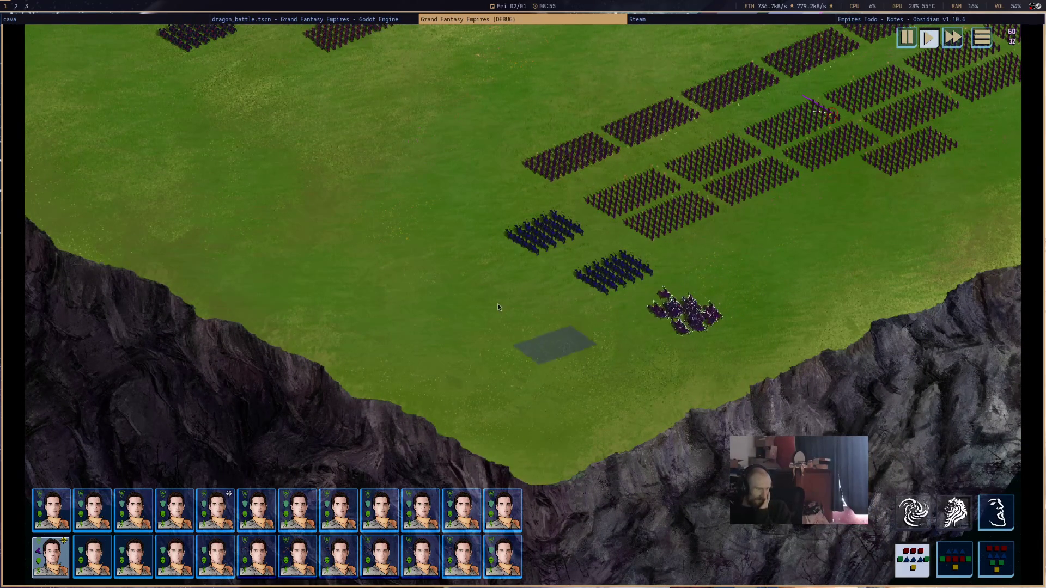
{"action": "scroll", "coordinate": [709, 305], "scroll_direction": "up", "scroll_amount": 2}
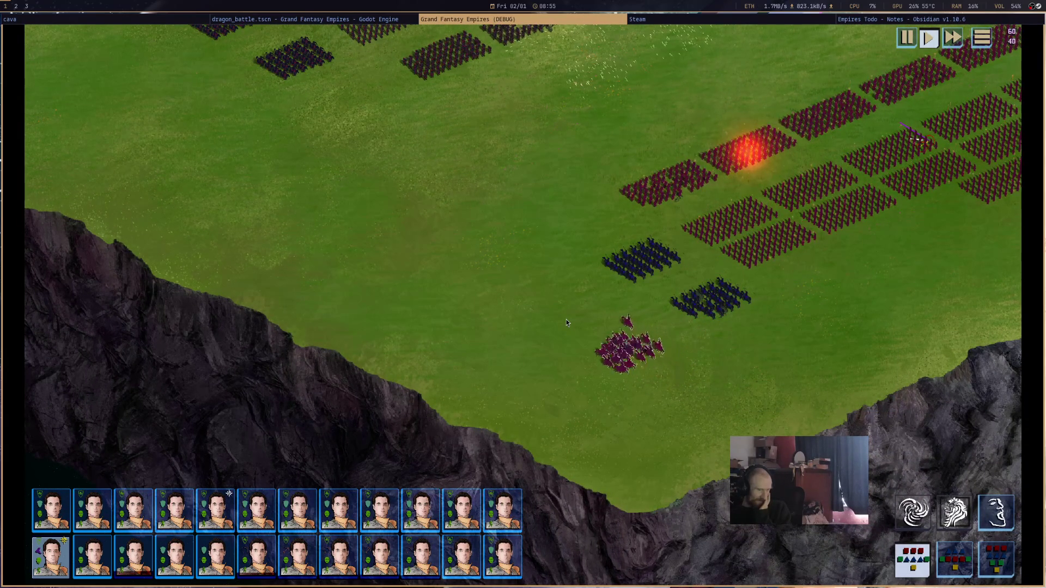
{"action": "mouse_move", "coordinate": [675, 396]}
{"action": "left_mouse_down"}
{"action": "mouse_move", "coordinate": [593, 413]}
{"action": "mouse_move", "coordinate": [548, 351]}
{"action": "left_mouse_up"}
{"action": "scroll", "coordinate": [680, 294], "scroll_direction": "down", "scroll_amount": 3}
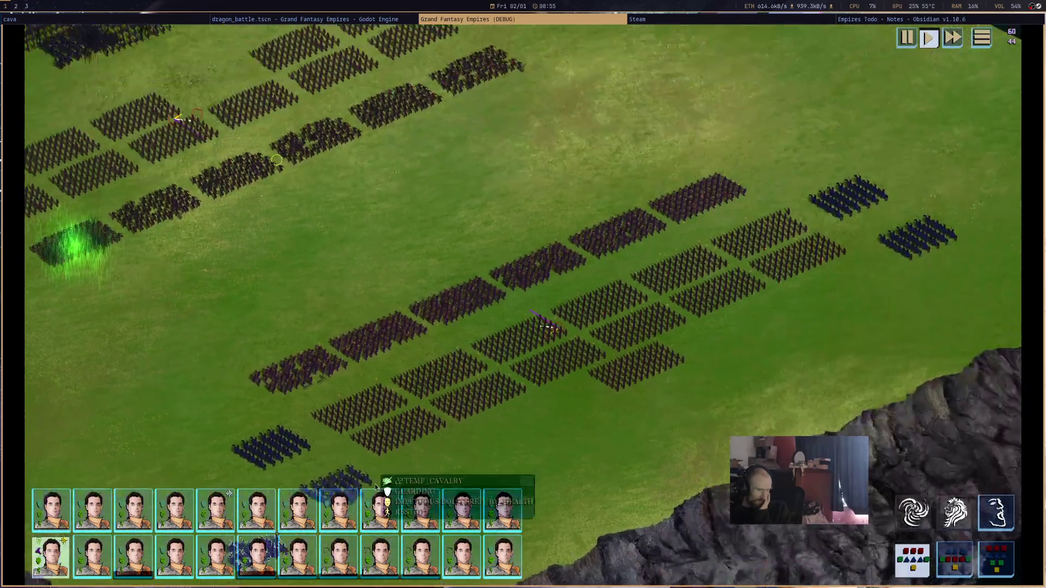
{"action": "scroll", "coordinate": [609, 341], "scroll_direction": "down", "scroll_amount": 3}
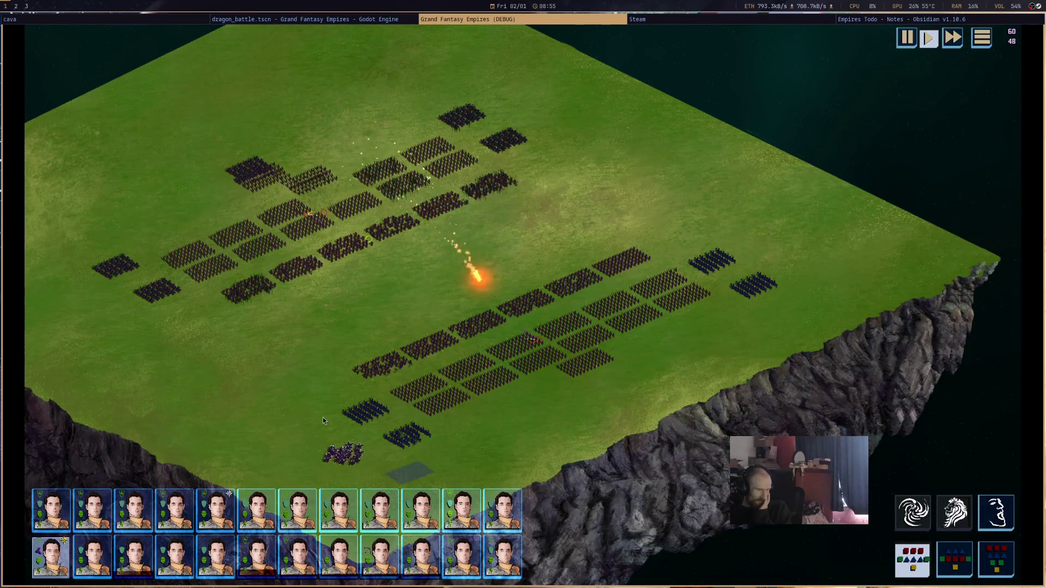
- Move a unit, select the GALAHAD hero, follow it toward the enemy, then close the game
{"action": "right_click", "coordinate": [432, 470]}
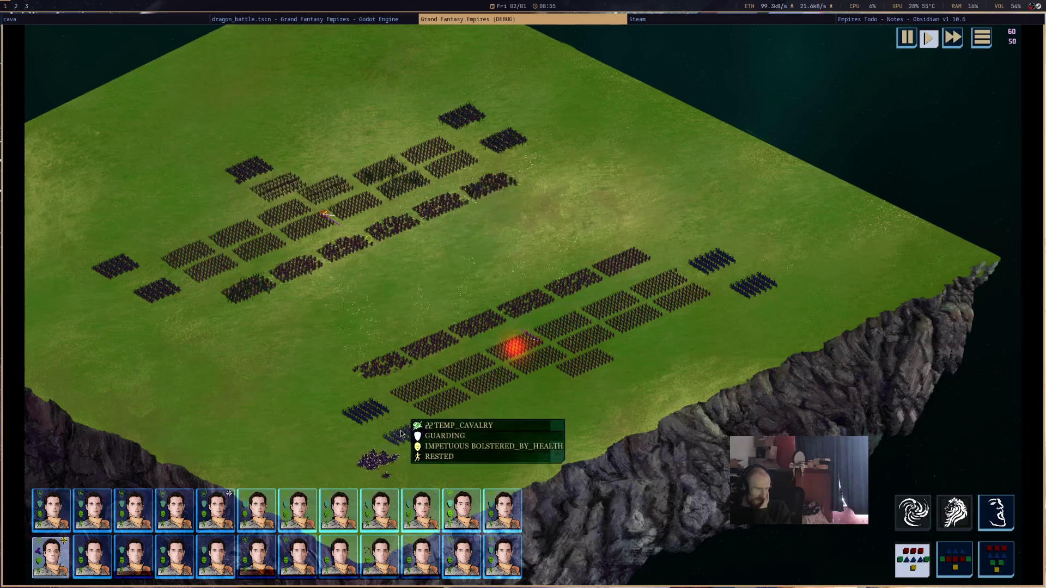
{"action": "left_click", "coordinate": [409, 475]}
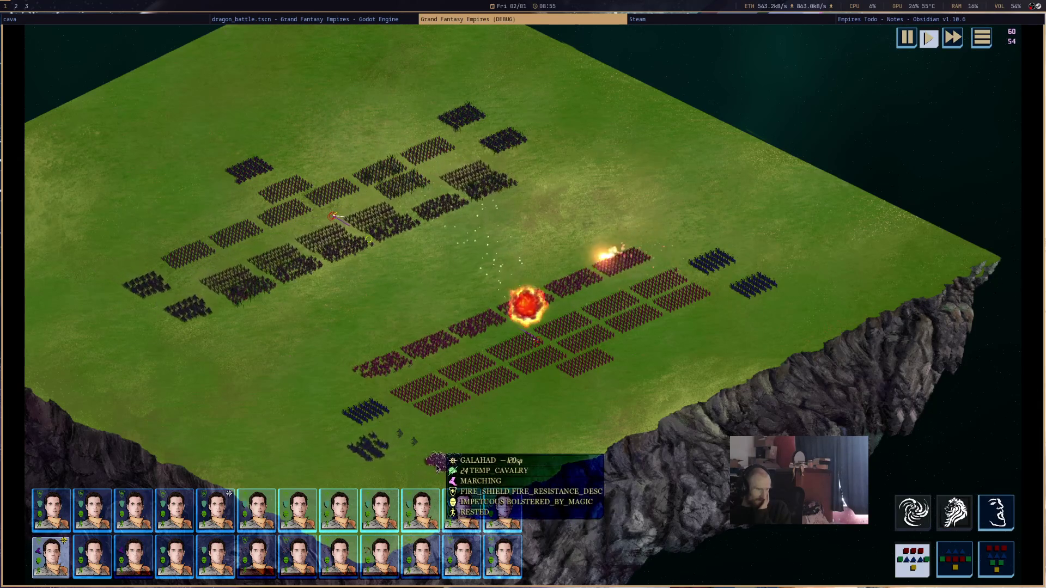
{"action": "mouse_move", "coordinate": [533, 349]}
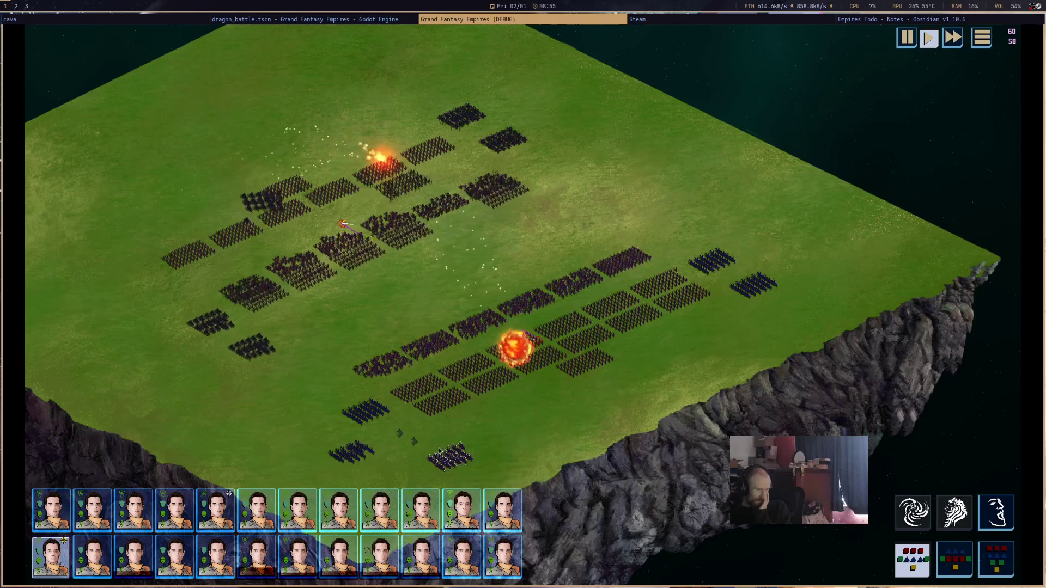
{"action": "left_click_drag", "start_coordinate": [420, 442], "coordinate": [515, 324]}
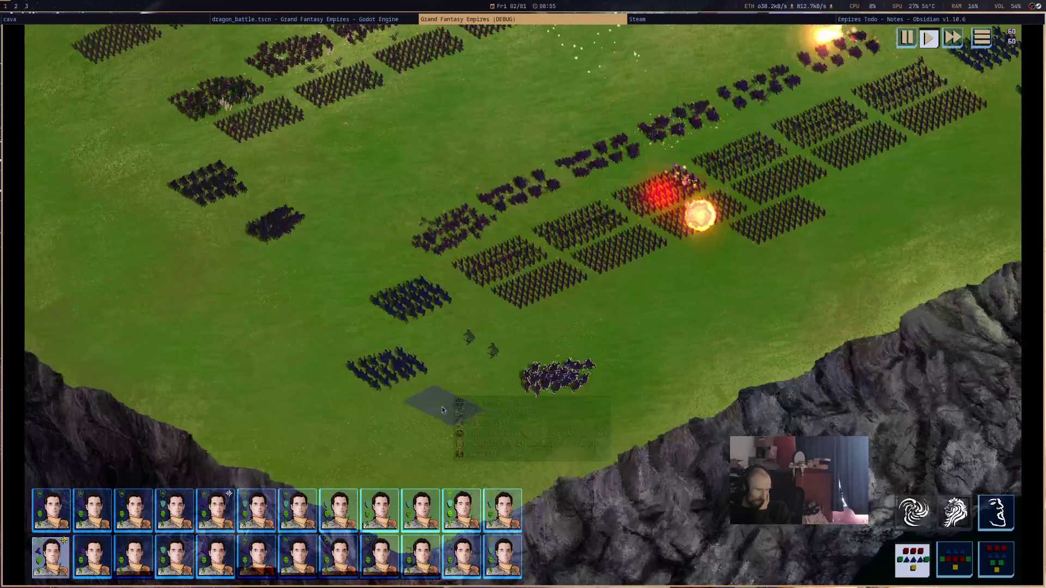
{"action": "mouse_move", "coordinate": [552, 392]}
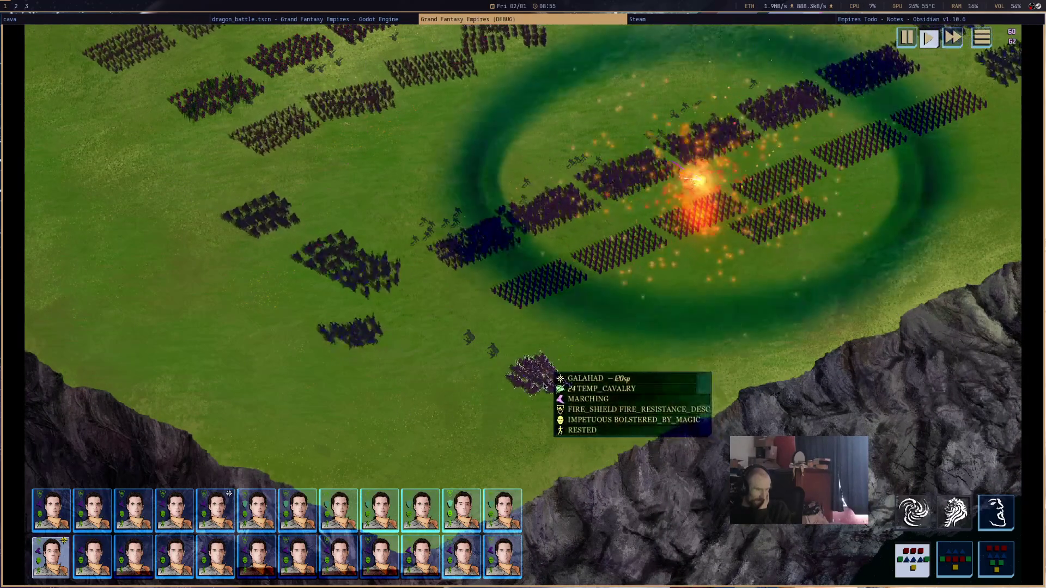
{"action": "scroll", "coordinate": [329, 380], "scroll_direction": "up", "scroll_amount": 3}
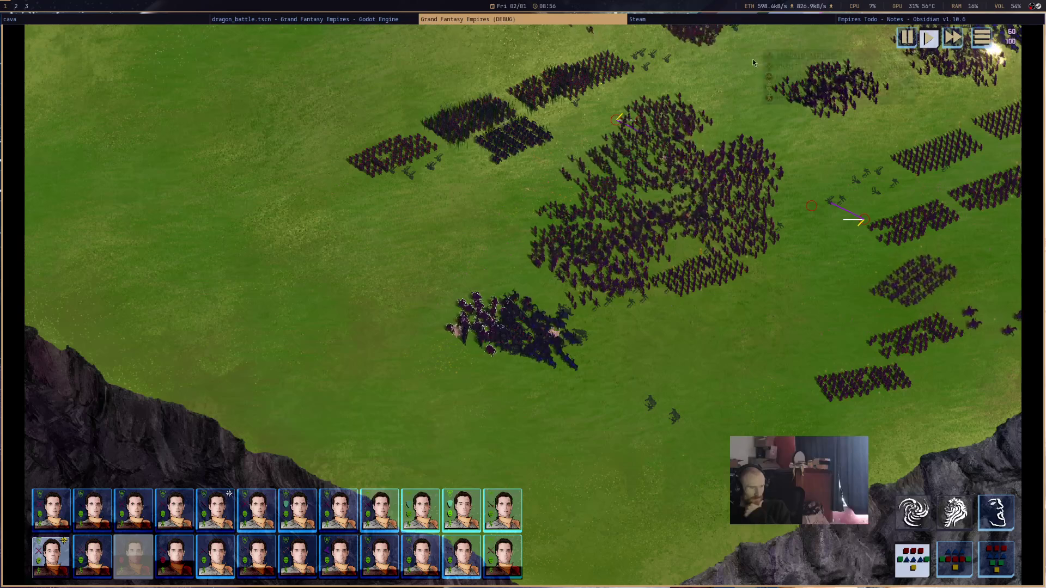
{"action": "key", "text": "alt+F4"}
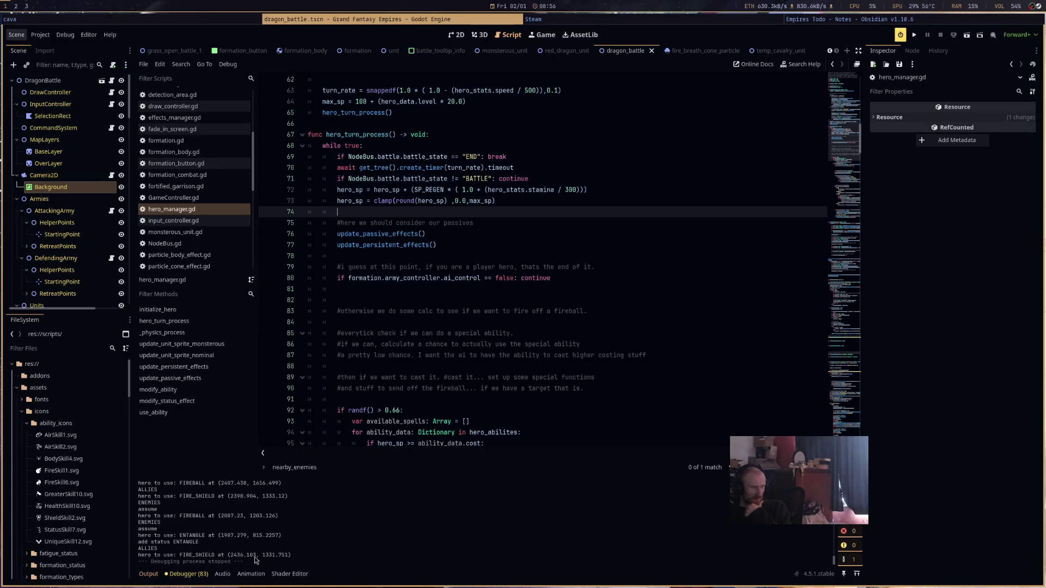
- Remove the old "assume", spell targets and "is this happen" debug prints
{"action": "scroll", "coordinate": [244, 547], "scroll_direction": "up", "scroll_amount": 4}
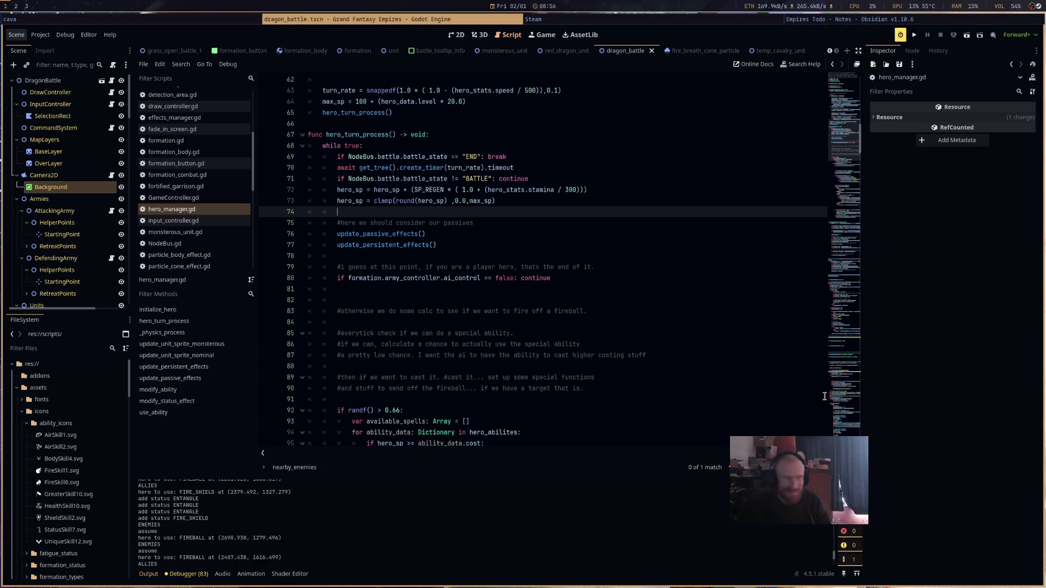
{"action": "scroll", "coordinate": [431, 309], "scroll_direction": "down", "scroll_amount": 9}
{"action": "scroll", "coordinate": [431, 309], "scroll_direction": "down", "scroll_amount": 4}
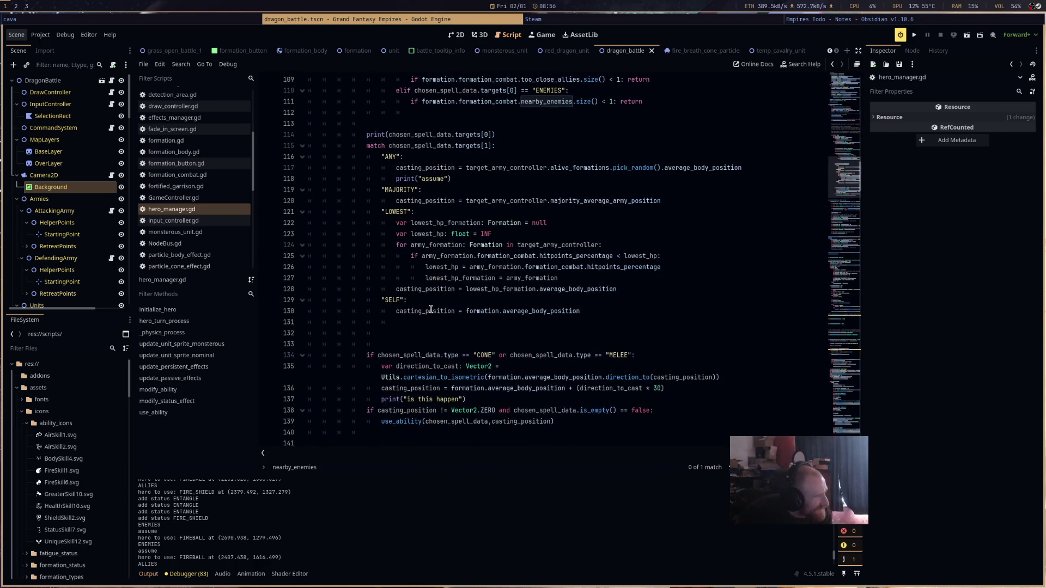
{"action": "left_click_drag", "start_coordinate": [475, 279], "coordinate": [396, 279]}
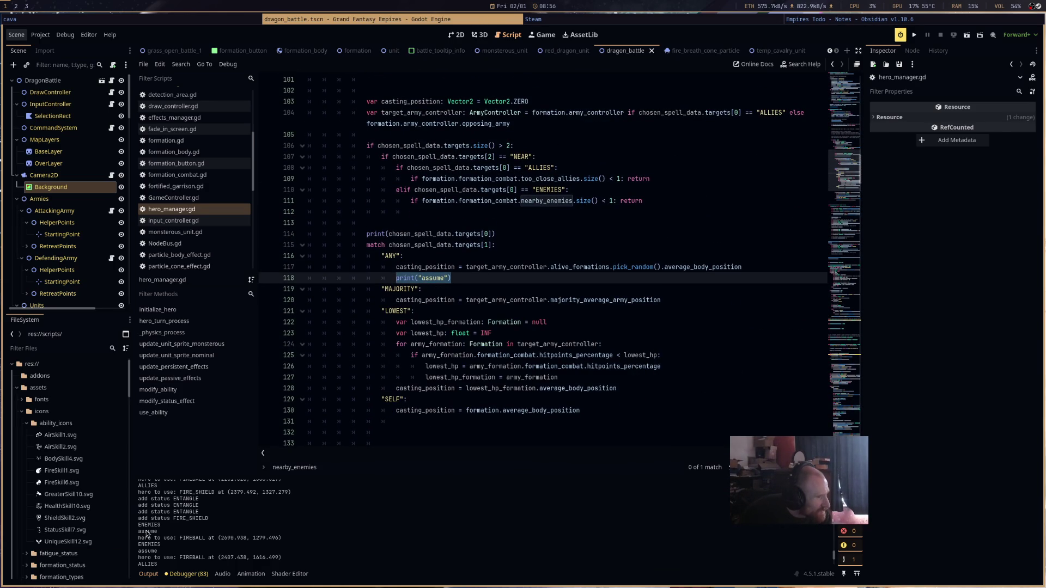
{"action": "left_click_drag", "start_coordinate": [496, 237], "coordinate": [353, 234]}
{"action": "scroll", "coordinate": [365, 236], "scroll_direction": "down", "scroll_amount": 5}
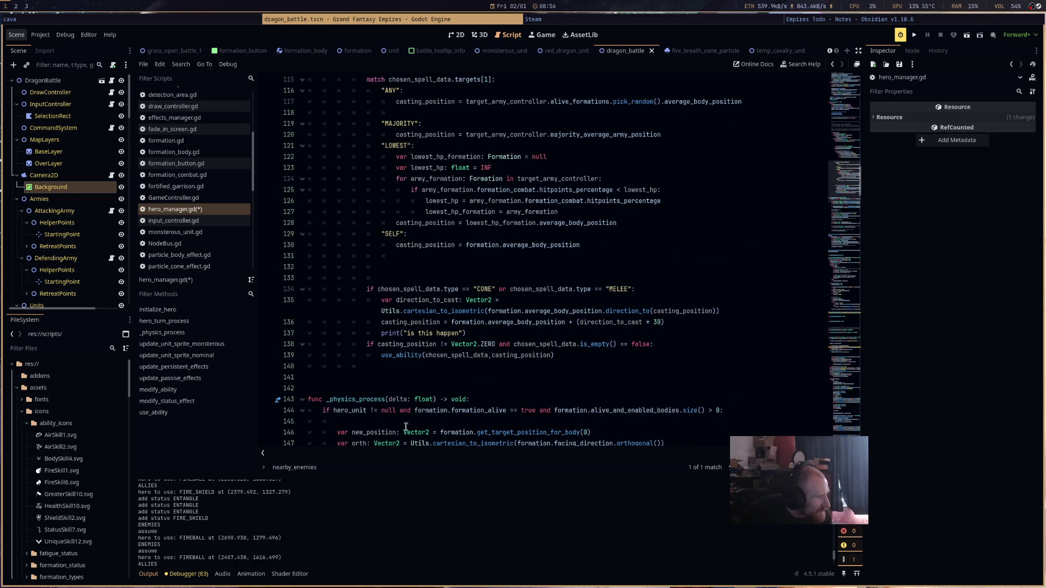
{"action": "left_click_drag", "start_coordinate": [471, 336], "coordinate": [395, 330]}
{"action": "key", "text": "BackSpace"}
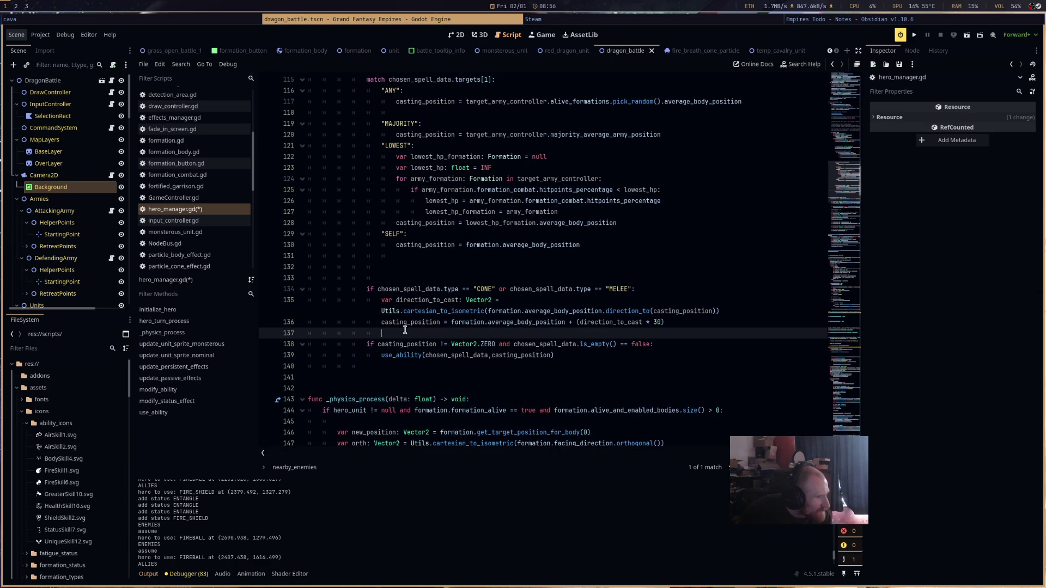
{"action": "left_click", "coordinate": [494, 256]}
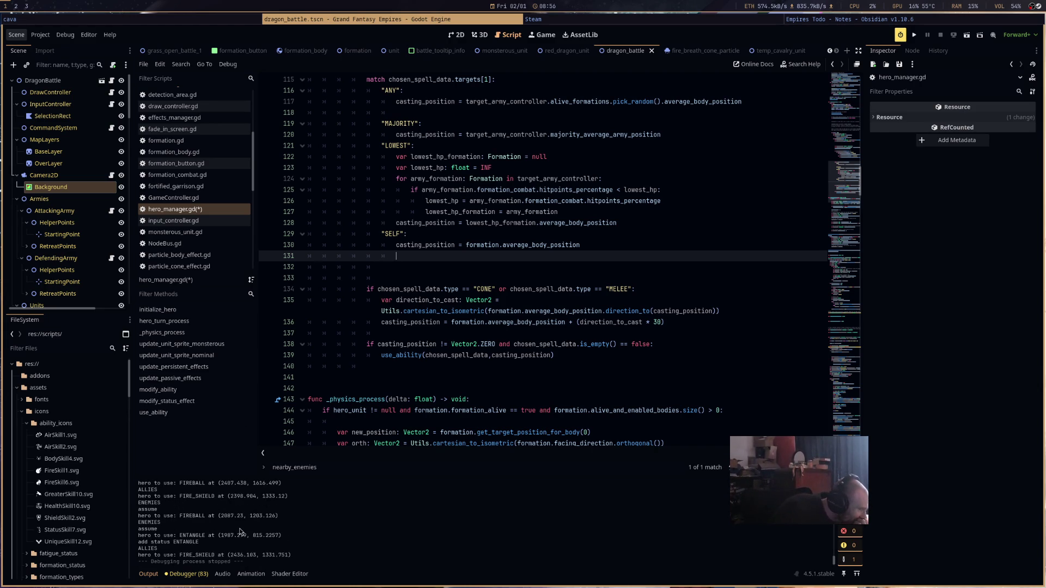
- Add print("no close enemies") before the ENEMIES early return, save, and run the game
{"action": "scroll", "coordinate": [240, 532], "scroll_direction": "up", "scroll_amount": 3}
{"action": "scroll", "coordinate": [503, 412], "scroll_direction": "up", "scroll_amount": 5}
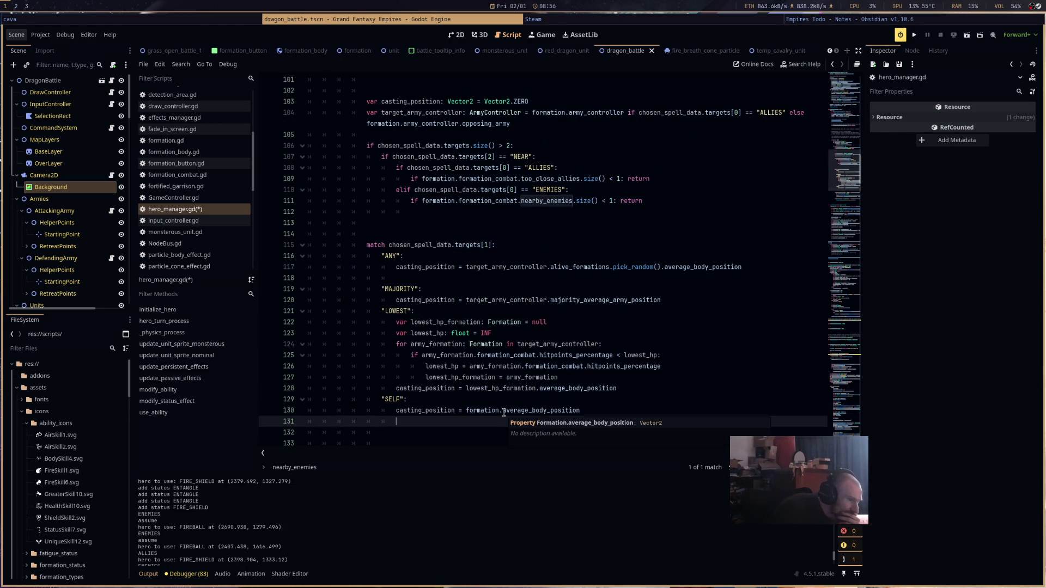
{"action": "scroll", "coordinate": [489, 291], "scroll_direction": "up", "scroll_amount": 2}
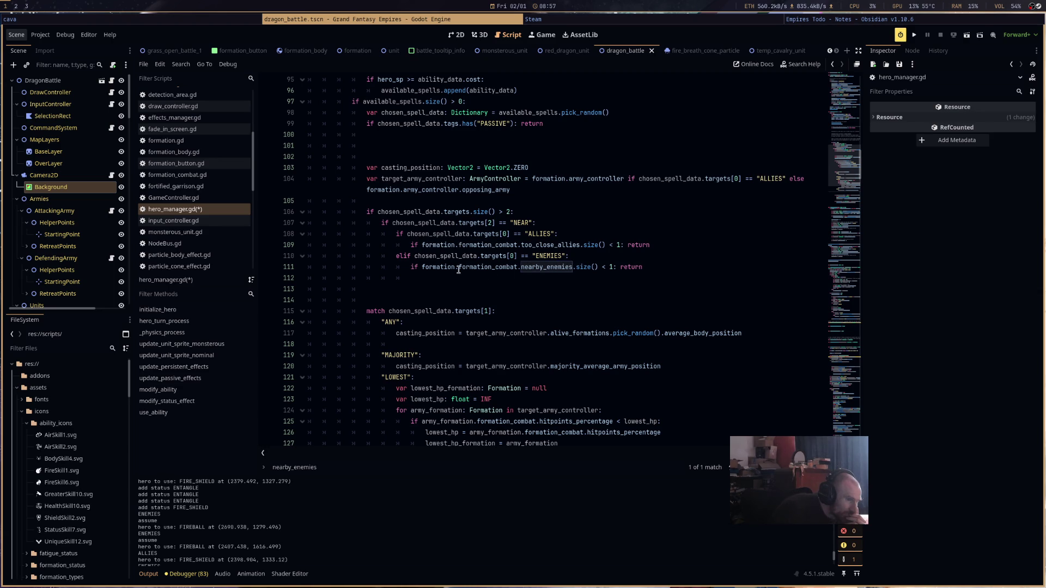
{"action": "left_click", "coordinate": [619, 267]}
{"action": "key", "text": "Return"}
{"action": "left_click", "coordinate": [653, 267]}
{"action": "key", "text": "Return"}
{"action": "type", "text": "prin"}
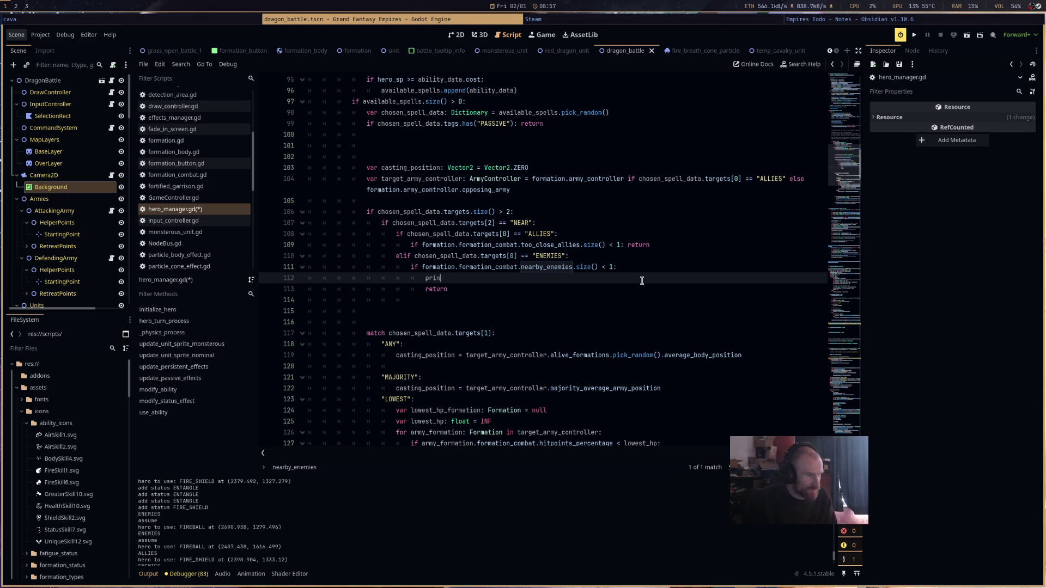
{"action": "type", "text": "t)\"(\"no cl"}
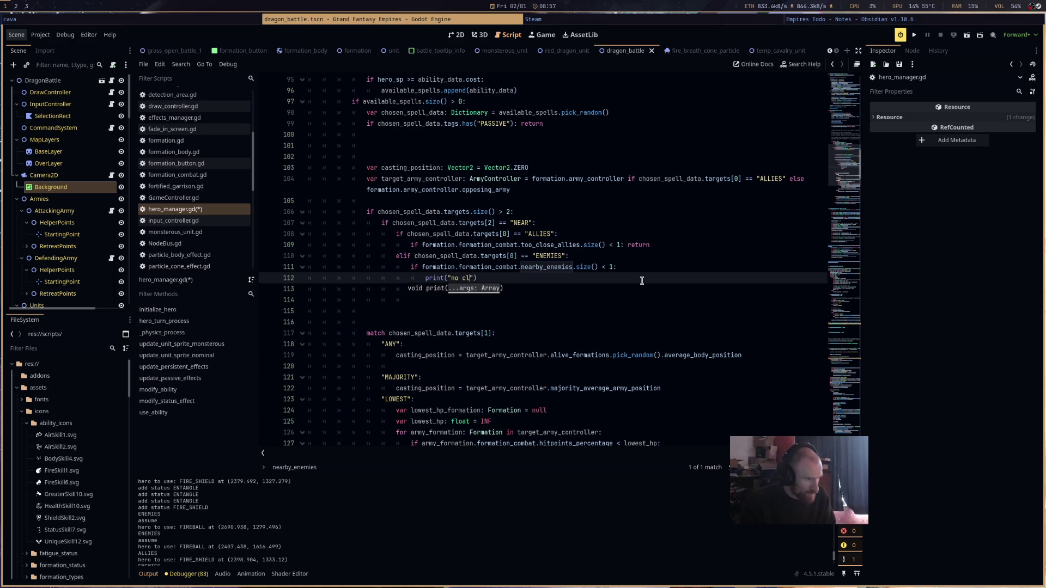
{"action": "type", "text": "es"}
{"action": "key", "text": "ctrl+s"}
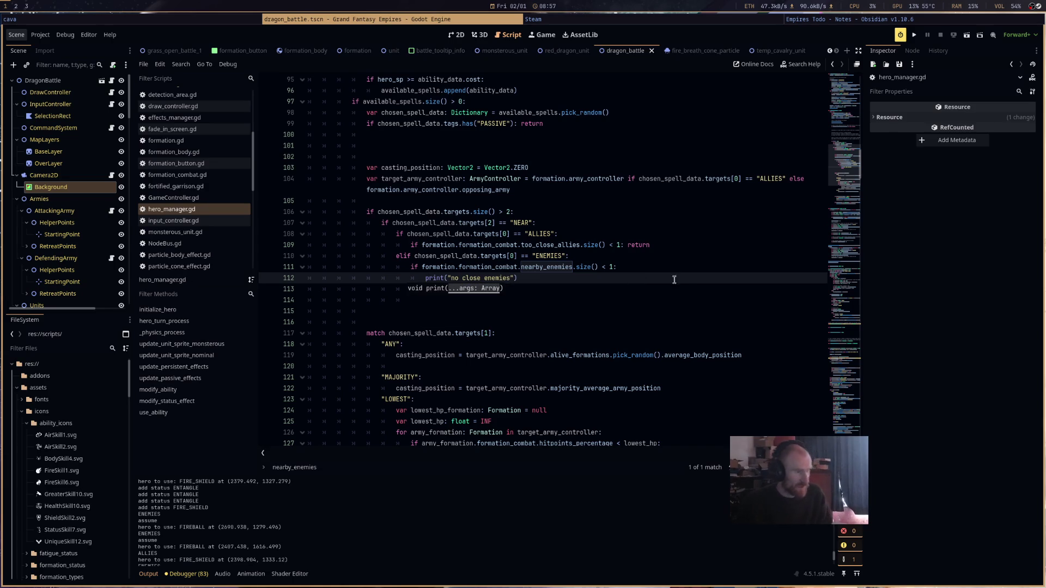
{"action": "left_click", "coordinate": [914, 34]}
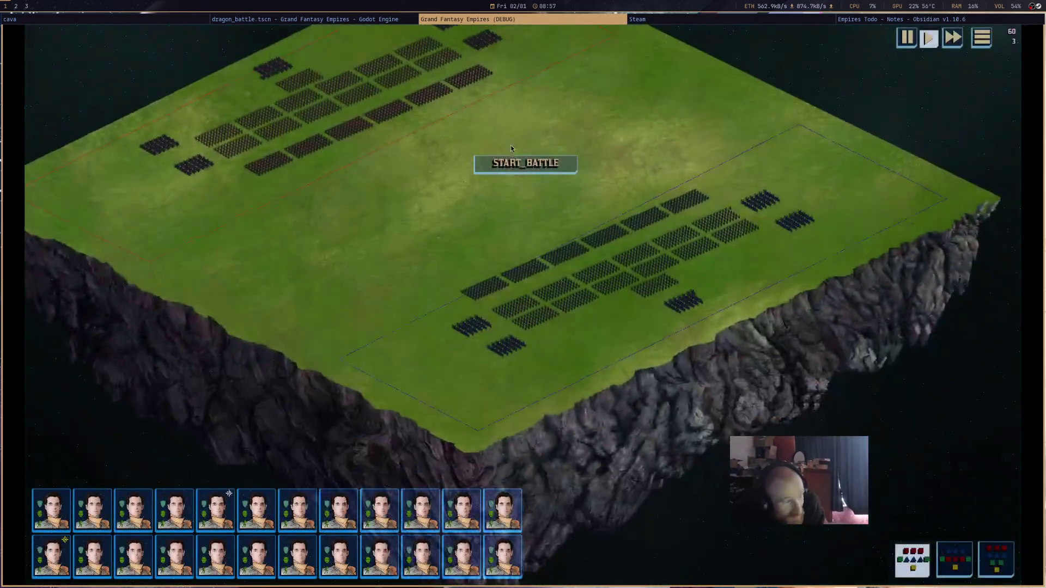
- Start the battle and select Galahad's cavalry unit
{"action": "left_click", "coordinate": [514, 168]}
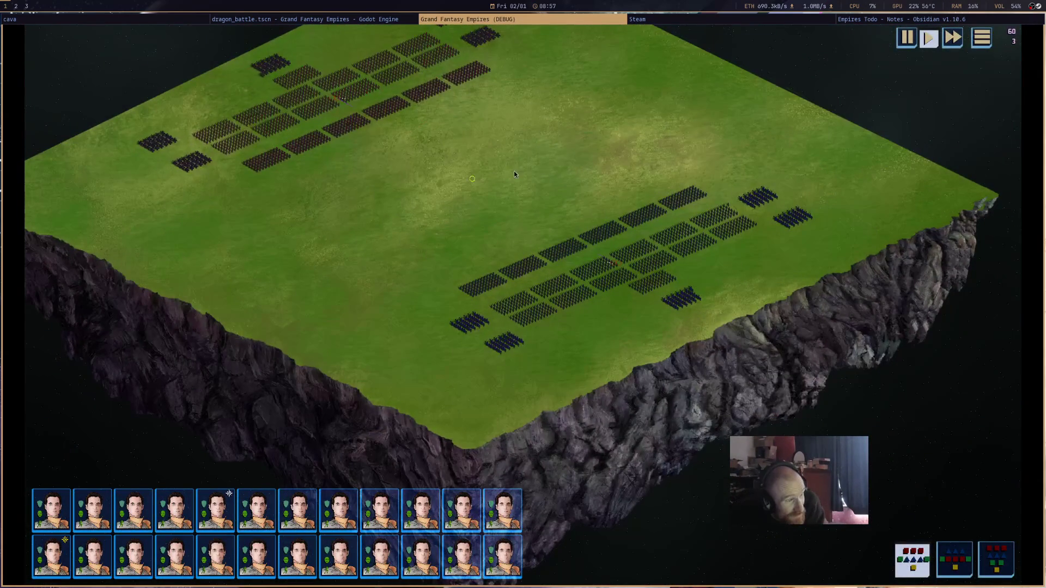
{"action": "left_click", "coordinate": [688, 301]}
{"action": "left_click", "coordinate": [400, 23]}
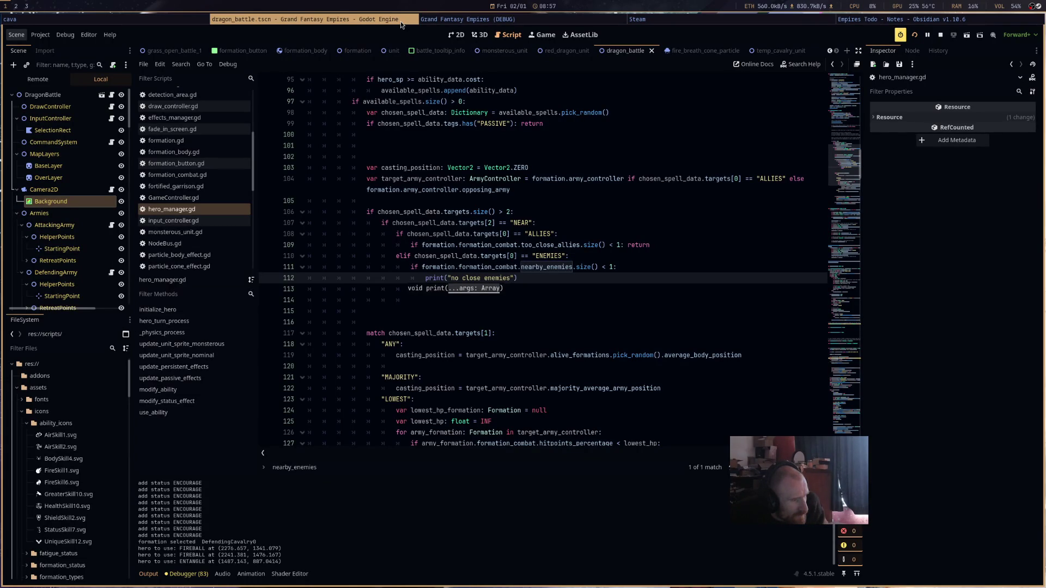
- Highlight the ENEMIES branch on lines 110–113, then check Galahad's FIRE_SHIELD status card
{"action": "scroll", "coordinate": [622, 299], "scroll_direction": "up", "scroll_amount": 3}
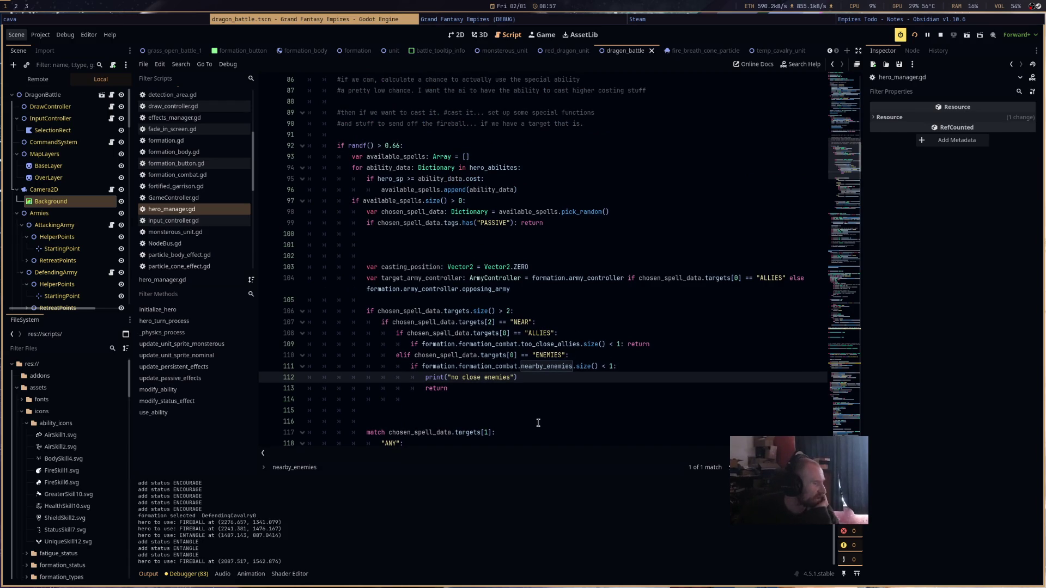
{"action": "left_click_drag", "start_coordinate": [532, 385], "coordinate": [355, 359]}
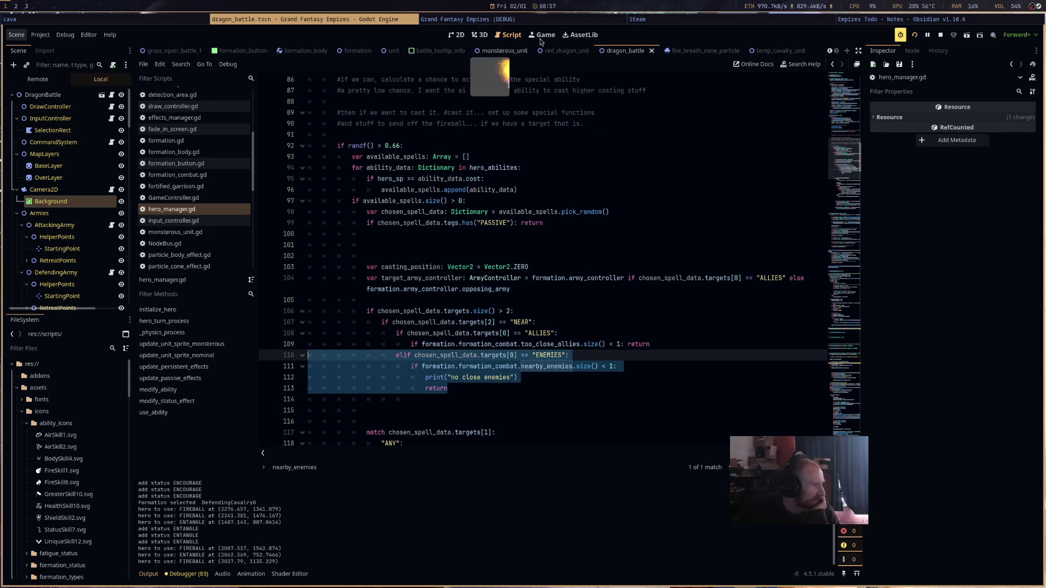
{"action": "left_click", "coordinate": [545, 34]}
{"action": "mouse_move", "coordinate": [684, 307]}
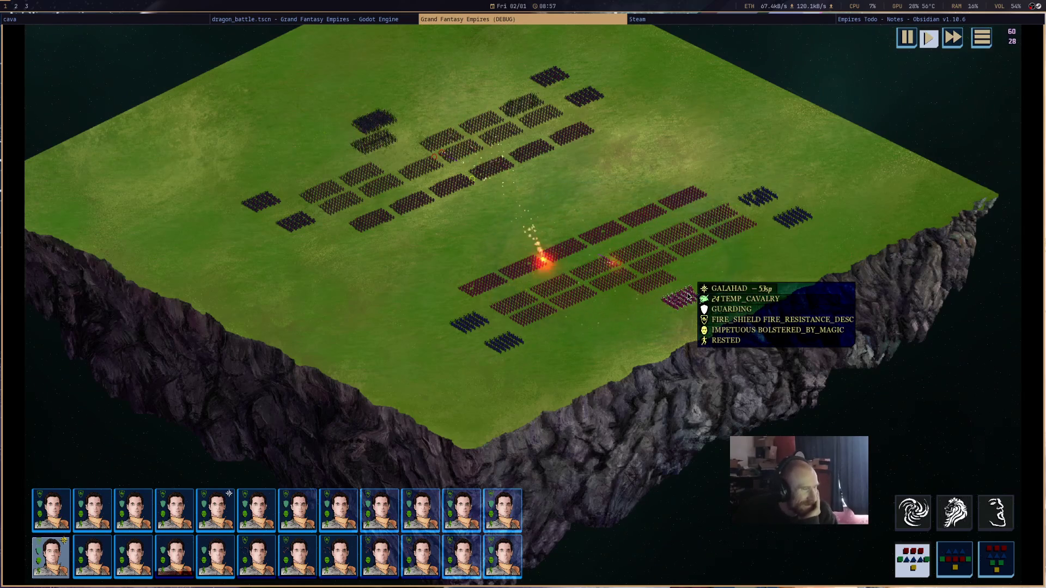
- Review hero_manager.gd's turn loop around the randf chance line while watching the running battle
{"action": "key", "text": "alt+Tab"}
{"action": "left_click", "coordinate": [569, 349]}
{"action": "scroll", "coordinate": [570, 350], "scroll_direction": "up", "scroll_amount": 3}
{"action": "scroll", "coordinate": [571, 349], "scroll_direction": "down", "scroll_amount": 2}
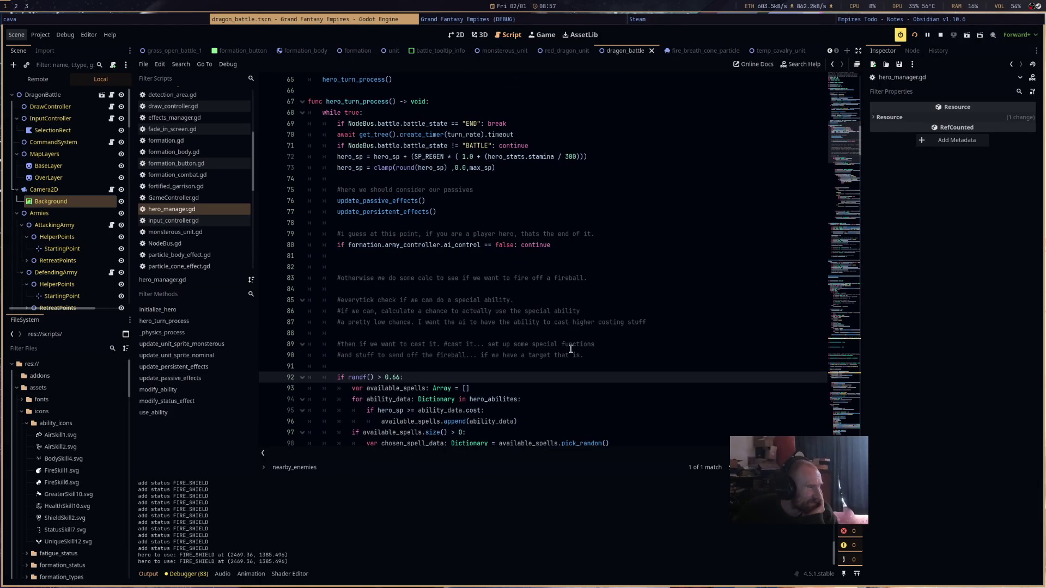
{"action": "scroll", "coordinate": [576, 335], "scroll_direction": "down", "scroll_amount": 2}
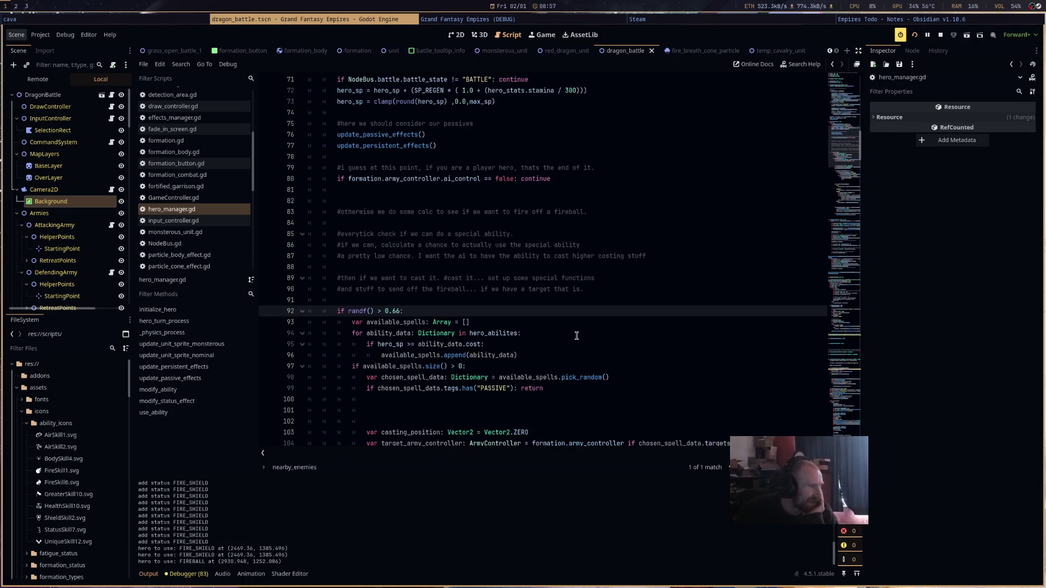
{"action": "key", "text": "alt+Tab"}
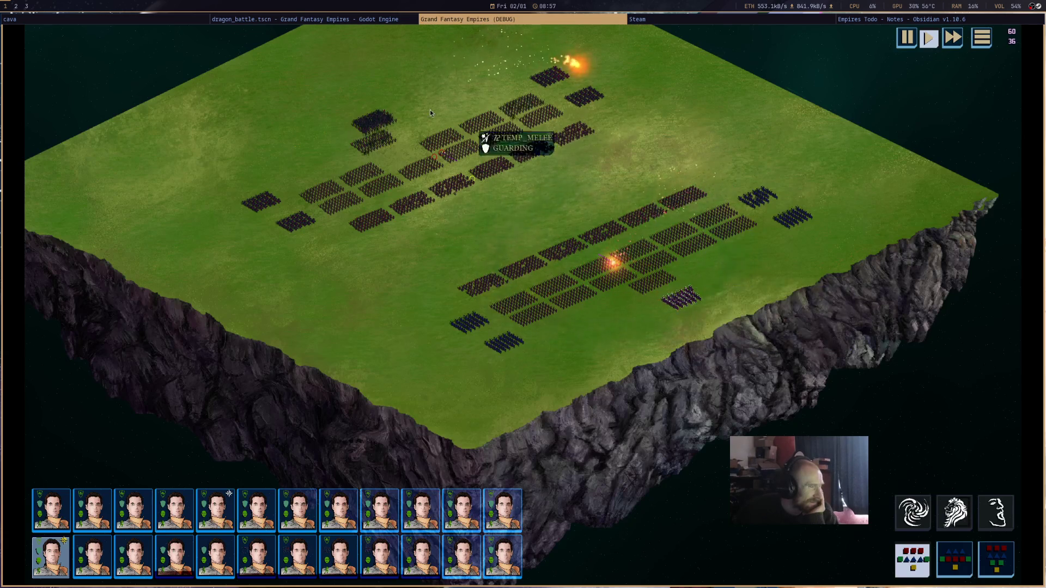
{"action": "left_click", "coordinate": [319, 19]}
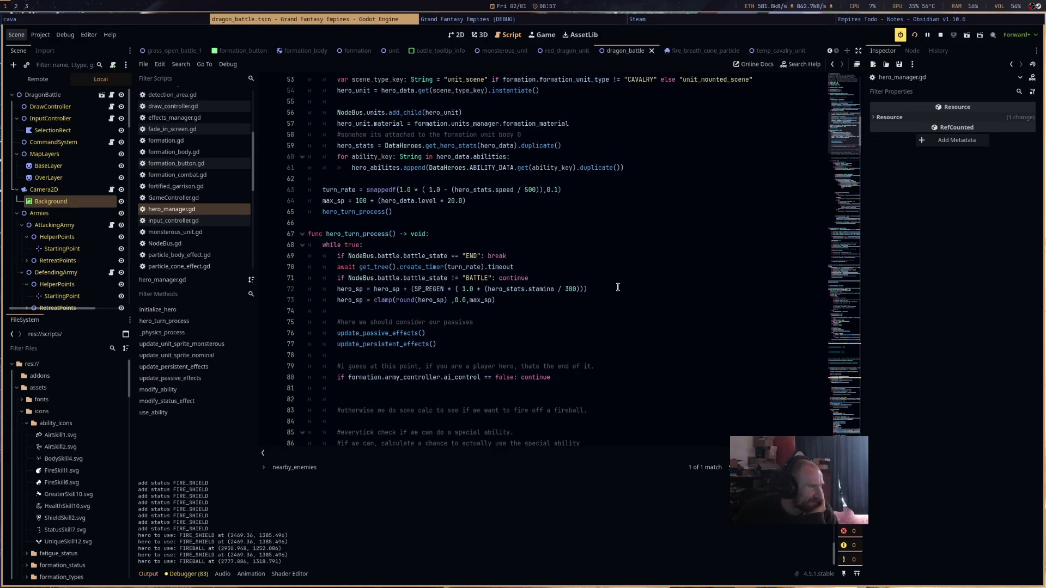
{"action": "scroll", "coordinate": [618, 288], "scroll_direction": "down", "scroll_amount": 1}
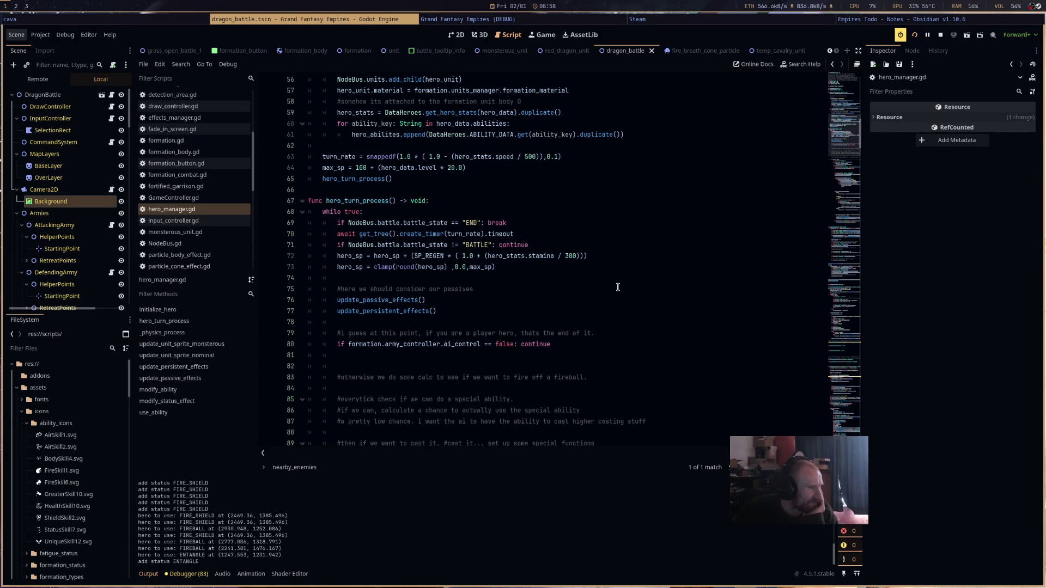
{"action": "scroll", "coordinate": [618, 288], "scroll_direction": "down", "scroll_amount": 4}
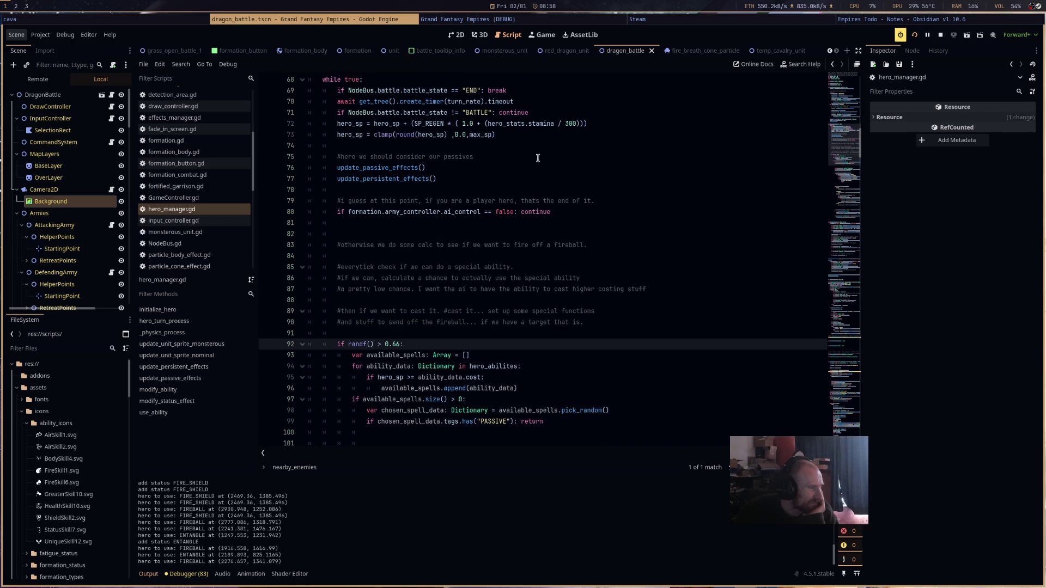
{"action": "left_click", "coordinate": [526, 15]}
{"action": "mouse_move", "coordinate": [683, 312]}
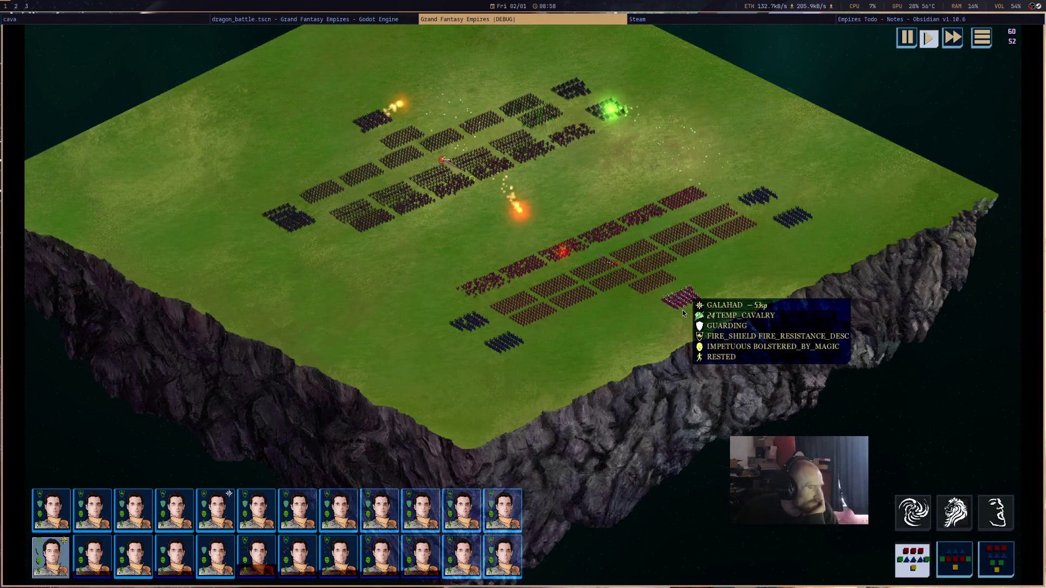
- Select the hero_sp update lines in hero_manager.gd and stop the running game
{"action": "left_click", "coordinate": [381, 19]}
{"action": "scroll", "coordinate": [651, 312], "scroll_direction": "up", "scroll_amount": 3}
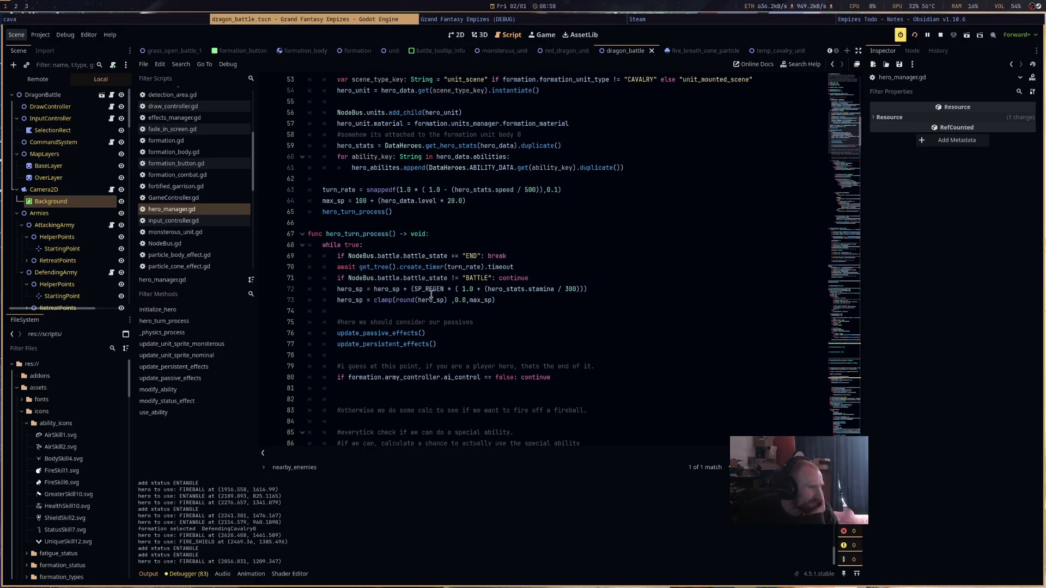
{"action": "mouse_move", "coordinate": [432, 289]}
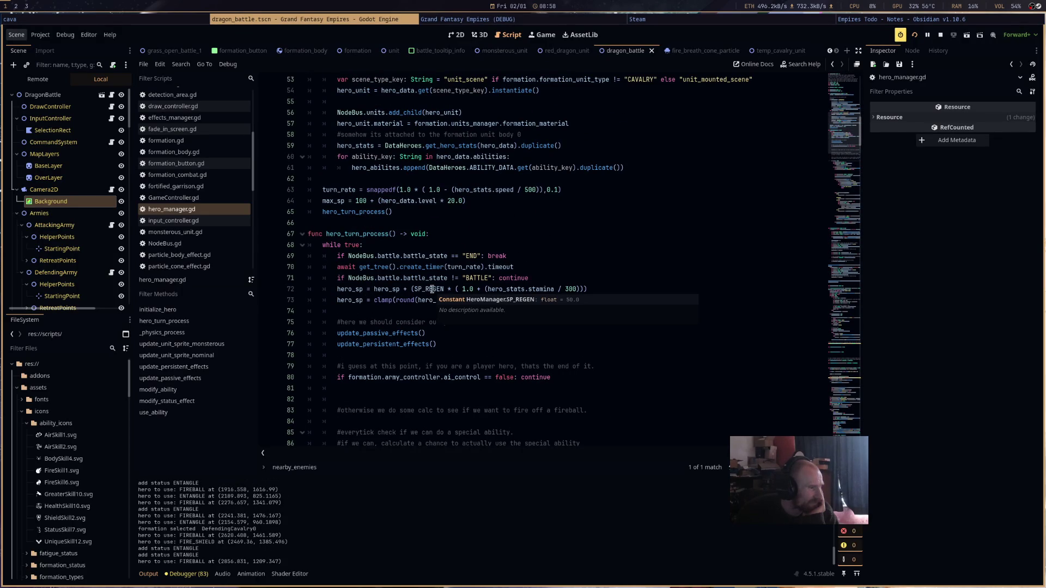
{"action": "left_click", "coordinate": [590, 339]}
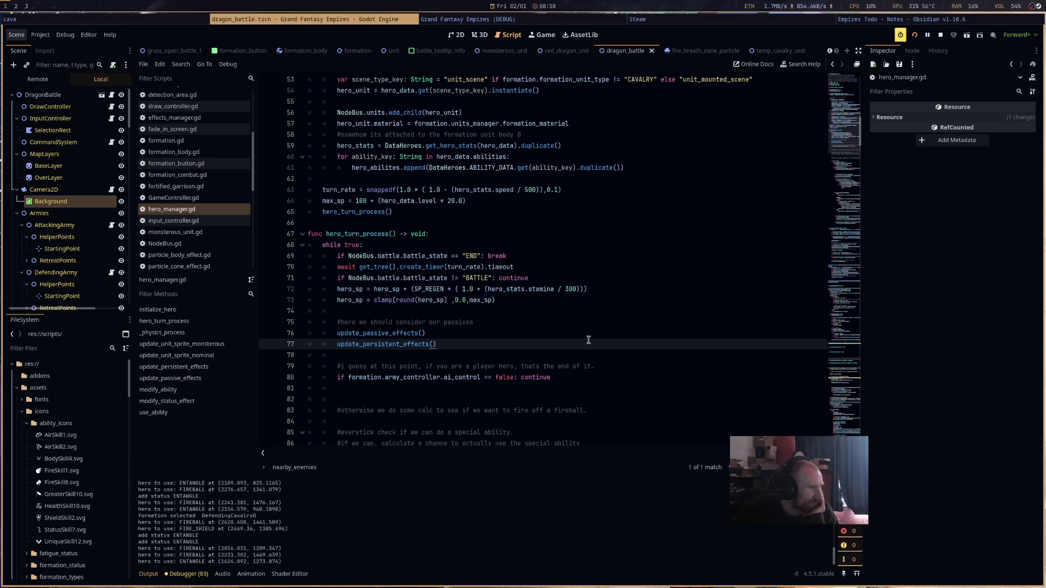
{"action": "left_click_drag", "start_coordinate": [561, 321], "coordinate": [560, 284]}
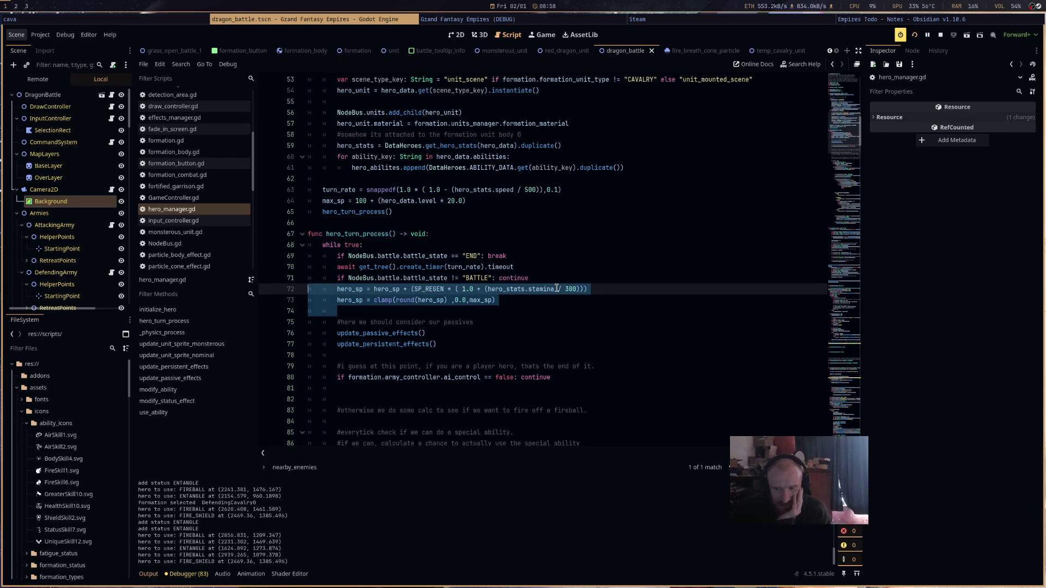
{"action": "left_click", "coordinate": [938, 35]}
- Make line 74 printt(hero_data.key, hero_sp), save the script, and run the project
{"action": "left_click", "coordinate": [443, 321]}
{"action": "left_click", "coordinate": [450, 313]}
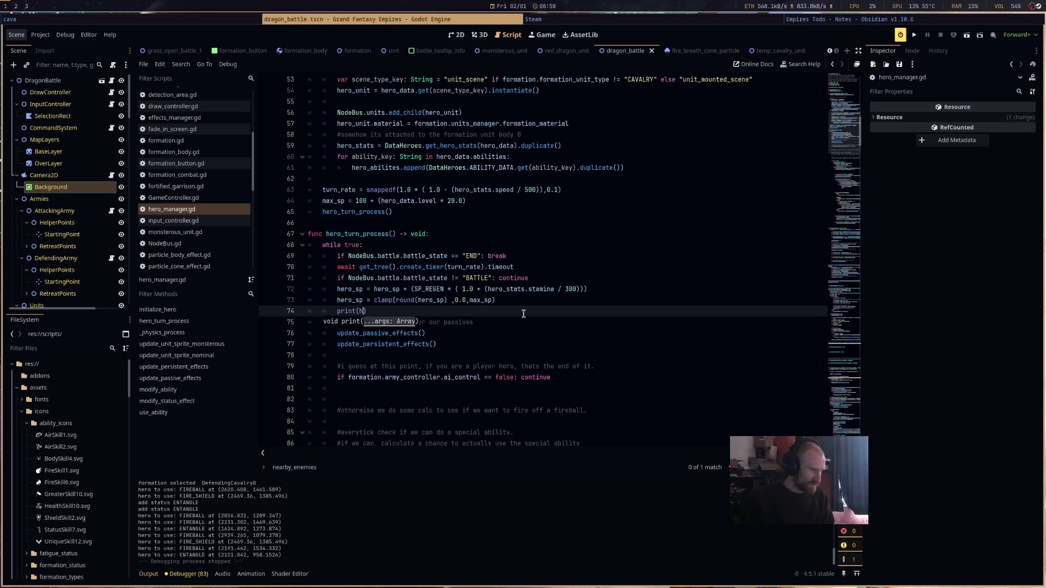
{"action": "type", "text": "_data.key"}
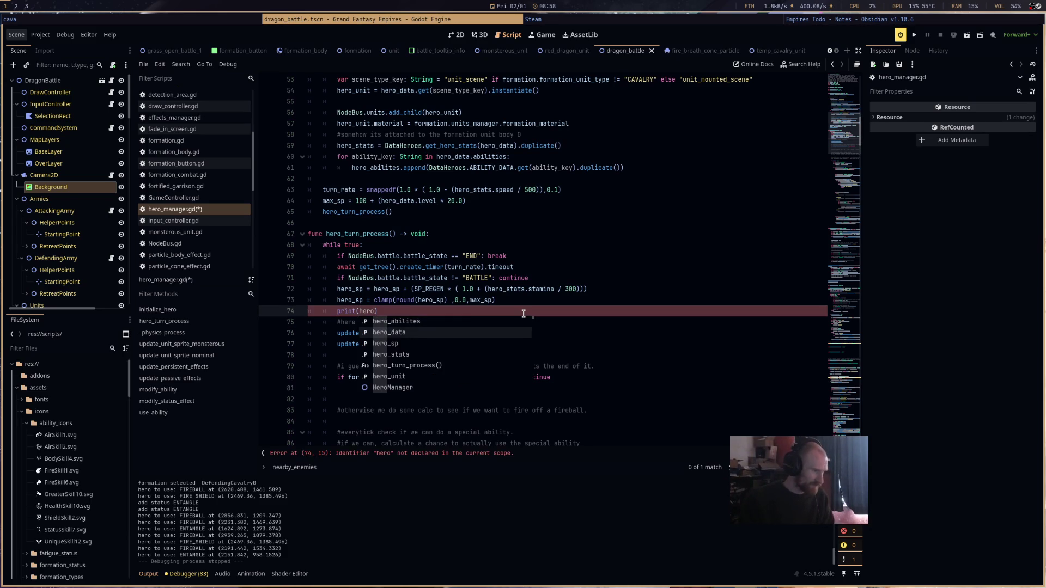
{"action": "type", "text": ", hero"}
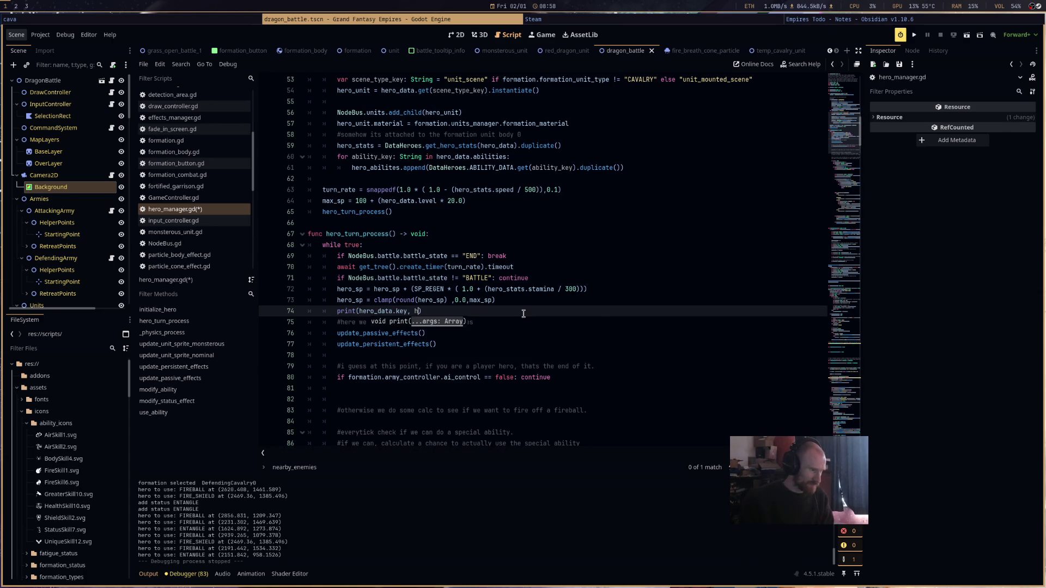
{"action": "type", "text": "_sp"}
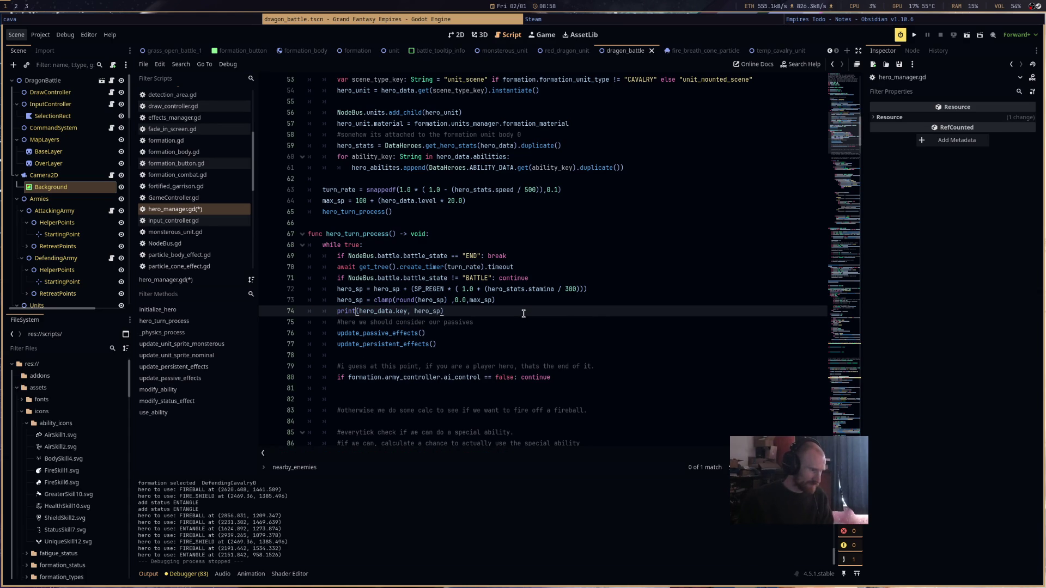
{"action": "key", "text": "ctrl+s"}
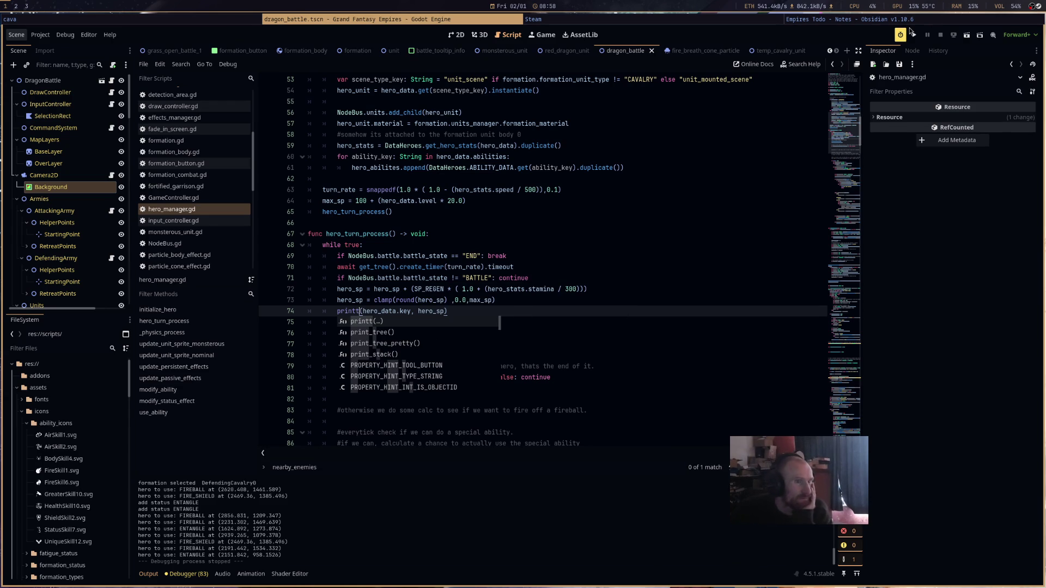
{"action": "left_click", "coordinate": [912, 35]}
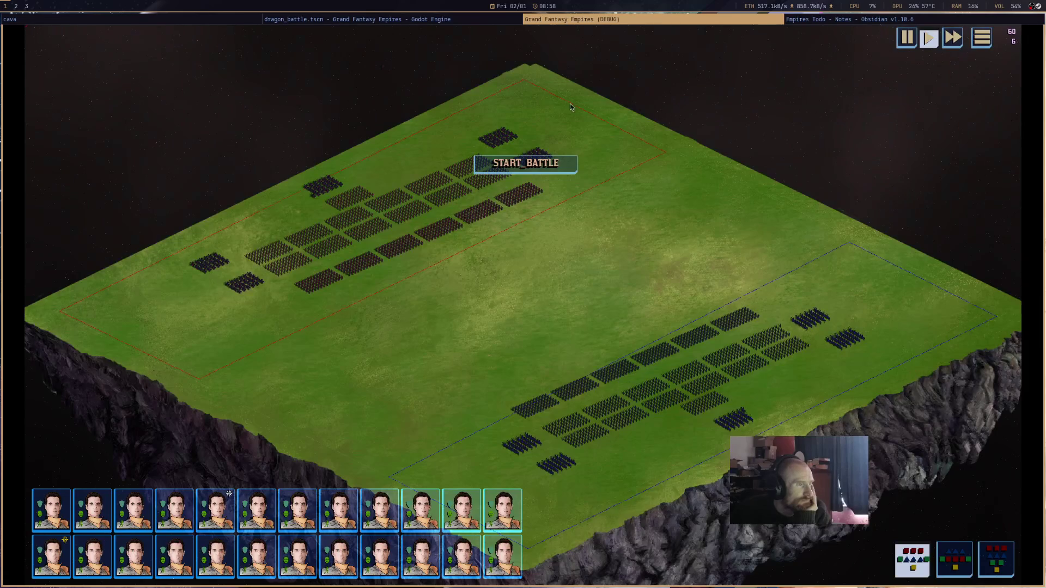
- Start the battle, watch each hero's key and SP in Output, then stop the debug run
{"action": "left_click", "coordinate": [551, 168]}
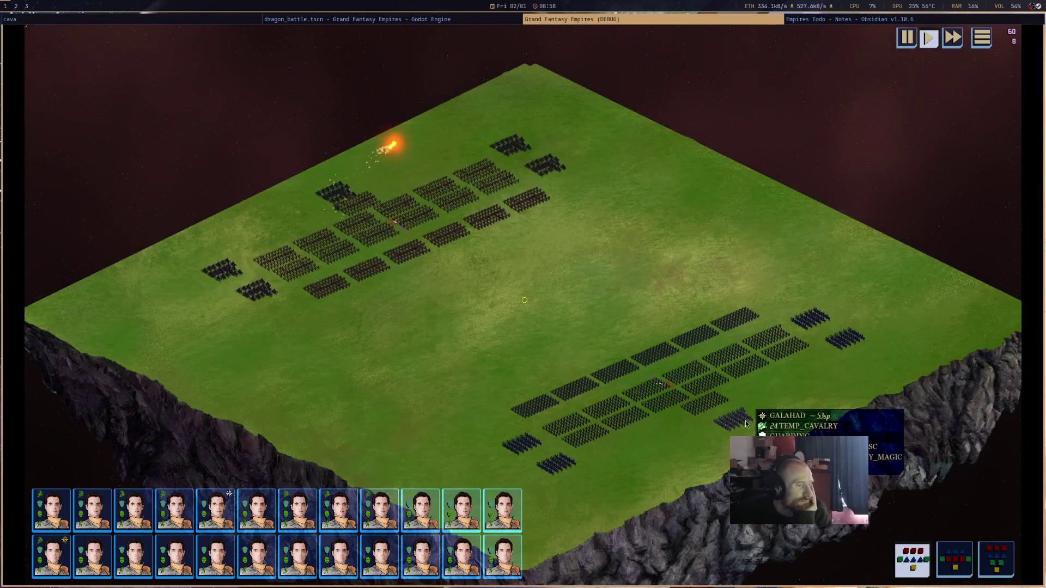
{"action": "left_click", "coordinate": [443, 23]}
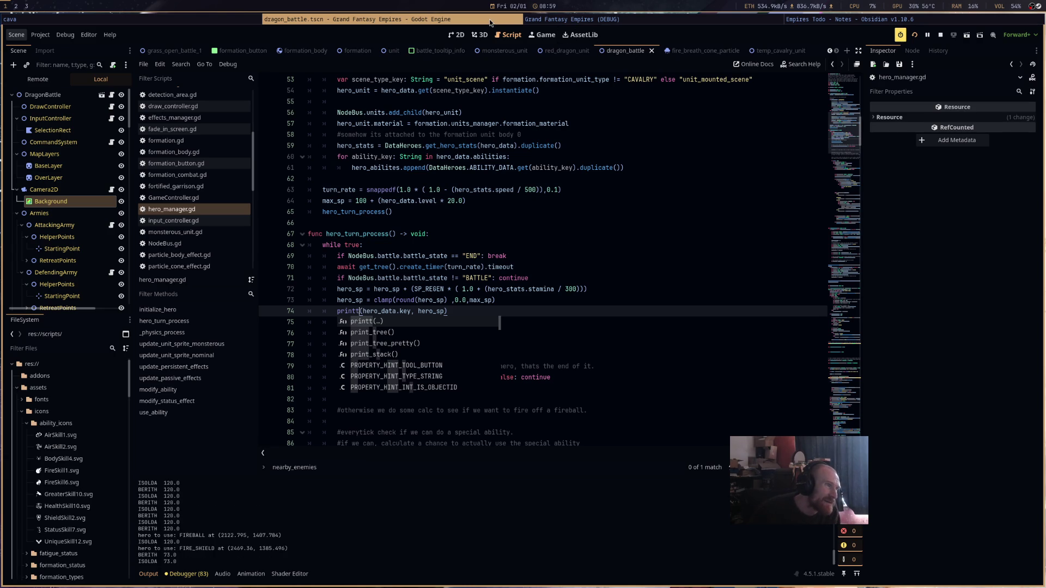
{"action": "left_click", "coordinate": [535, 20]}
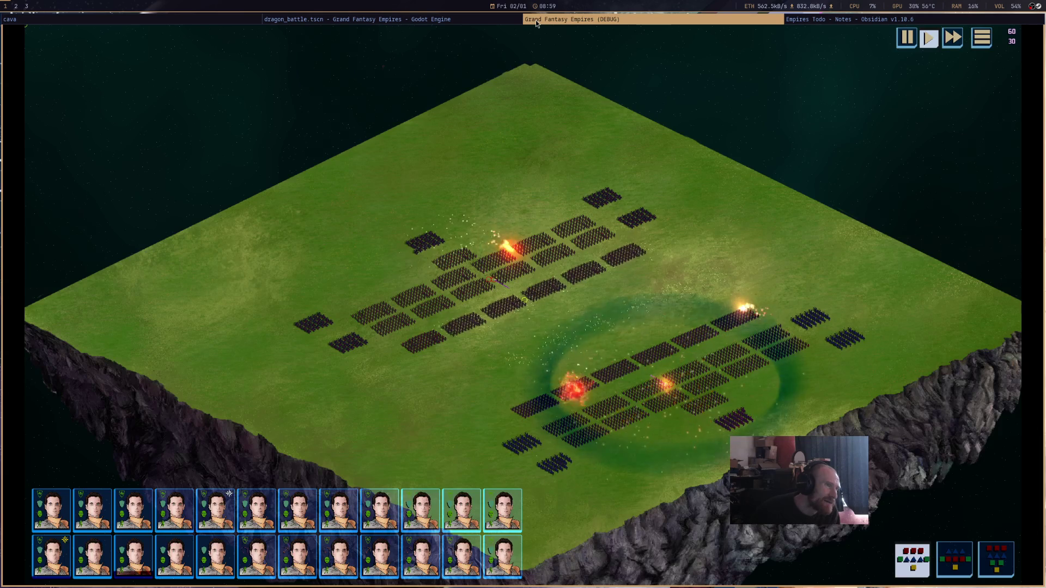
{"action": "left_click", "coordinate": [474, 20]}
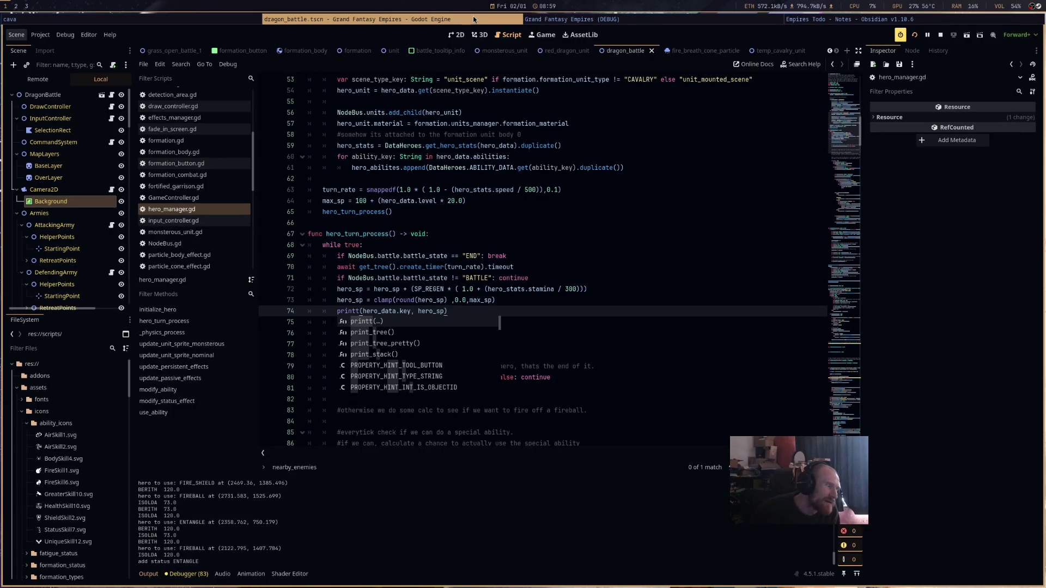
{"action": "left_click", "coordinate": [940, 35]}
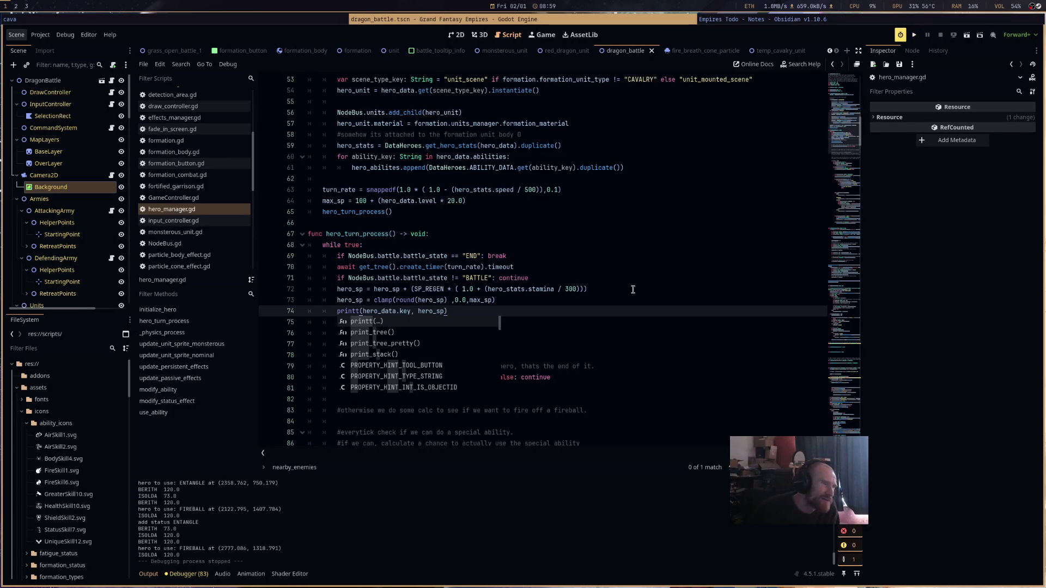
- Dismiss code suggestions and look over the hero turn loop code
{"action": "left_click", "coordinate": [637, 288]}
{"action": "mouse_move", "coordinate": [374, 234]}
{"action": "left_mouse_down"}
{"action": "mouse_move", "coordinate": [414, 234]}
{"action": "mouse_move", "coordinate": [645, 357]}
{"action": "left_mouse_up"}
{"action": "left_click", "coordinate": [646, 356]}
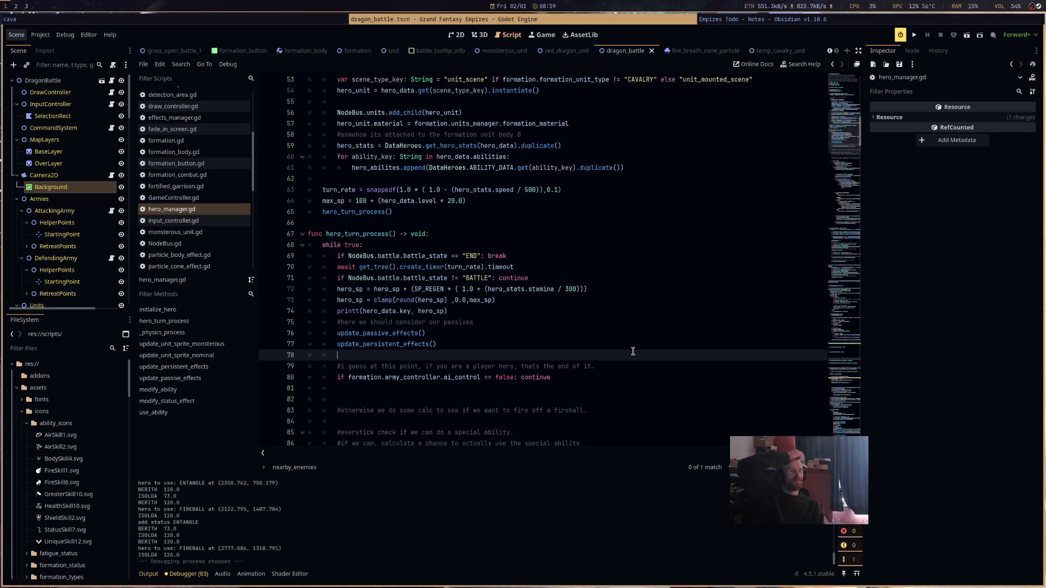
- Review the turn loop, including the END battle-state check on line 69 and turn_rate
{"action": "scroll", "coordinate": [632, 350], "scroll_direction": "up", "scroll_amount": 6}
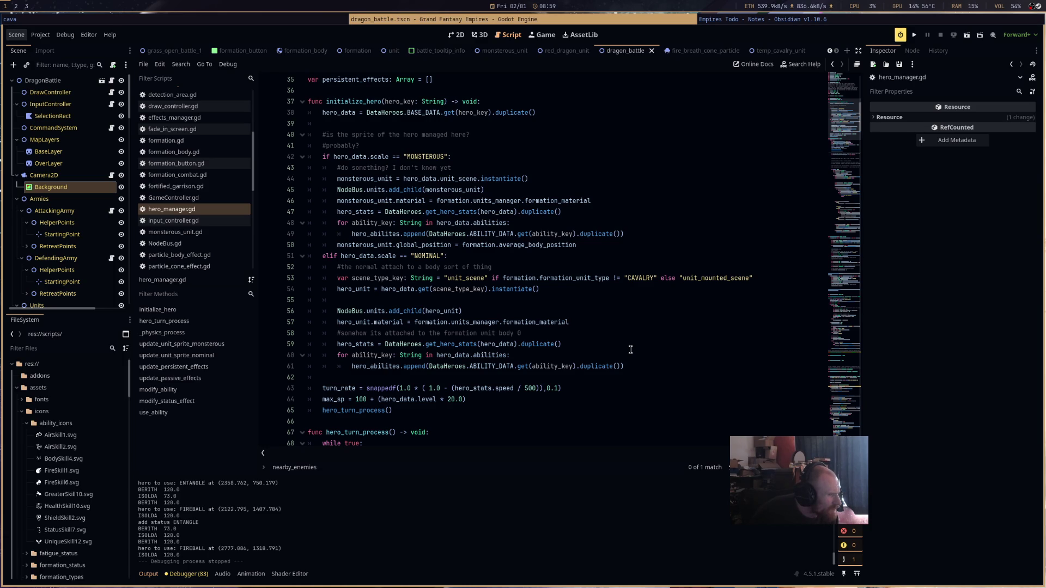
{"action": "scroll", "coordinate": [630, 349], "scroll_direction": "down", "scroll_amount": 6}
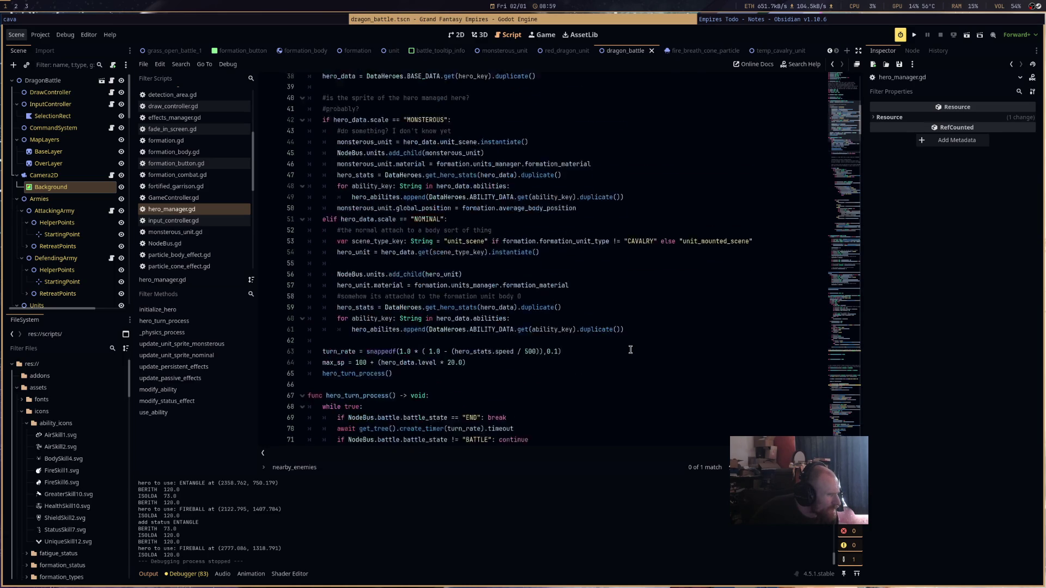
{"action": "left_click_drag", "start_coordinate": [506, 256], "coordinate": [334, 255]}
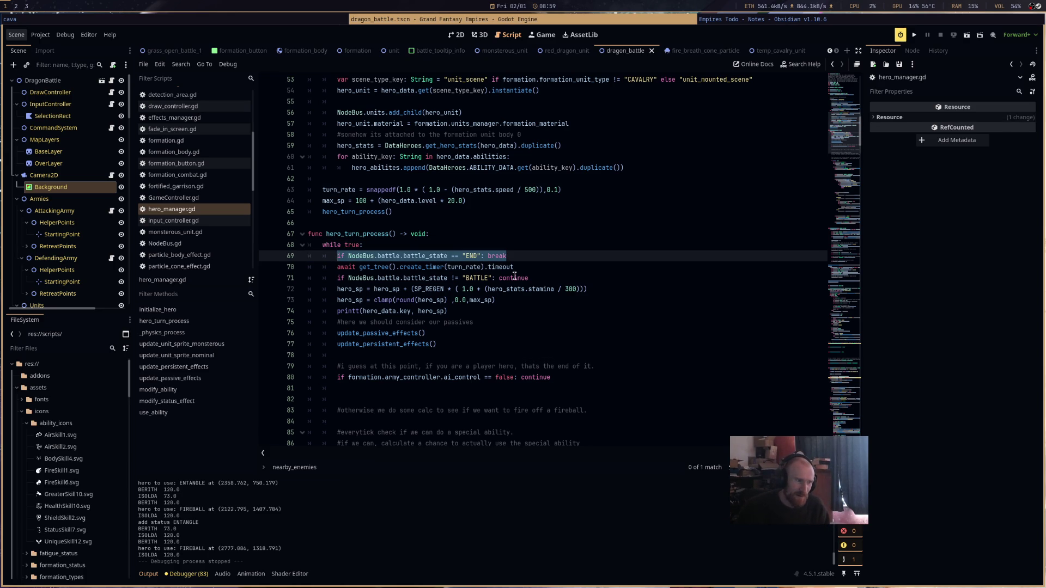
{"action": "left_click", "coordinate": [473, 267]}
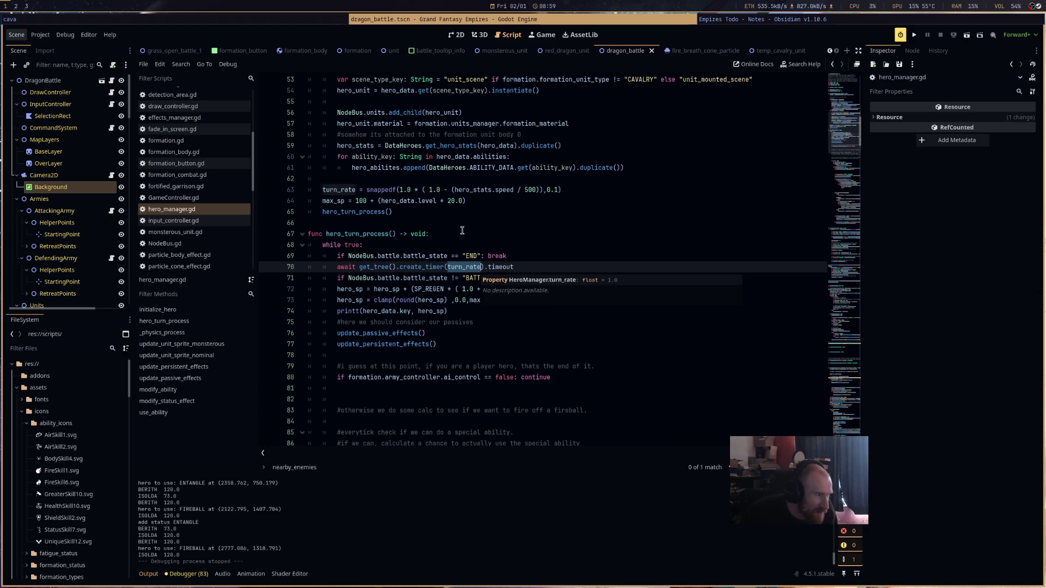
{"action": "type", "text": "_sp)"}
- Insert a new line above hero_turn_process() starting a print call, then rerun the game
{"action": "left_click", "coordinate": [473, 211]}
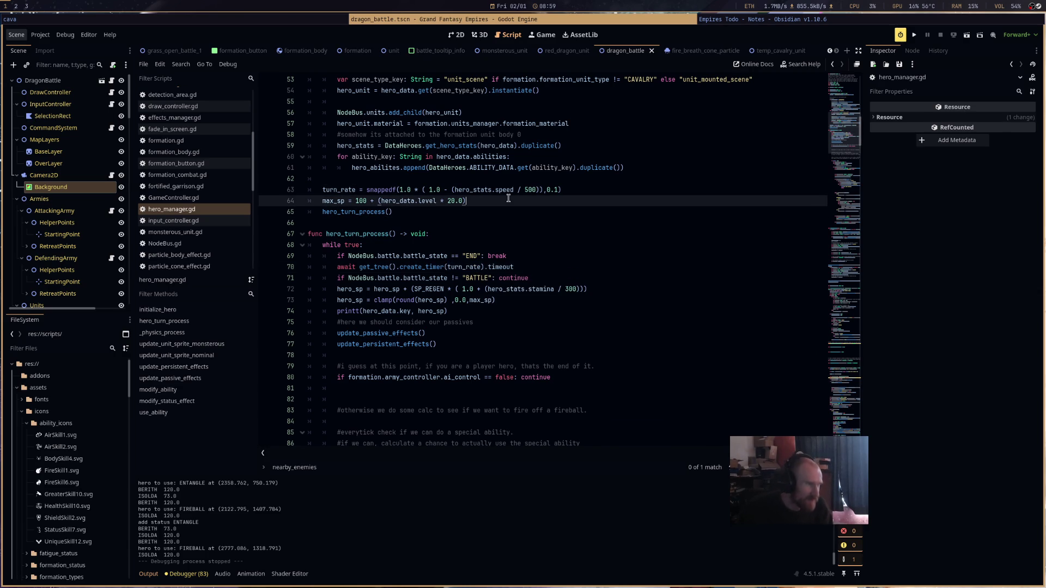
{"action": "key", "text": "ctrl+shift+Return"}
{"action": "type", "text": "print"}
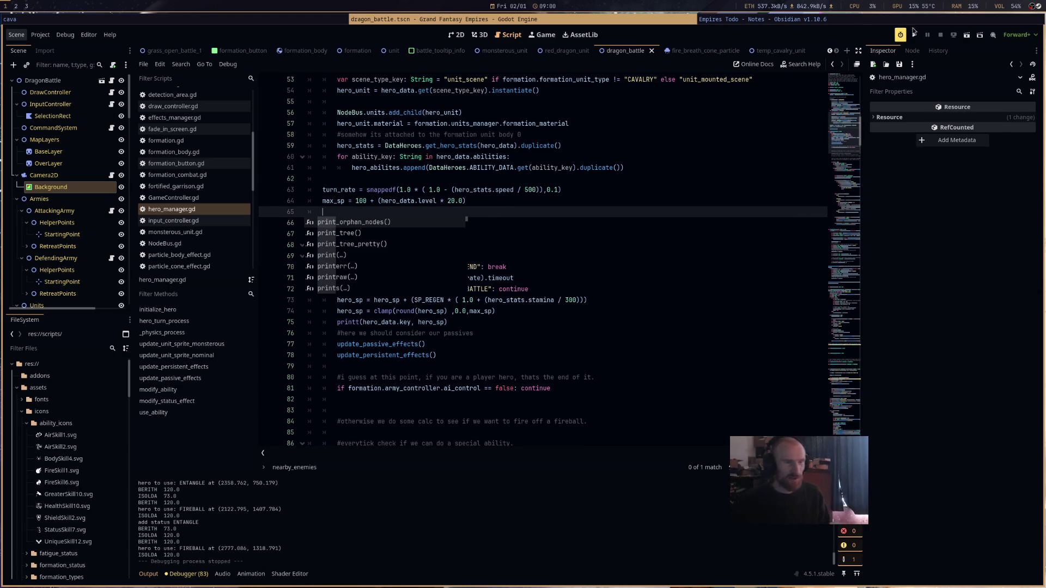
{"action": "left_click", "coordinate": [911, 34]}
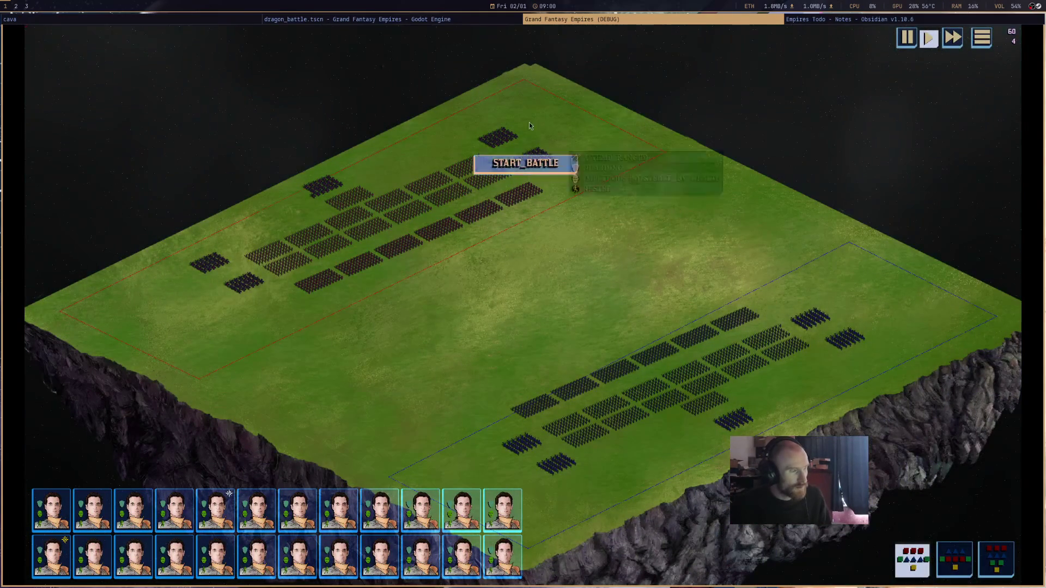
- In the Remote scene tree, expand GrassOpenBattle1 > Armies > DefendingArmy down to DefendingCavalry0
{"action": "left_click", "coordinate": [469, 19]}
{"action": "left_click", "coordinate": [38, 79]}
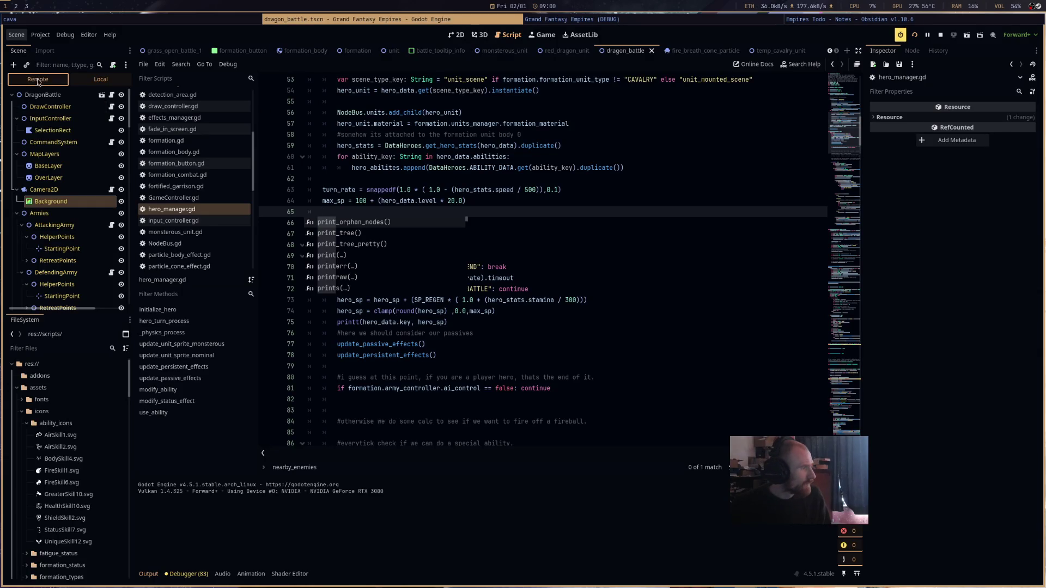
{"action": "left_click", "coordinate": [16, 178]}
{"action": "left_click", "coordinate": [21, 260]}
{"action": "left_click", "coordinate": [22, 249]}
{"action": "left_click", "coordinate": [27, 272]}
{"action": "scroll", "coordinate": [54, 257], "scroll_direction": "down", "scroll_amount": 1}
{"action": "double_click", "coordinate": [80, 255]}
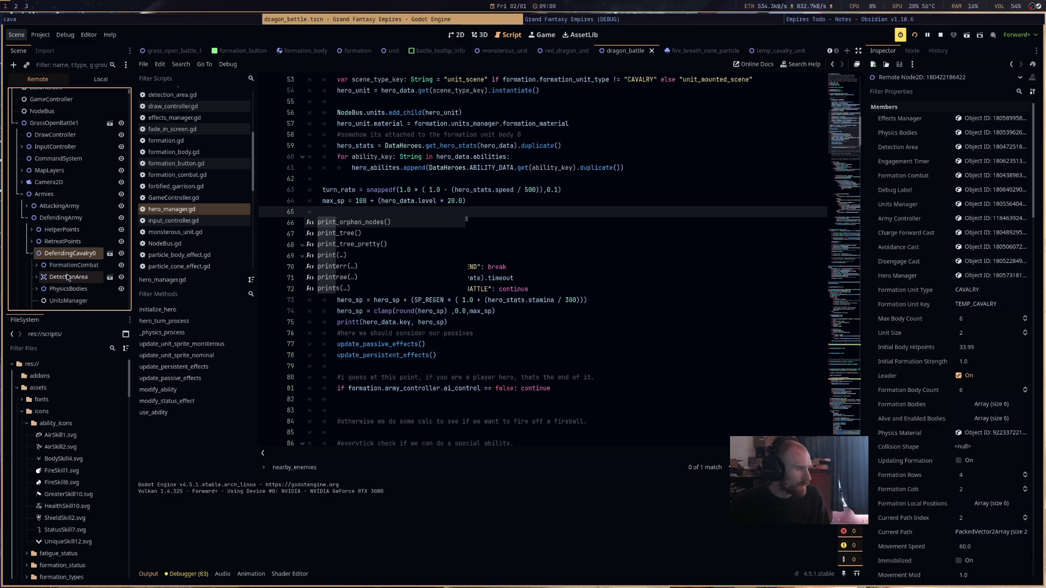
- Inspect DefendingCavalry0's HeroManager: Hero Sp 0, Max Sp 120, Sp Regen 50 and its abilities
{"action": "scroll", "coordinate": [80, 290], "scroll_direction": "down", "scroll_amount": 2}
{"action": "left_click", "coordinate": [68, 202]}
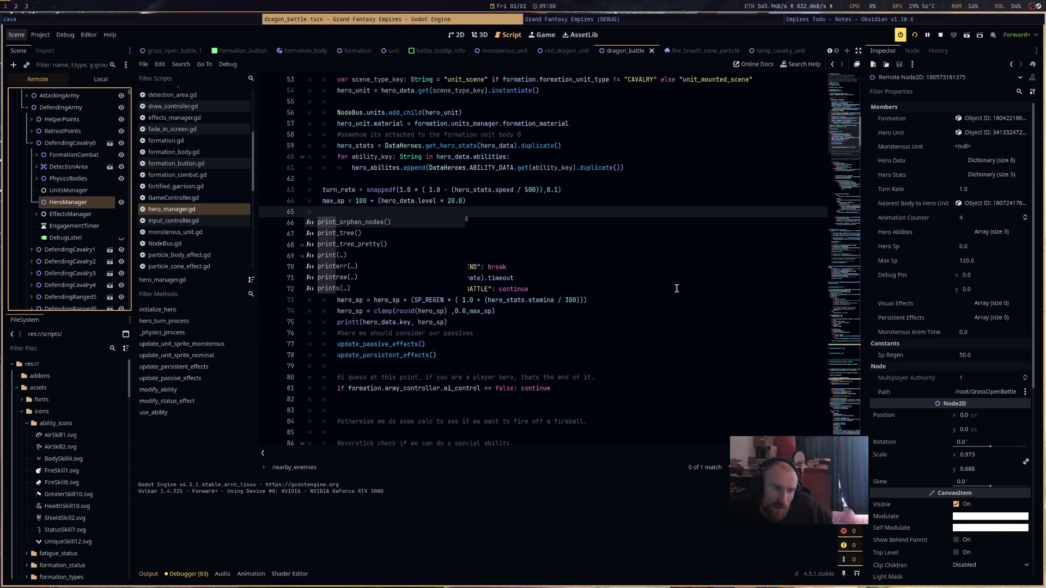
{"action": "left_click", "coordinate": [993, 232]}
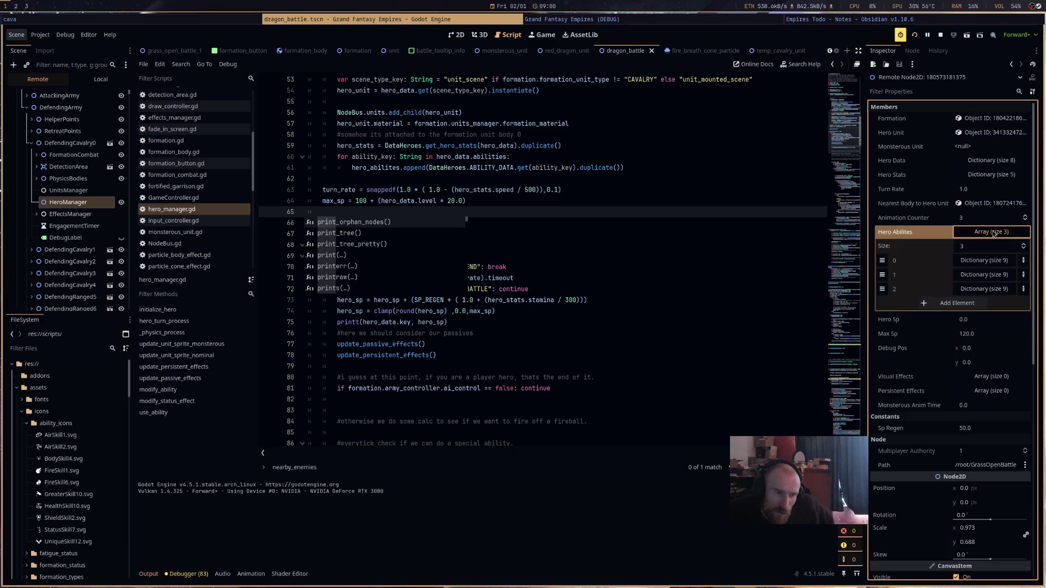
{"action": "left_click", "coordinate": [993, 233]}
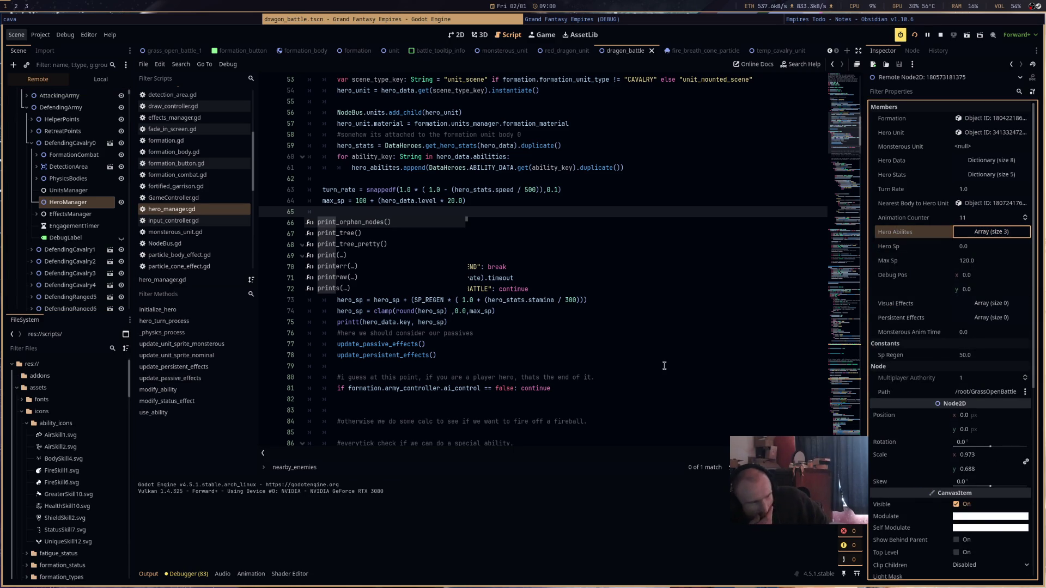
{"action": "scroll", "coordinate": [659, 356], "scroll_direction": "down", "scroll_amount": 12}
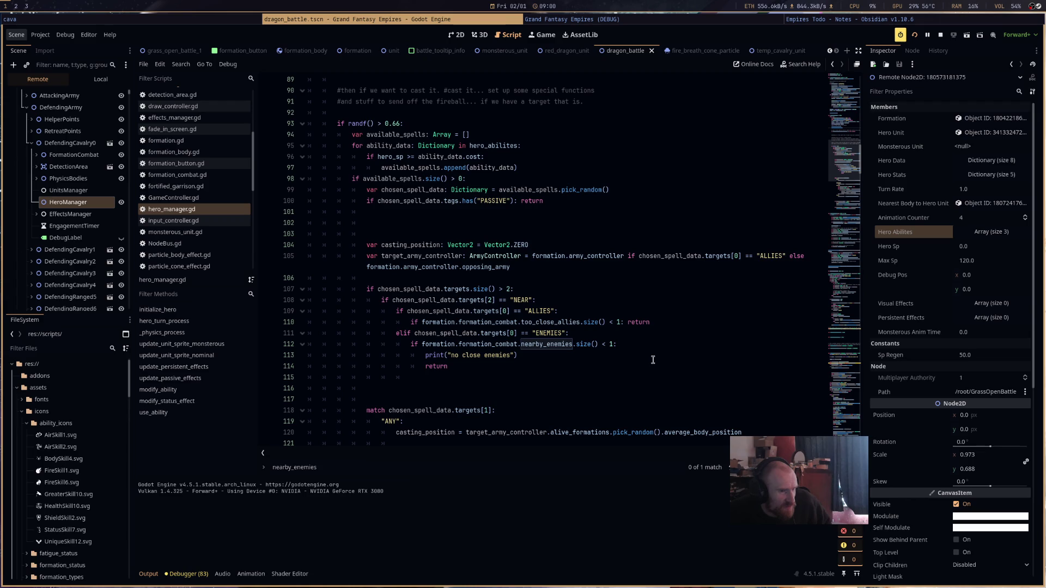
{"action": "scroll", "coordinate": [653, 359], "scroll_direction": "up", "scroll_amount": 12}
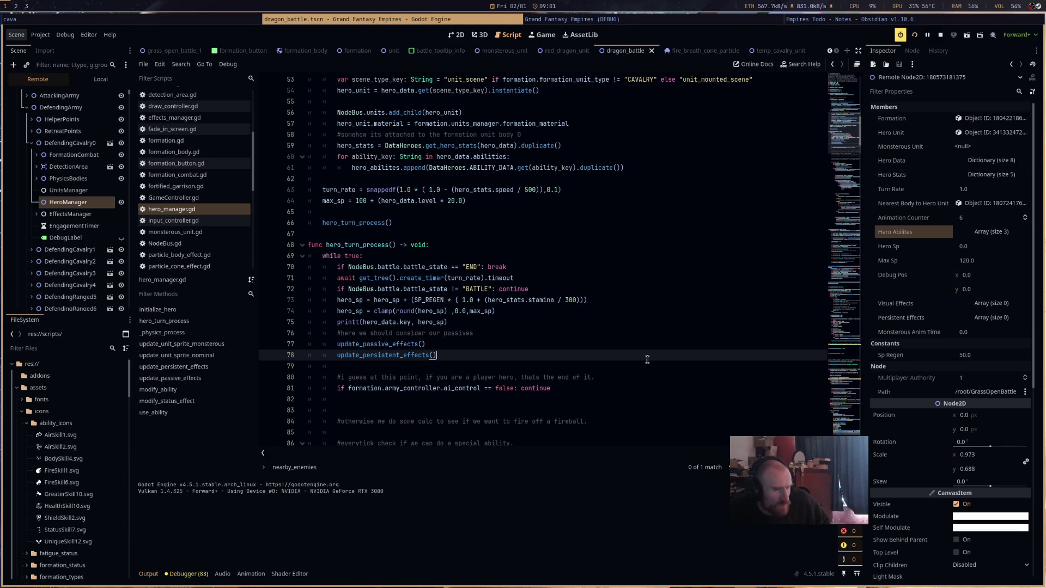
- Start the battle in the running game and return to the editor
{"action": "left_click", "coordinate": [579, 21]}
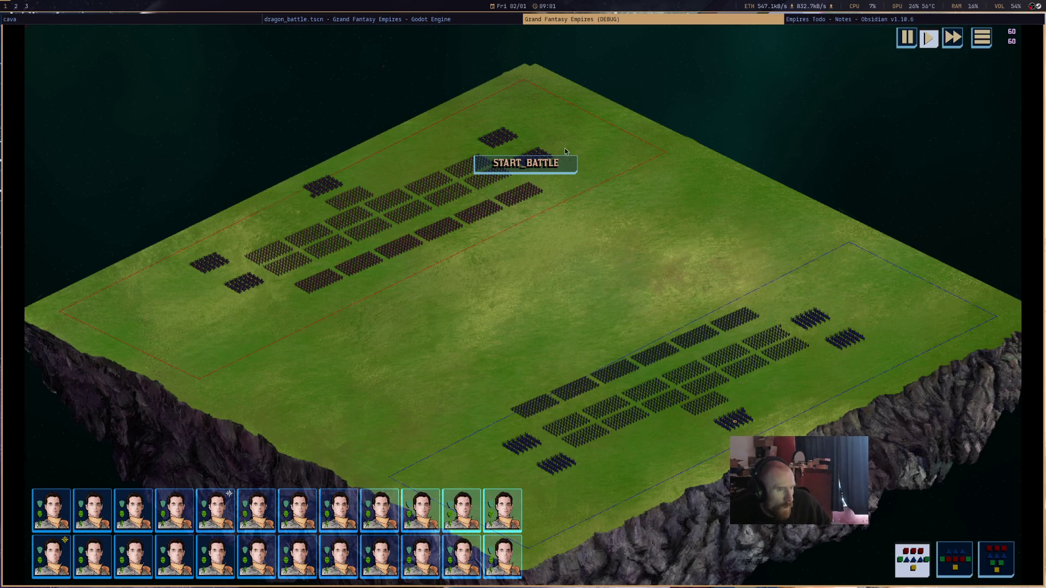
{"action": "left_click", "coordinate": [557, 164]}
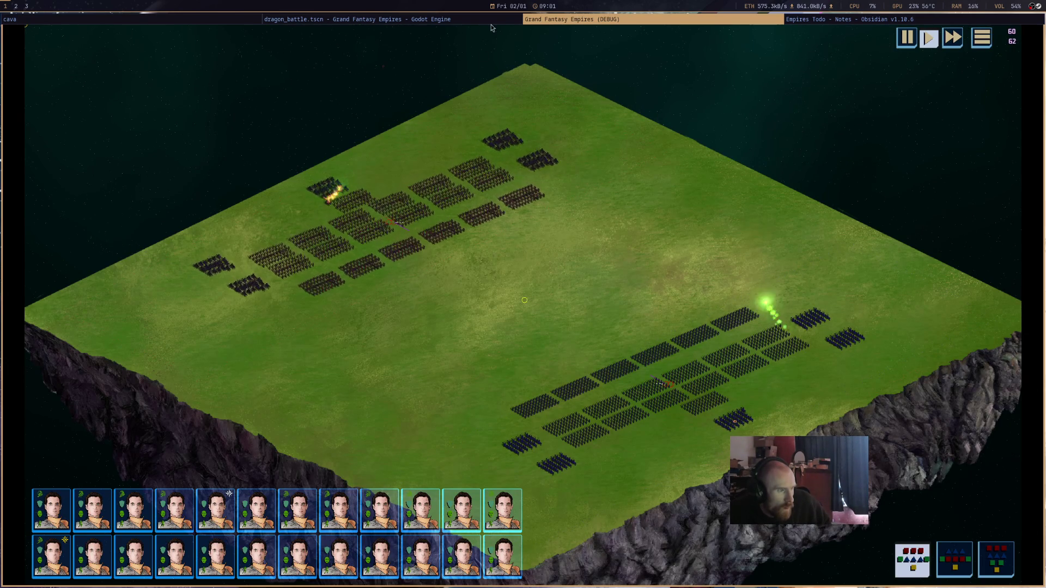
{"action": "left_click", "coordinate": [497, 20]}
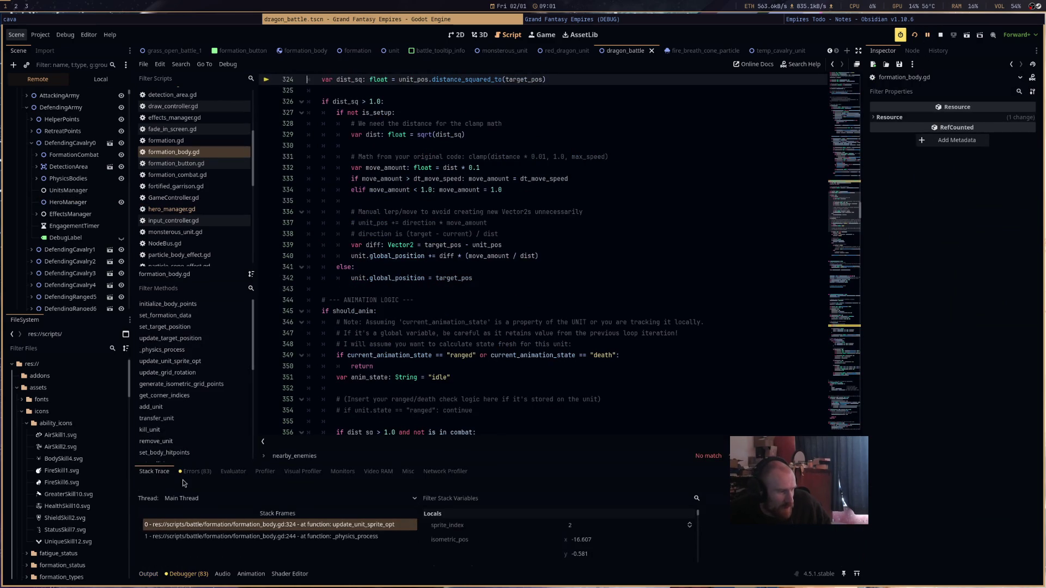
- Check Errors, then read hero SP logs in Output, resume the game, and reopen hero_manager.gd
{"action": "left_click", "coordinate": [194, 471]}
{"action": "key", "text": "alt+o"}
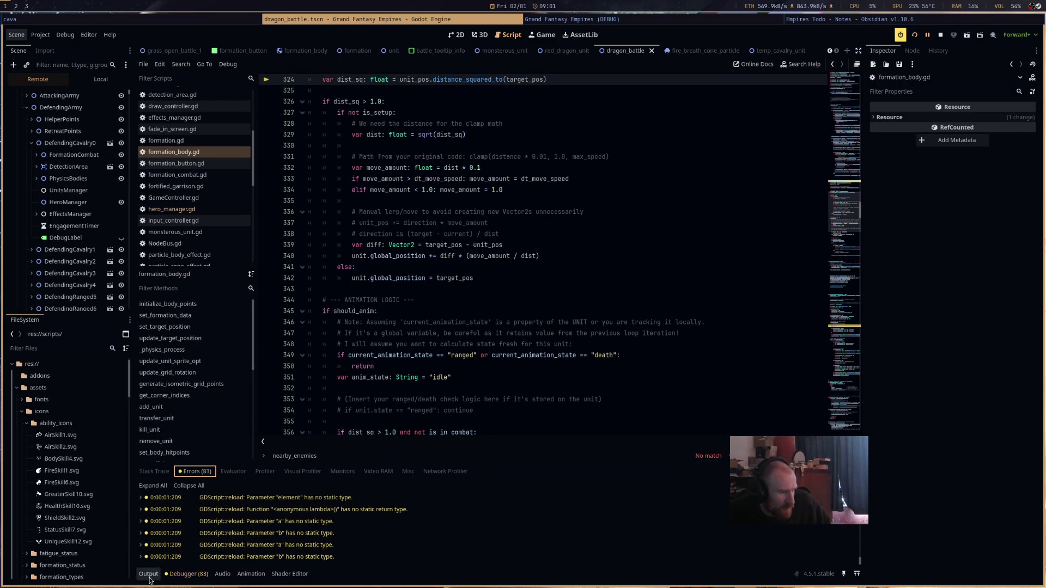
{"action": "key", "text": "F5"}
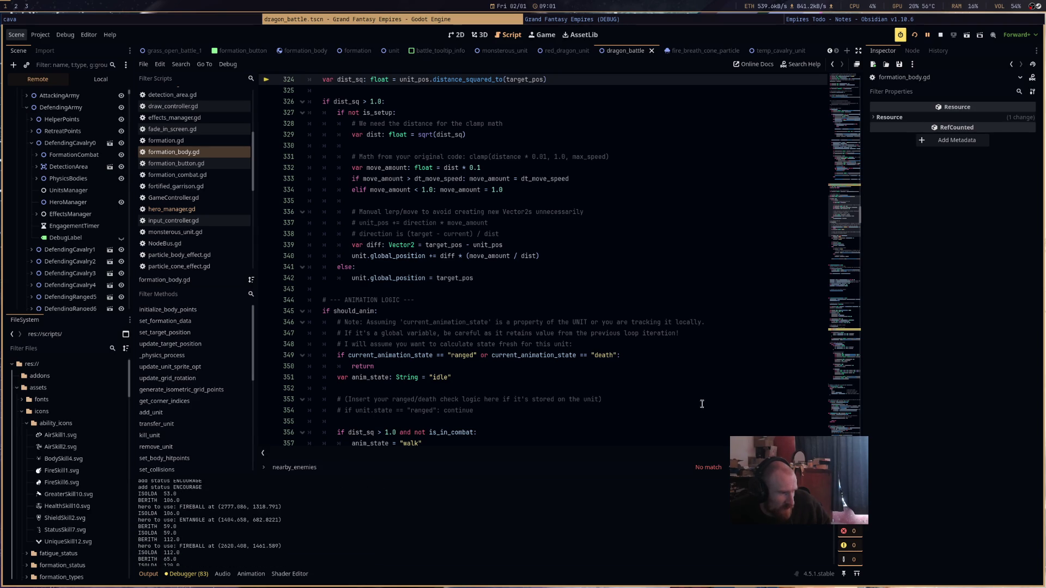
{"action": "left_click", "coordinate": [209, 210]}
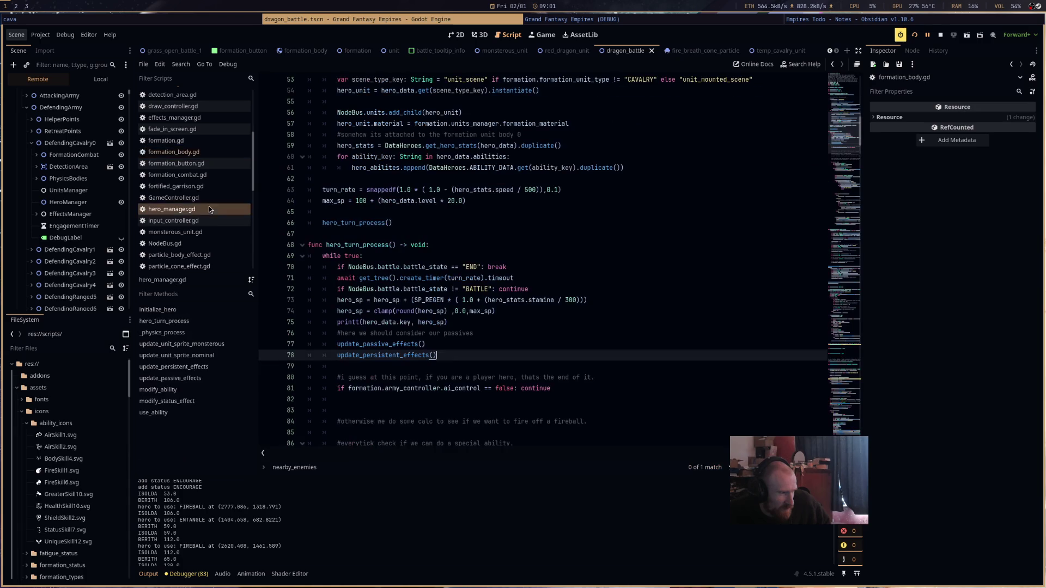